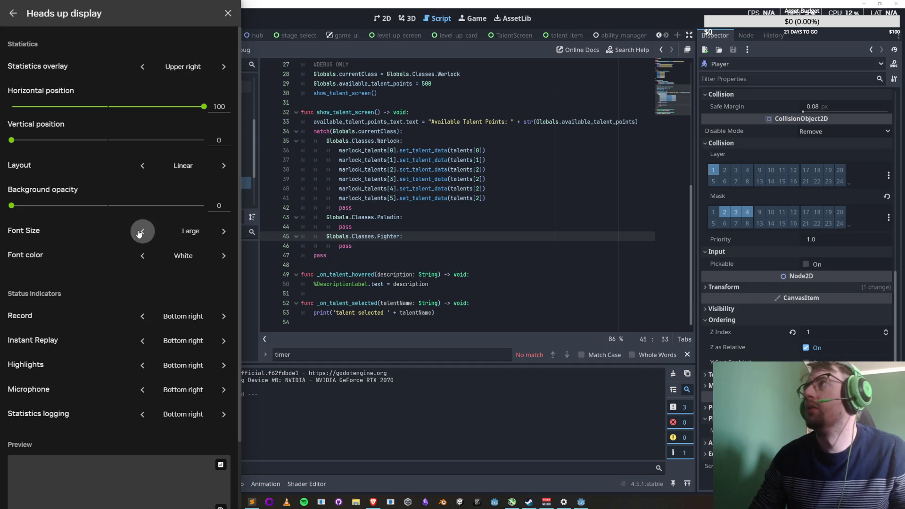
Bring up the NVIDIA overlay and switch the microphone Off
{"action": "left_click", "coordinate": [228, 13]}
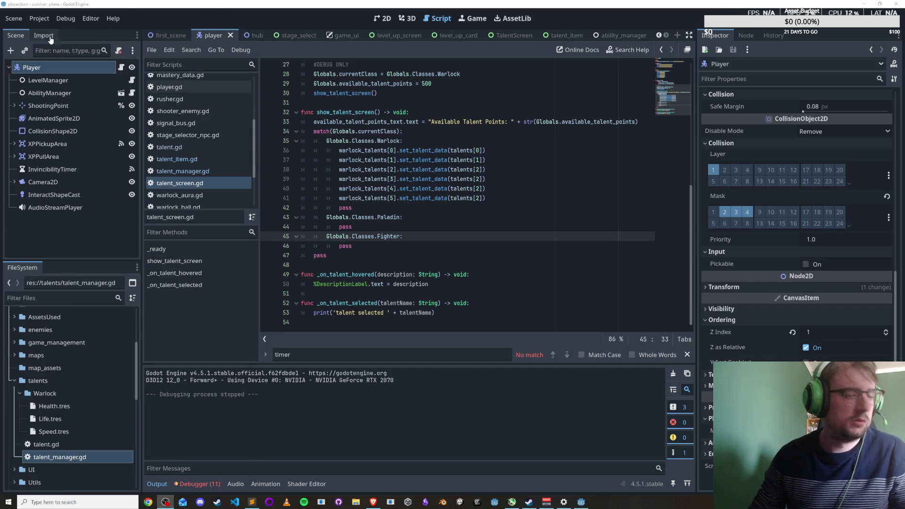
{"action": "key", "text": "alt+z"}
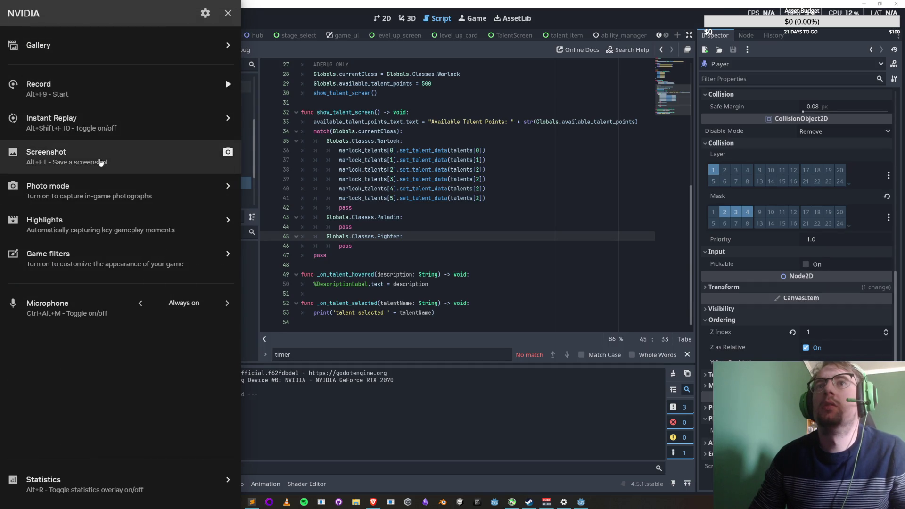
{"action": "left_click", "coordinate": [140, 303]}
{"action": "left_click", "coordinate": [140, 303]}
{"action": "left_click", "coordinate": [227, 309]}
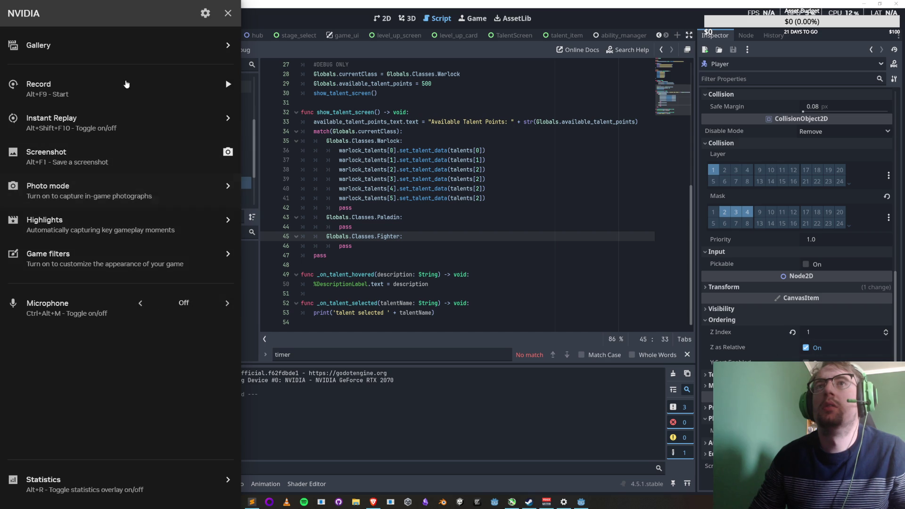
Set the heads-up display font size to Standard, review the overlay shortcuts, and close the overlay
{"action": "left_click", "coordinate": [205, 13]}
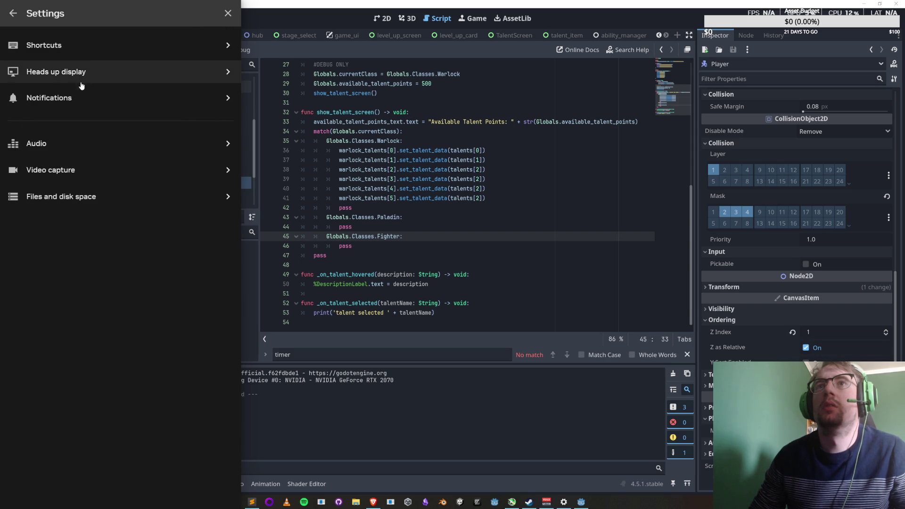
{"action": "left_click", "coordinate": [78, 75]}
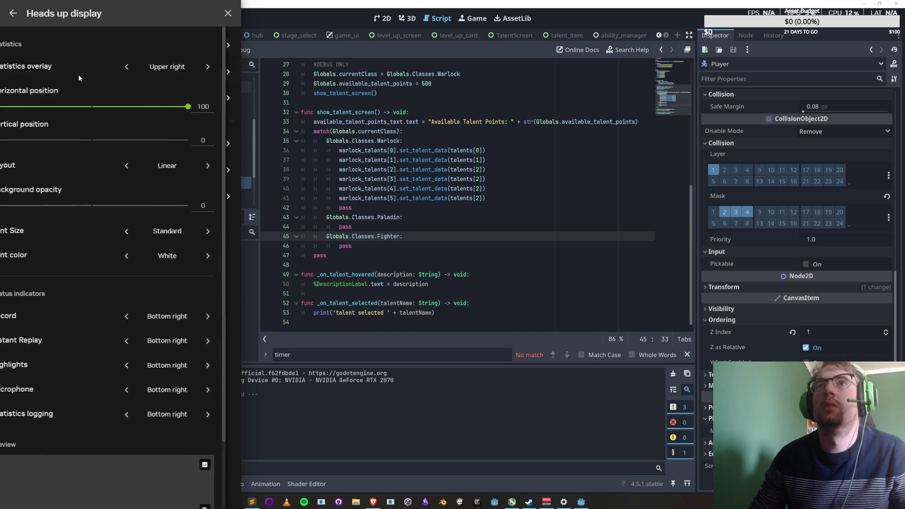
{"action": "left_click", "coordinate": [13, 14]}
{"action": "left_click", "coordinate": [46, 45]}
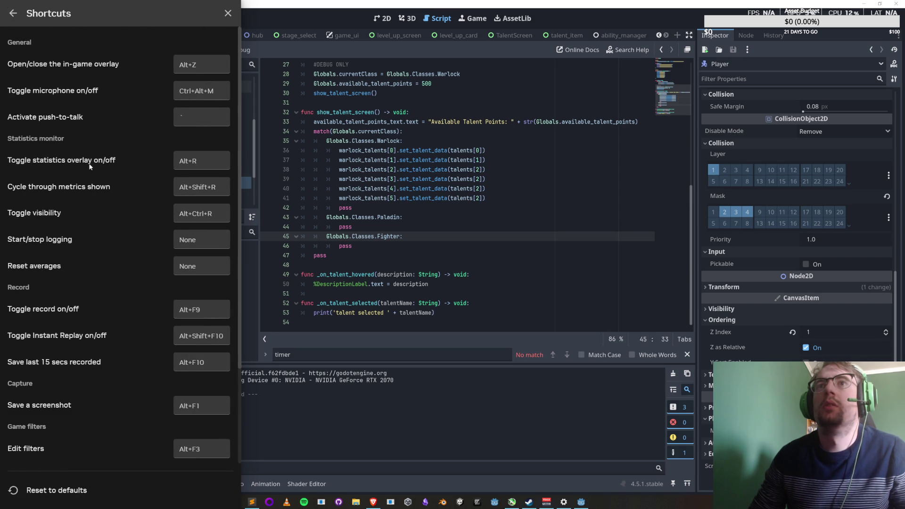
{"action": "left_click", "coordinate": [485, 453]}
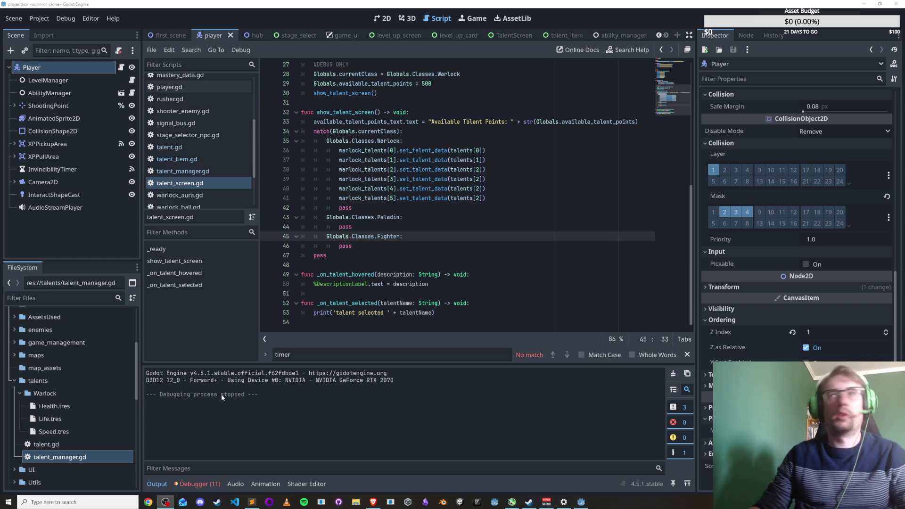
Look over talent_screen.gd's talent-points label code, then focus the player scene so Output collapses
{"action": "left_click", "coordinate": [495, 211]}
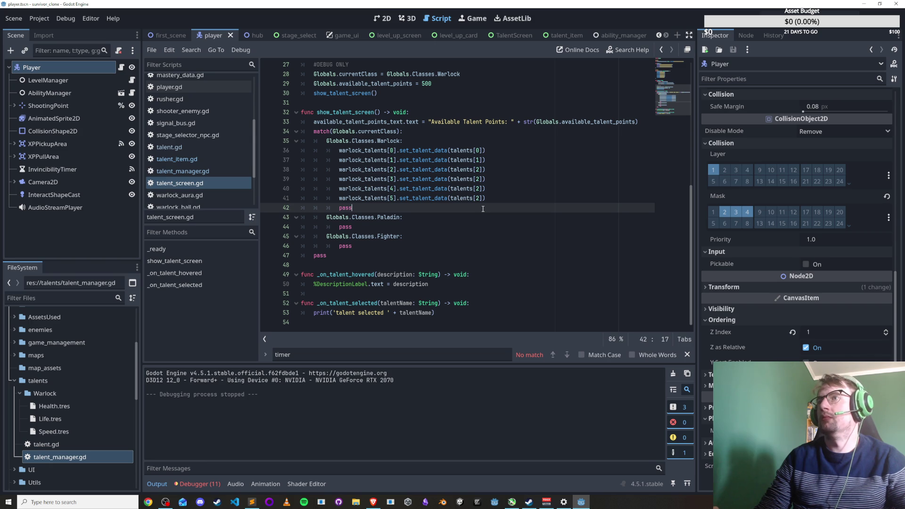
{"action": "scroll", "coordinate": [486, 230], "scroll_direction": "up", "scroll_amount": 3}
{"action": "left_click", "coordinate": [511, 207]}
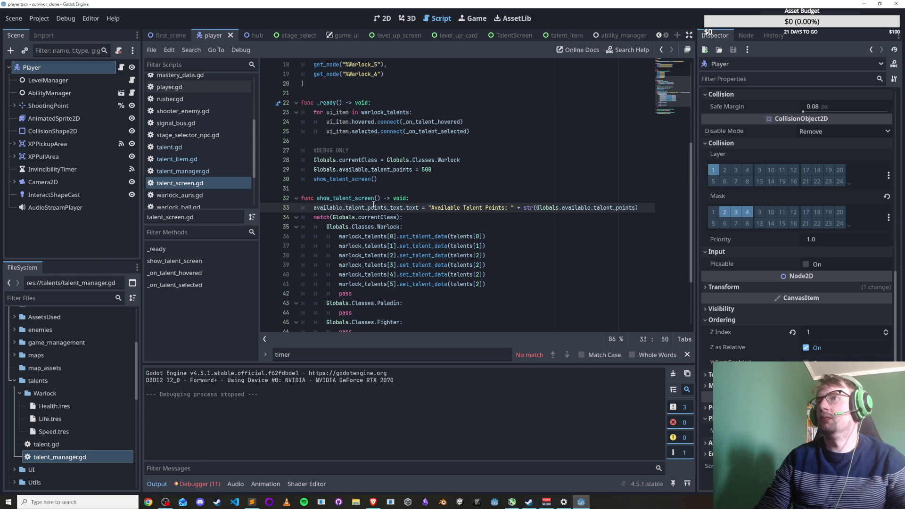
{"action": "double_click", "coordinate": [446, 208]}
{"action": "scroll", "coordinate": [432, 208], "scroll_direction": "down", "scroll_amount": 1}
{"action": "left_click", "coordinate": [404, 179]}
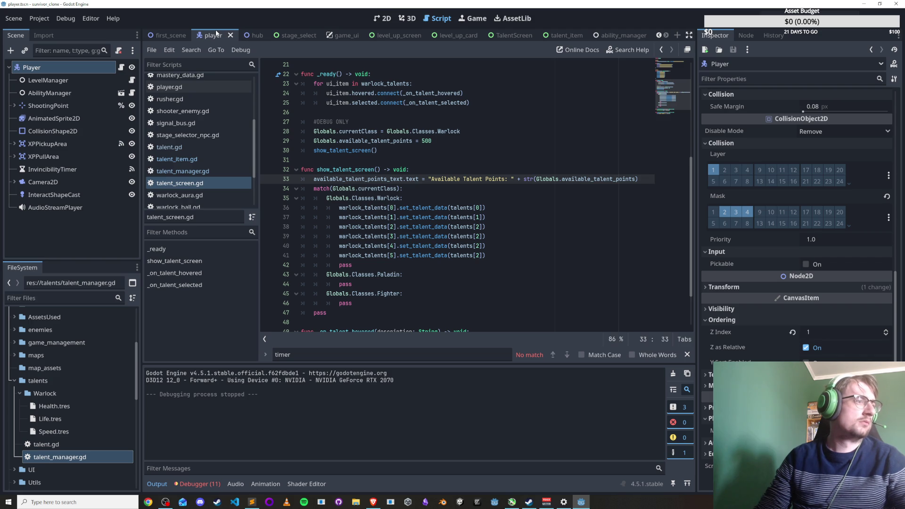
{"action": "scroll", "coordinate": [485, 239], "scroll_direction": "up", "scroll_amount": 2}
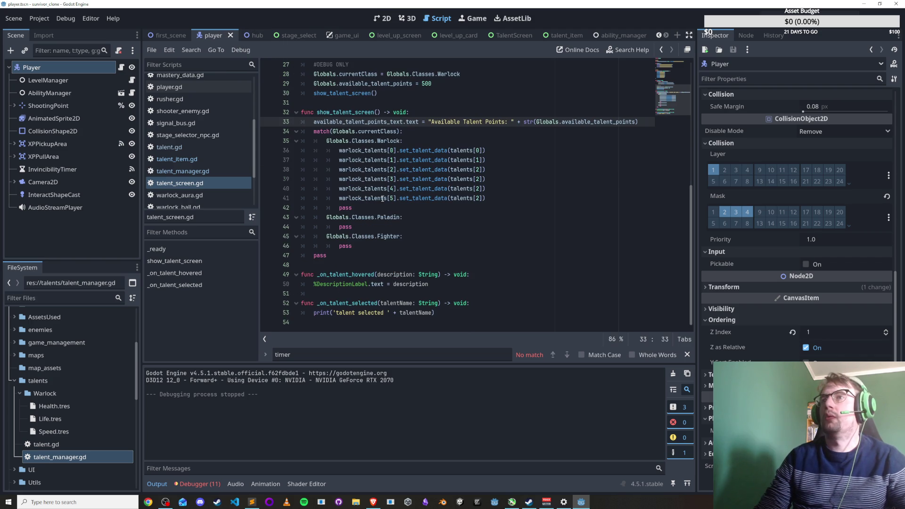
{"action": "scroll", "coordinate": [484, 240], "scroll_direction": "up", "scroll_amount": 5}
{"action": "scroll", "coordinate": [477, 253], "scroll_direction": "down", "scroll_amount": 8}
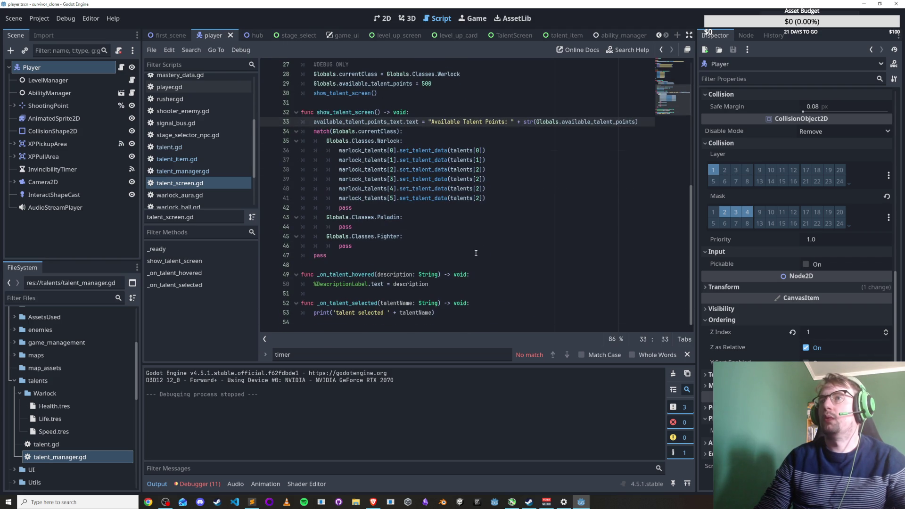
{"action": "left_click", "coordinate": [476, 226]}
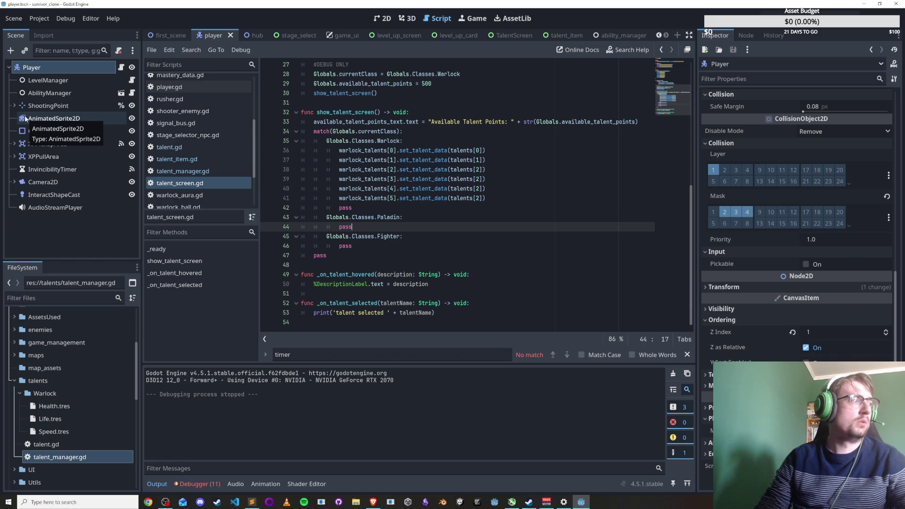
{"action": "left_click", "coordinate": [206, 33]}
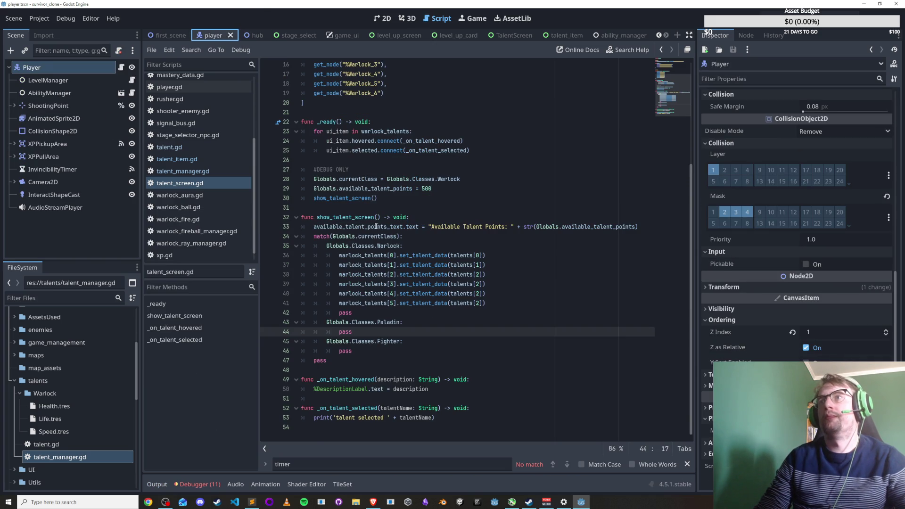
{"action": "scroll", "coordinate": [378, 225], "scroll_direction": "up", "scroll_amount": 5}
Insert a new print() call as the first line of _ready
{"action": "left_click", "coordinate": [416, 263]}
{"action": "key", "text": "Return"}
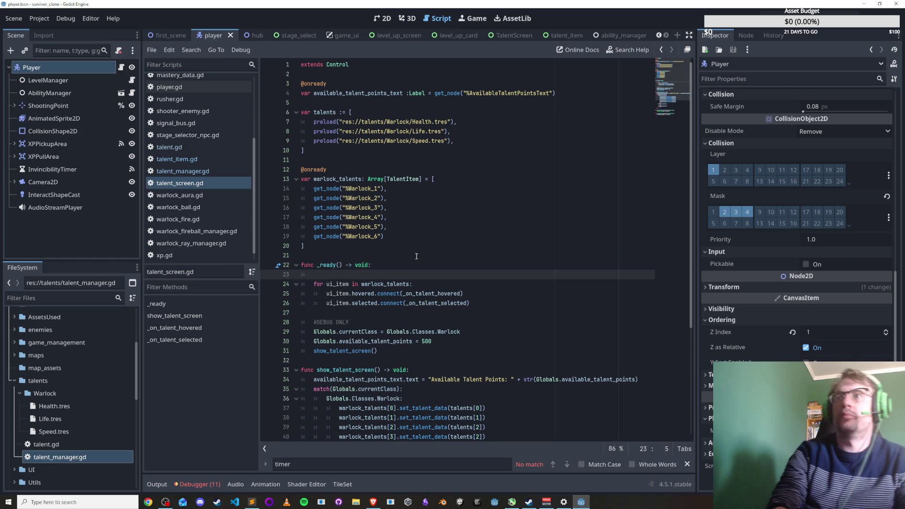
{"action": "type", "text": "("}
{"action": "key", "text": "BackSpace"}
{"action": "type", "text": "print("}
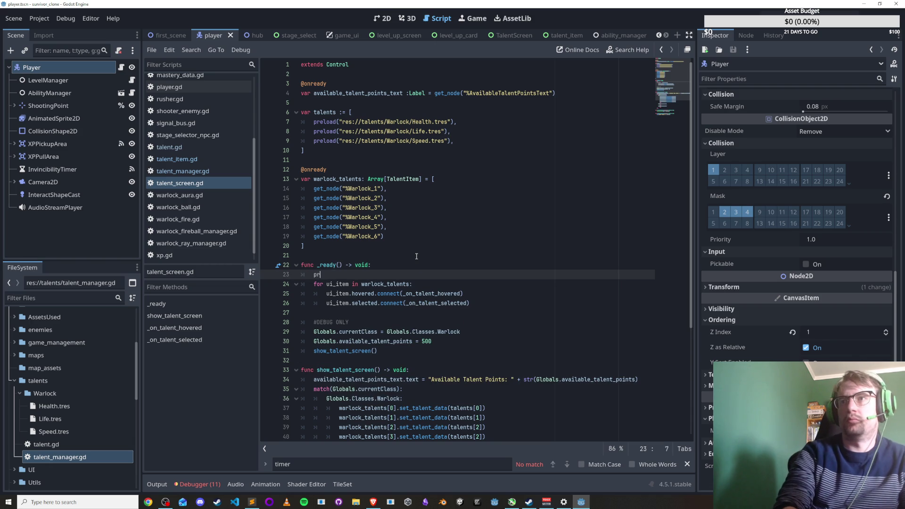
{"action": "key", "text": "BackSpace"}
{"action": "key", "text": "BackSpace"}
{"action": "key", "text": "BackSpace"}
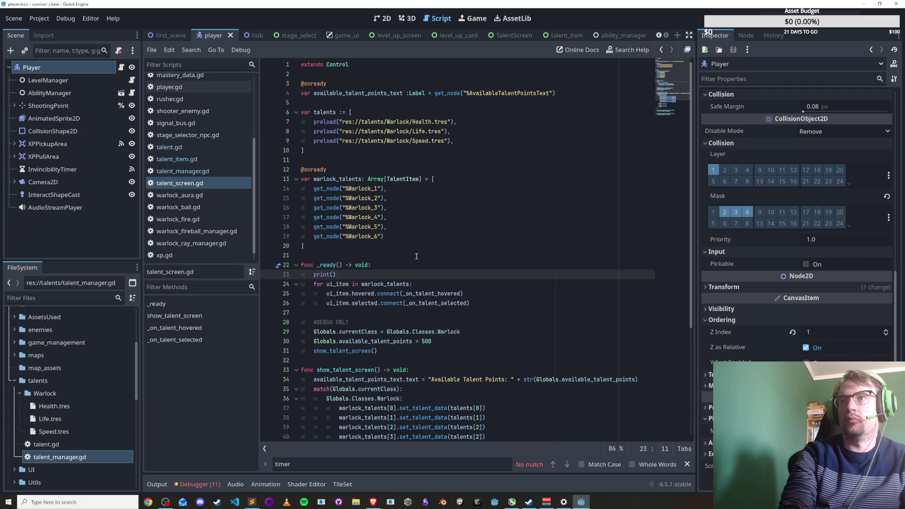
Make it print "does it run at the start of the round???", save, and run the current scene
{"action": "type", "text": "does it run on \""}
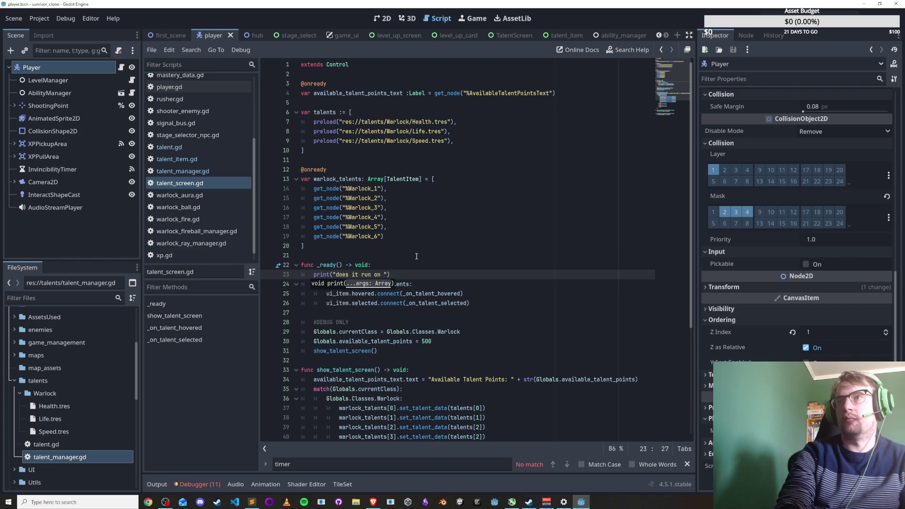
{"action": "key", "text": "BackSpace"}
{"action": "type", "text": "in"}
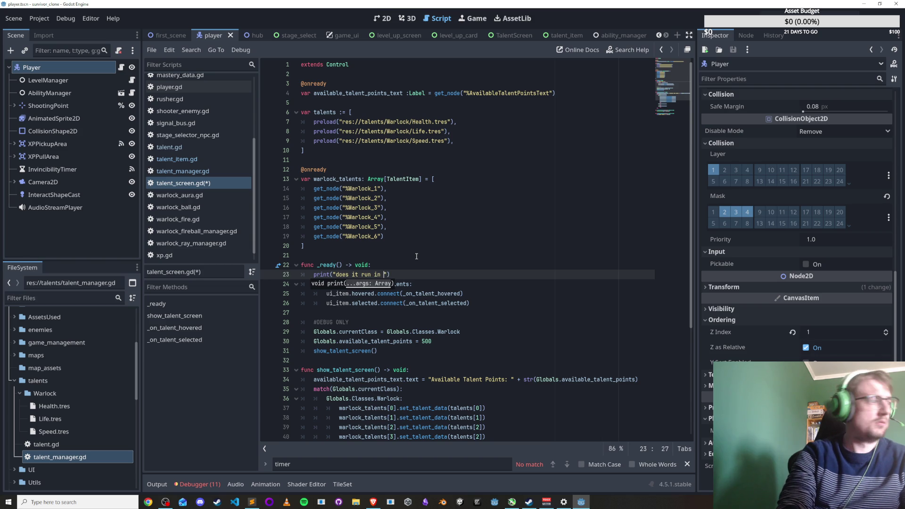
{"action": "type", "text": "paused"}
{"action": "key", "text": "ctrl+BackSpace"}
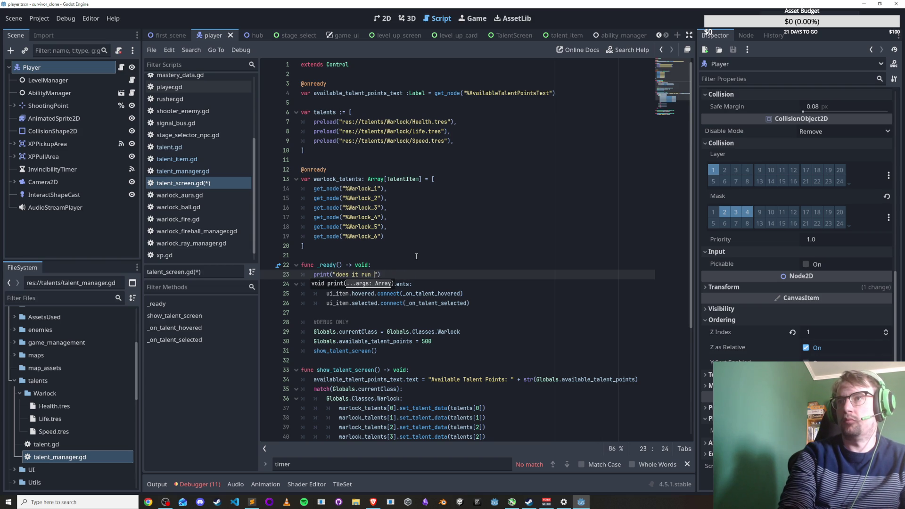
{"action": "type", "text": "f the"}
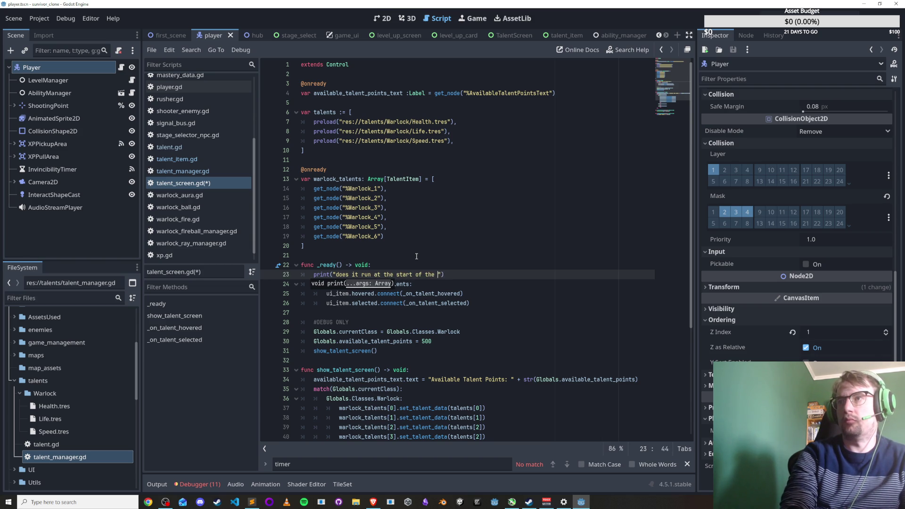
{"action": "key", "text": "ctrl+s"}
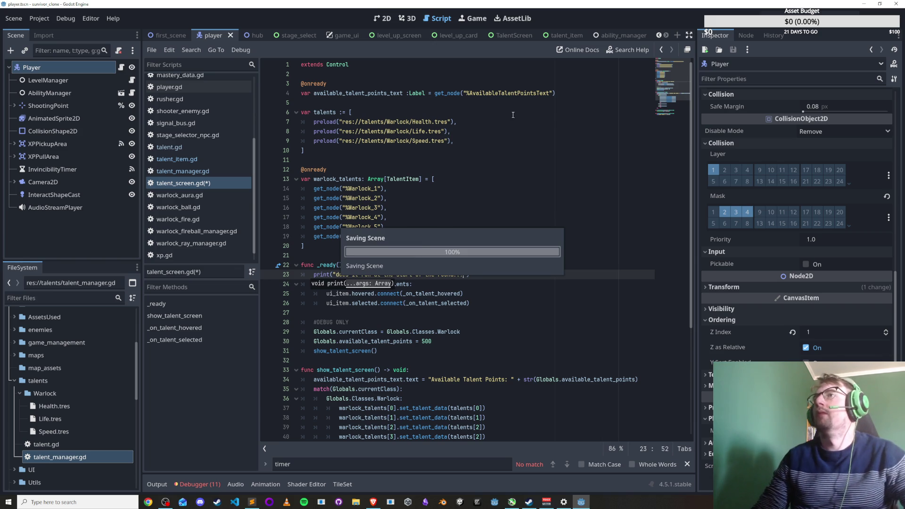
{"action": "left_click", "coordinate": [542, 169]}
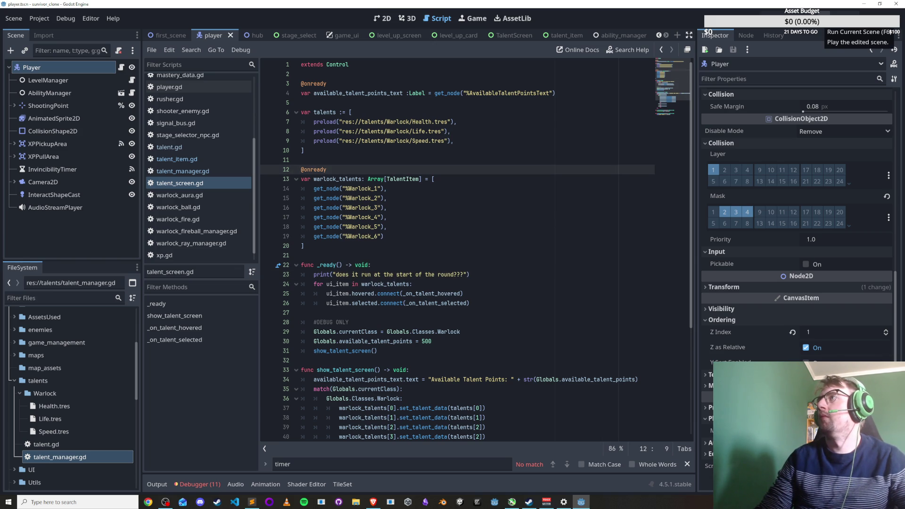
{"action": "left_click", "coordinate": [820, 19]}
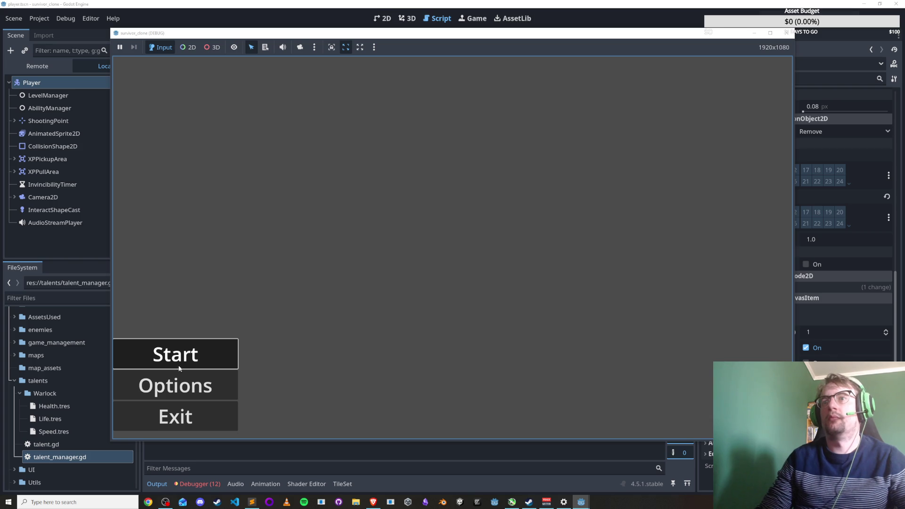
Start the game, walk to the red NPC, select a talent to enter the level, then stop the run
{"action": "left_click", "coordinate": [180, 361]}
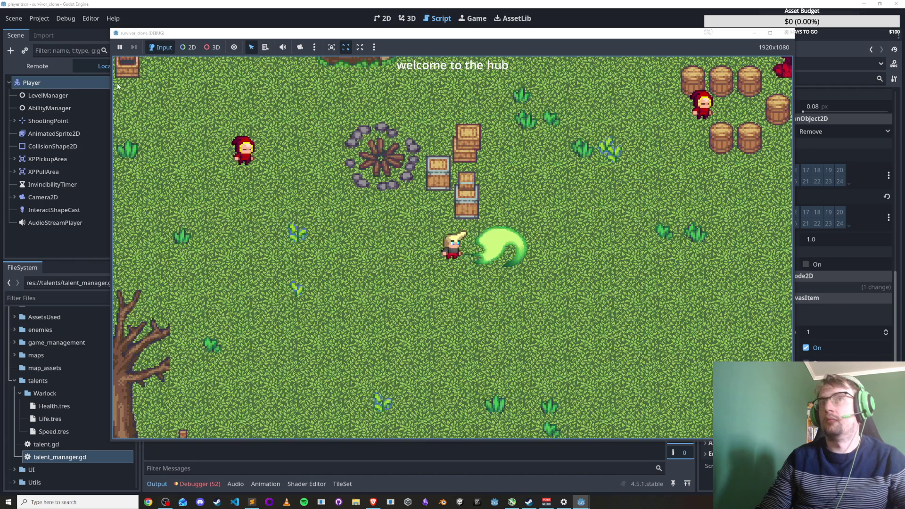
{"action": "key", "text": "w"}
{"action": "key", "text": "a"}
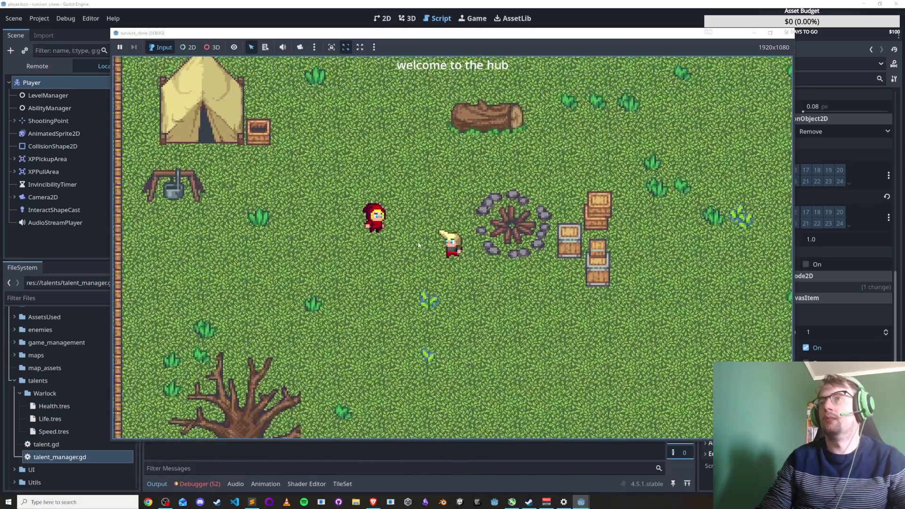
{"action": "key", "text": "e"}
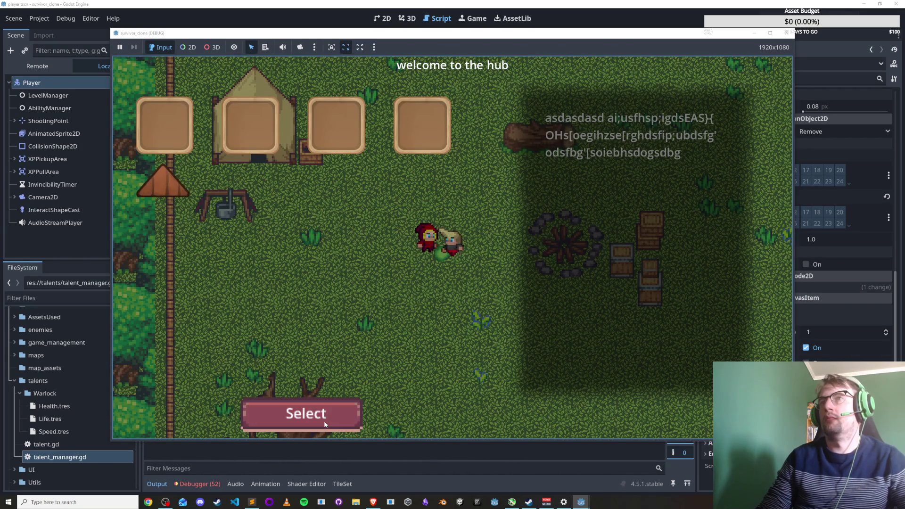
{"action": "left_click", "coordinate": [324, 424]}
{"action": "key", "text": "F8"}
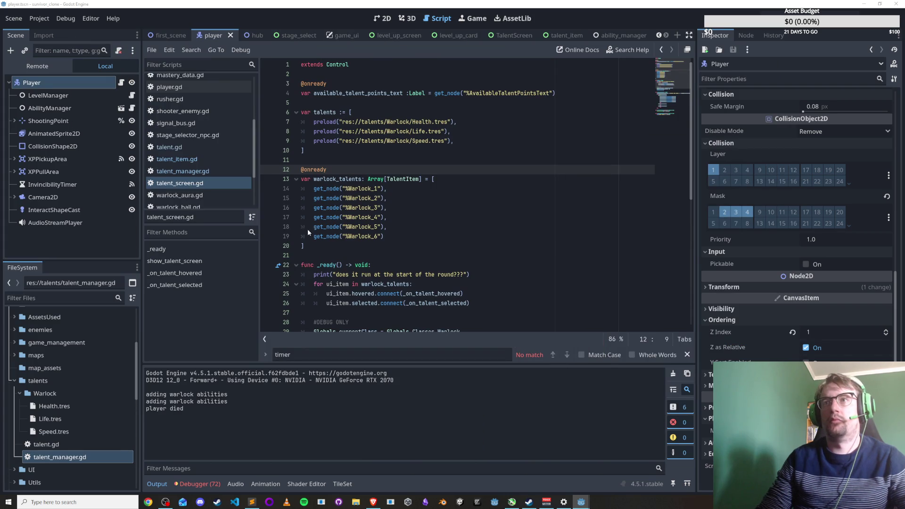
{"action": "left_click", "coordinate": [395, 219]}
Delete the debug print line from talent_screen.gd
{"action": "left_click", "coordinate": [387, 274]}
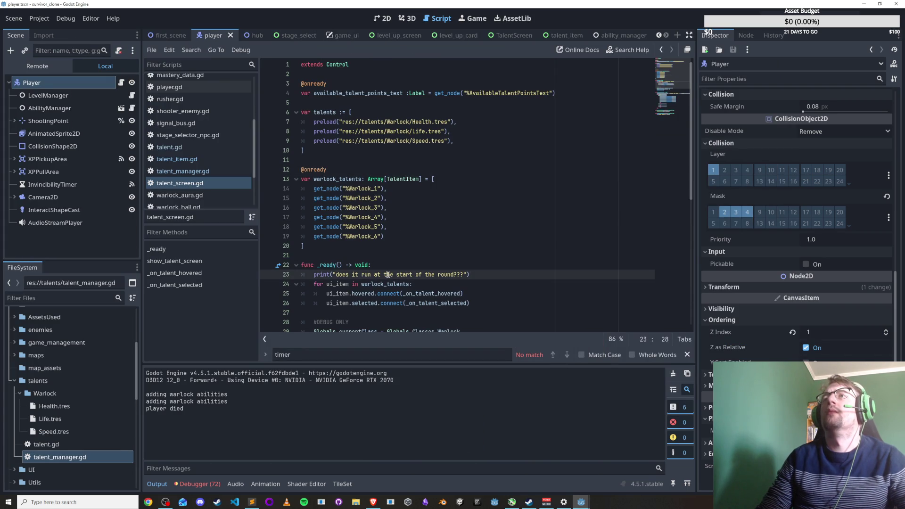
{"action": "left_click", "coordinate": [191, 185]}
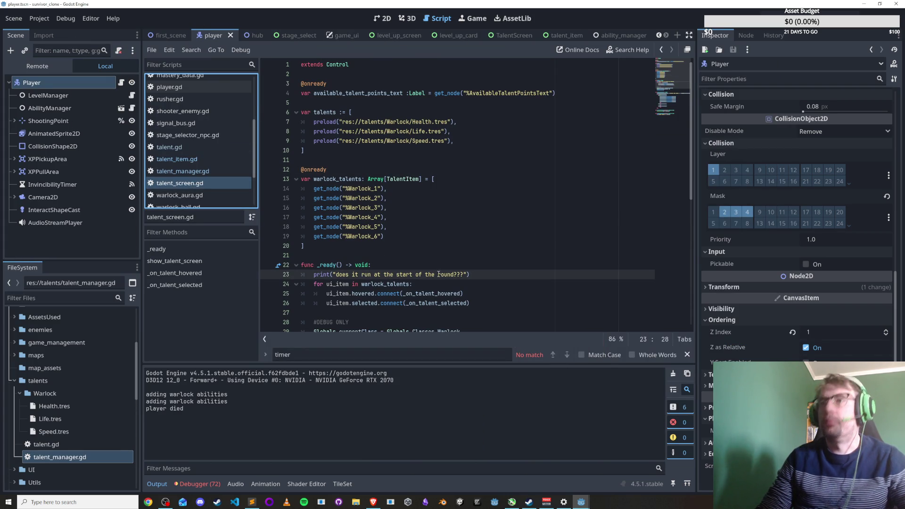
{"action": "triple_click", "coordinate": [415, 274]}
{"action": "key", "text": "ctrl+c"}
{"action": "key", "text": "Delete"}
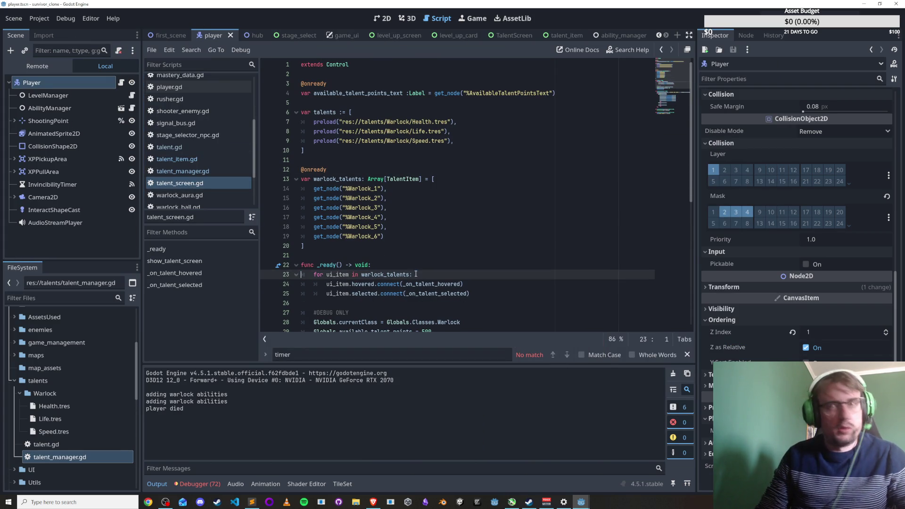
{"action": "scroll", "coordinate": [189, 143], "scroll_direction": "down", "scroll_amount": 3}
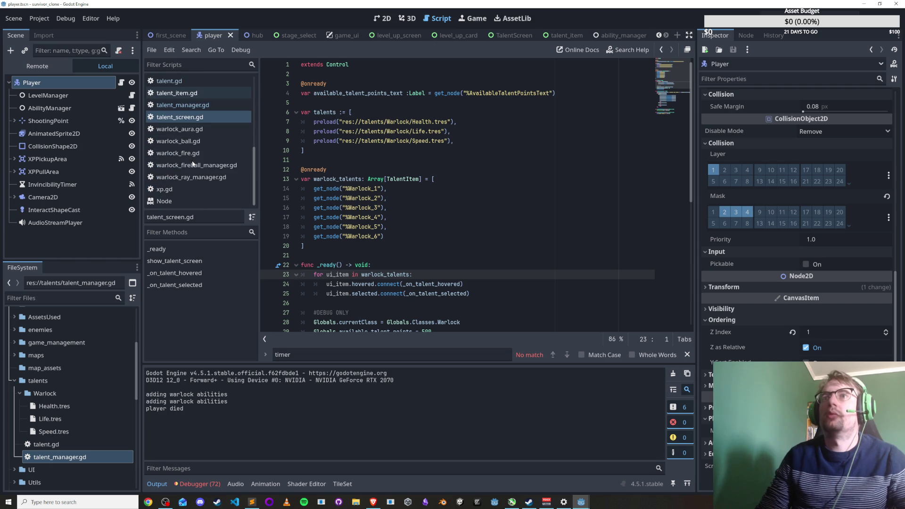
{"action": "scroll", "coordinate": [188, 104], "scroll_direction": "up", "scroll_amount": 4}
Paste the debug print at the top of player.gd's _ready, fix its indentation, save, and launch
{"action": "left_click", "coordinate": [189, 103]}
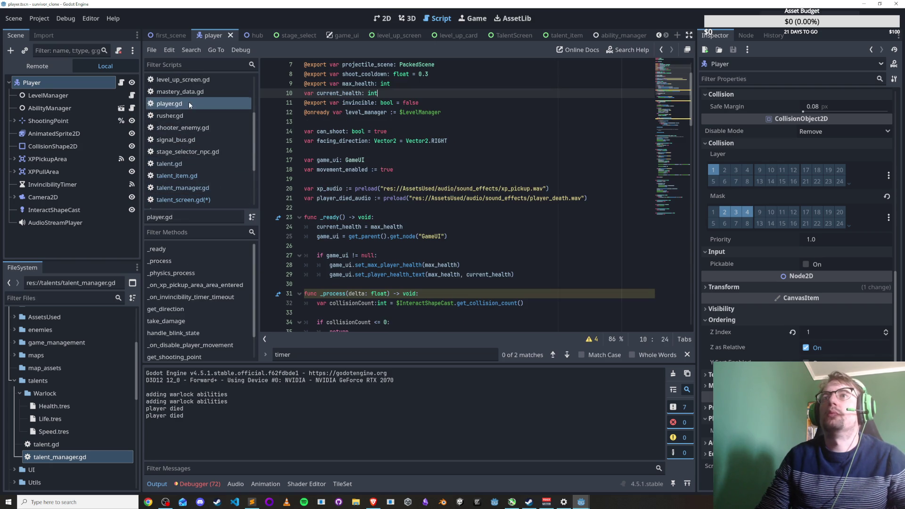
{"action": "left_click", "coordinate": [400, 217]}
{"action": "key", "text": "Return"}
{"action": "key", "text": "ctrl+v"}
{"action": "key", "text": "ctrl+s"}
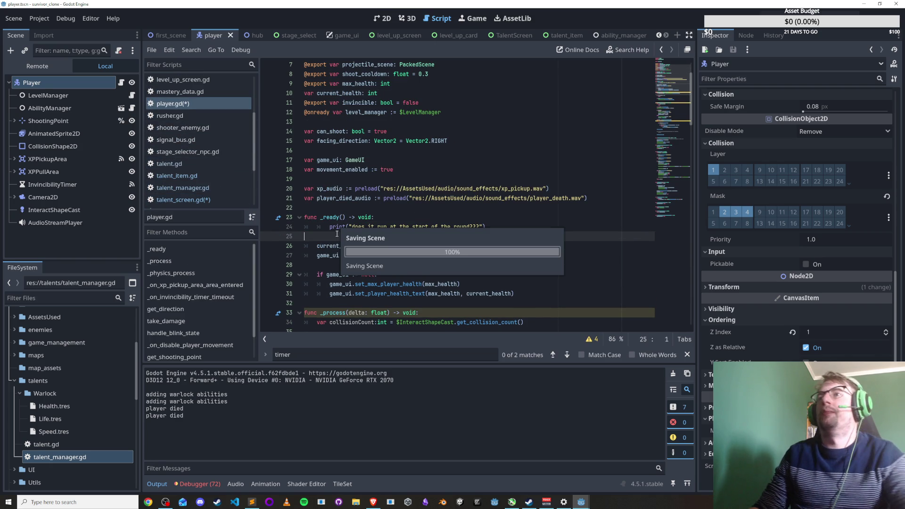
{"action": "left_click", "coordinate": [329, 226]}
{"action": "key", "text": "BackSpace"}
{"action": "key", "text": "ctrl+s"}
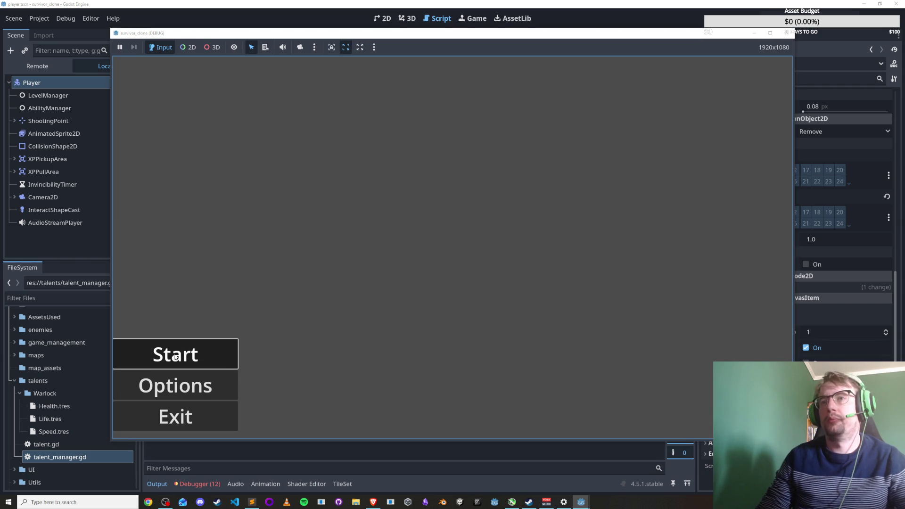
Start the game, talk to the hub NPC, select a talent to enter the arena, then stop debugging
{"action": "left_click", "coordinate": [175, 356]}
{"action": "key", "text": "w+a"}
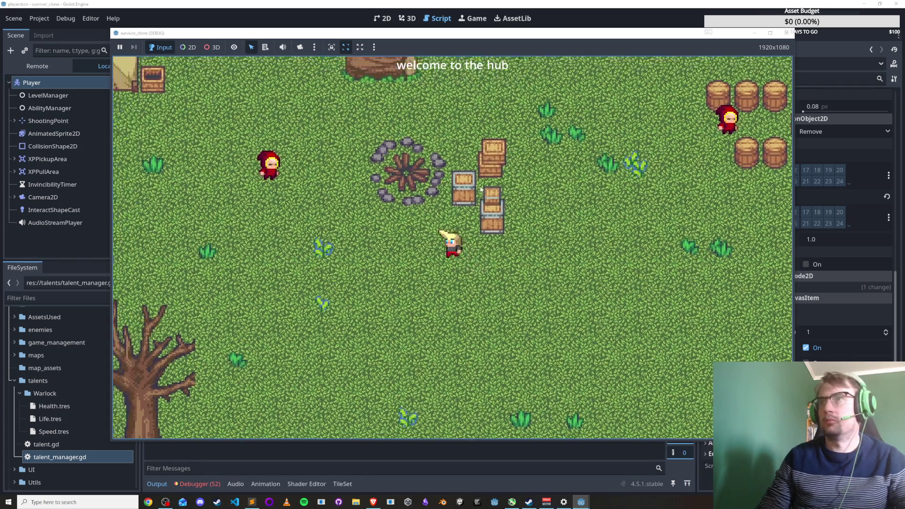
{"action": "key", "text": "e"}
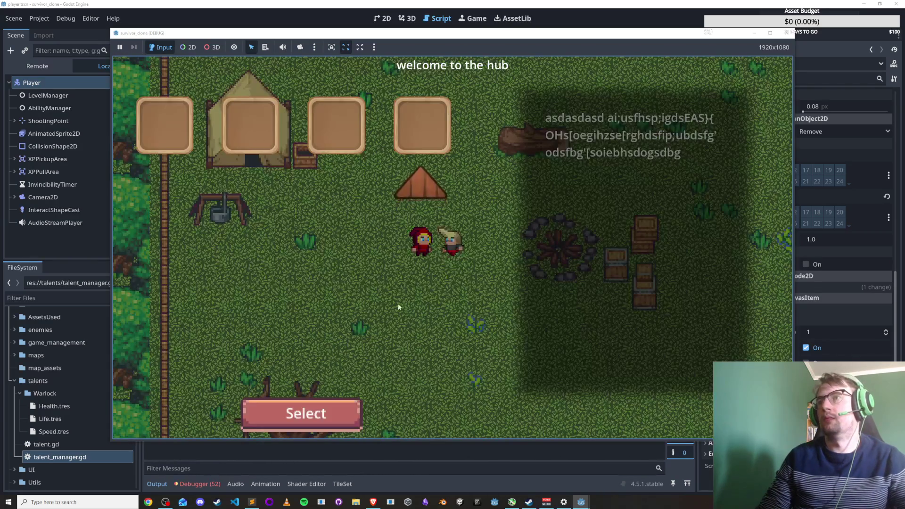
{"action": "left_click", "coordinate": [323, 421]}
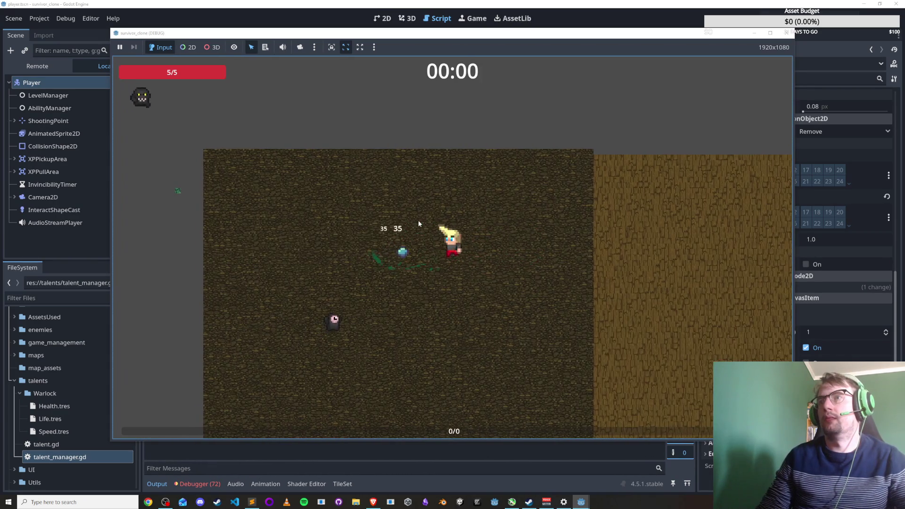
{"action": "key", "text": "F8"}
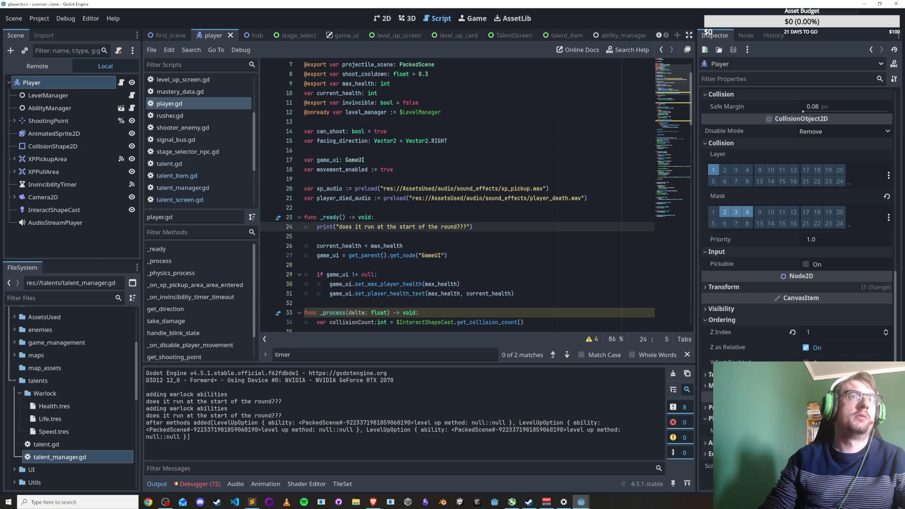
{"action": "key", "text": "F8"}
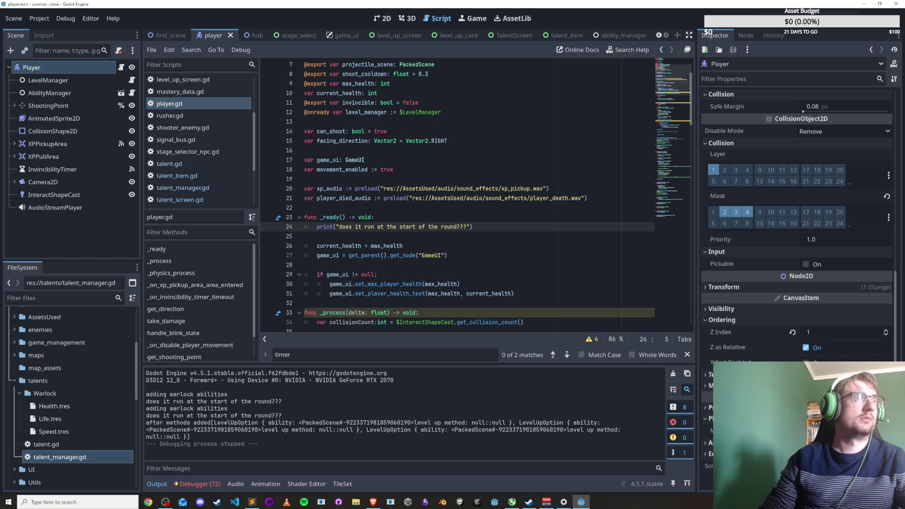
Begin an indented "if Globals." condition below the debug print in _ready
{"action": "scroll", "coordinate": [329, 269], "scroll_direction": "down", "scroll_amount": 2}
{"action": "left_click", "coordinate": [452, 246]}
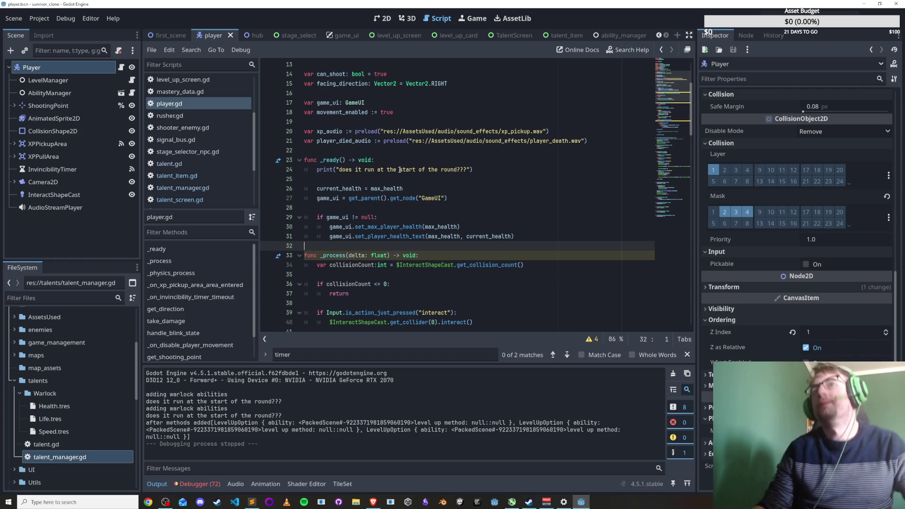
{"action": "key", "text": "Up"}
{"action": "key", "text": "Up"}
{"action": "key", "text": "Up"}
{"action": "key", "text": "End"}
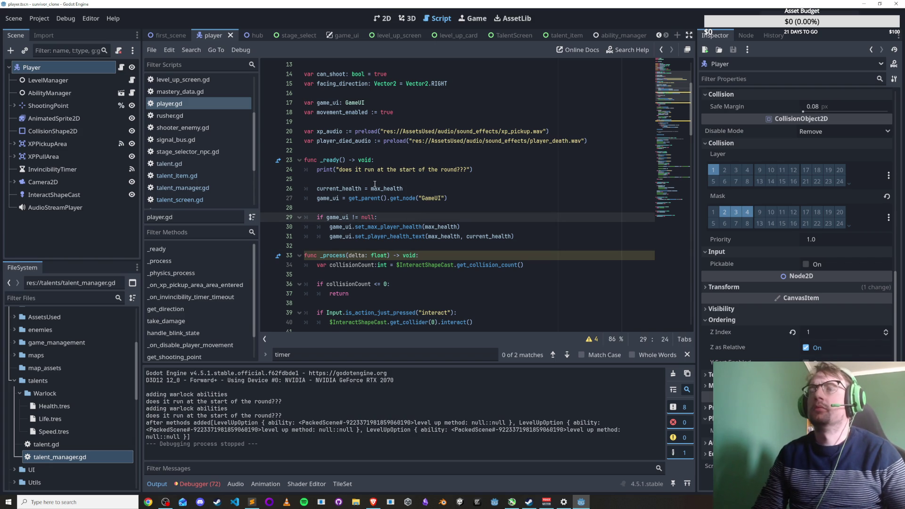
{"action": "left_click", "coordinate": [334, 180]}
{"action": "key", "text": "Tab"}
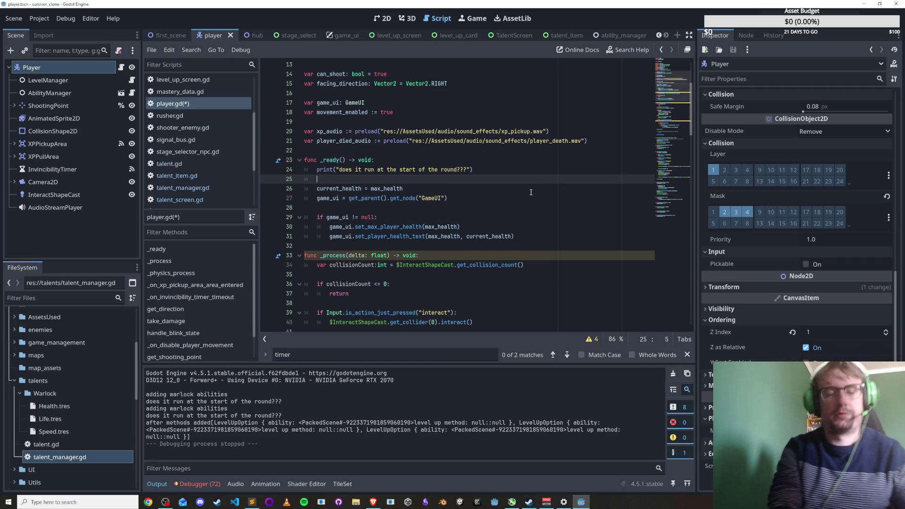
{"action": "type", "text": "if "}
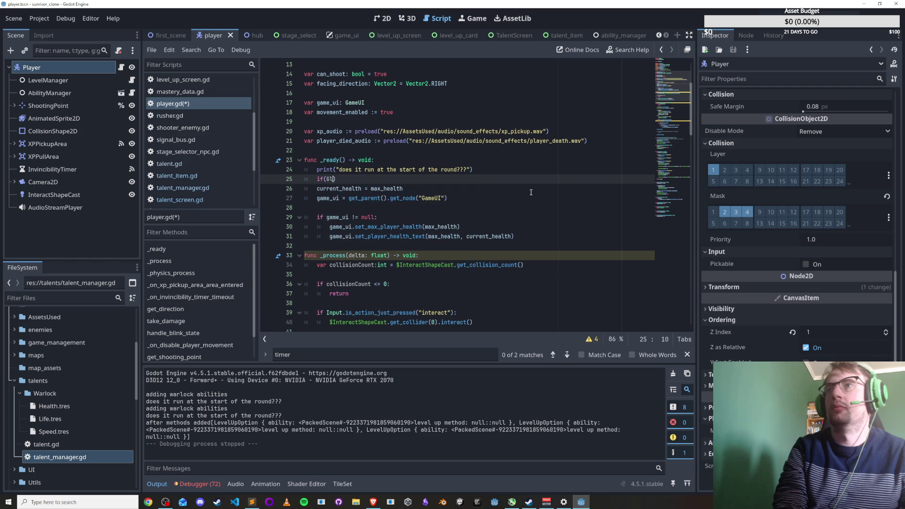
{"action": "type", "text": "obals."}
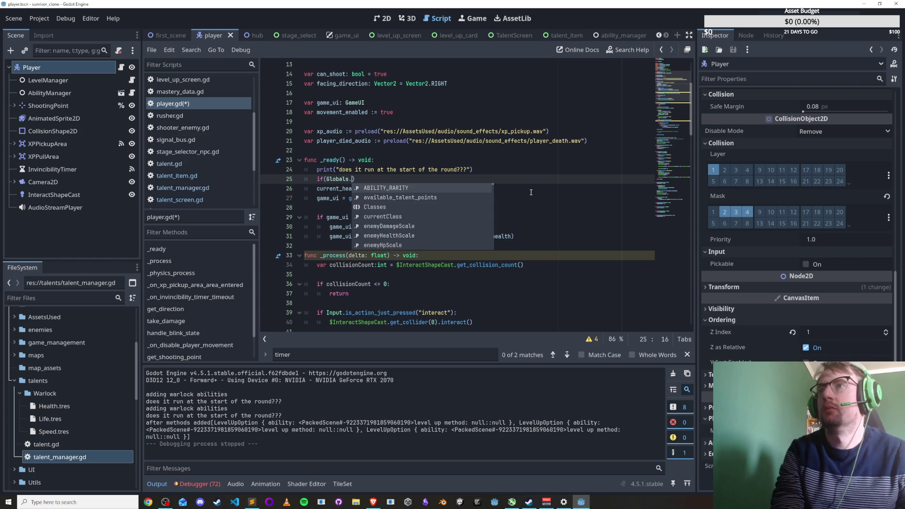
Look up WarlockTalents and WarlockTalentLevels in globals.gd, then return to player.gd
{"action": "scroll", "coordinate": [180, 179], "scroll_direction": "down", "scroll_amount": 3}
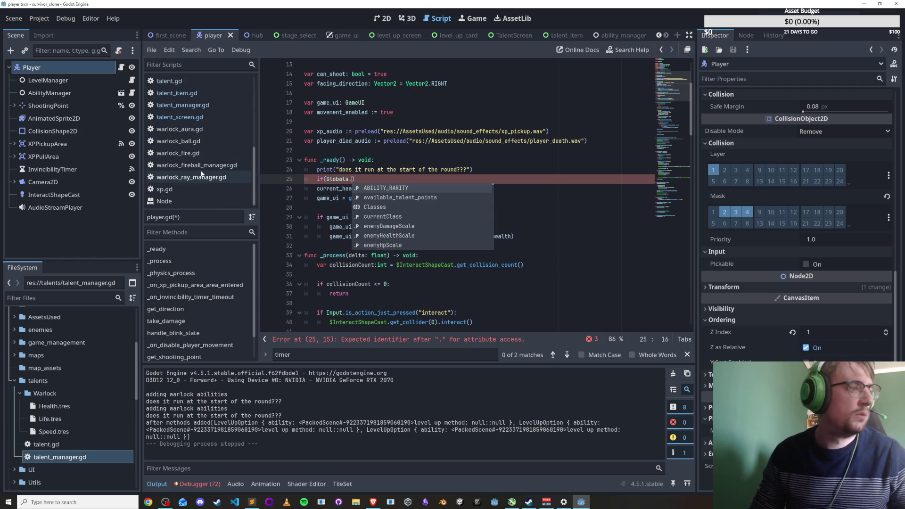
{"action": "scroll", "coordinate": [193, 132], "scroll_direction": "up", "scroll_amount": 1}
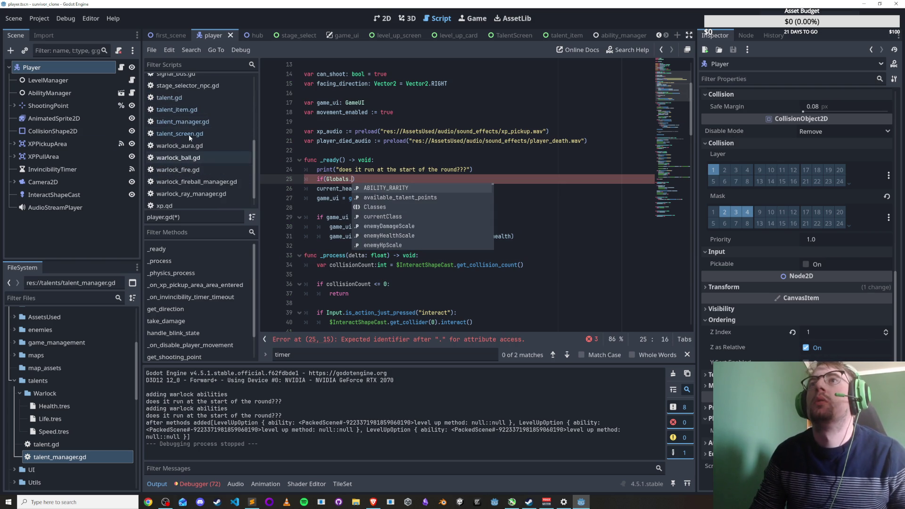
{"action": "scroll", "coordinate": [185, 138], "scroll_direction": "up", "scroll_amount": 5}
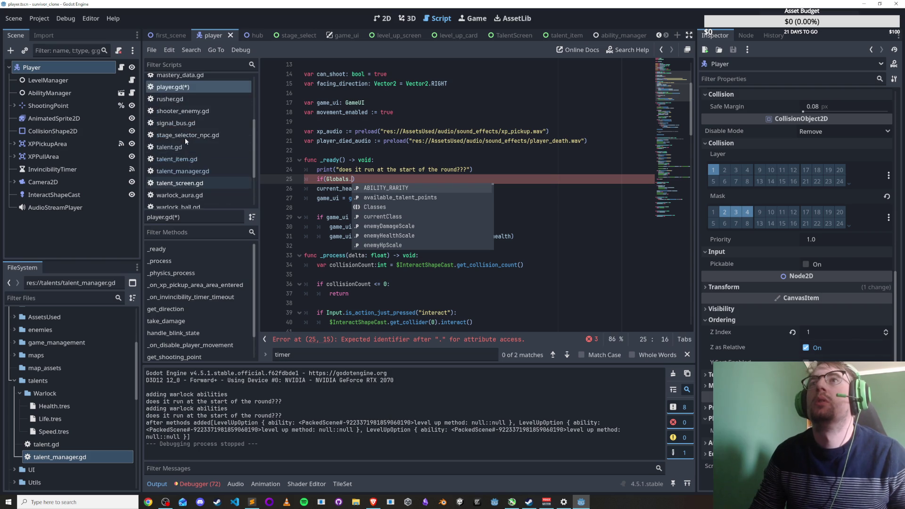
{"action": "left_click", "coordinate": [182, 149]}
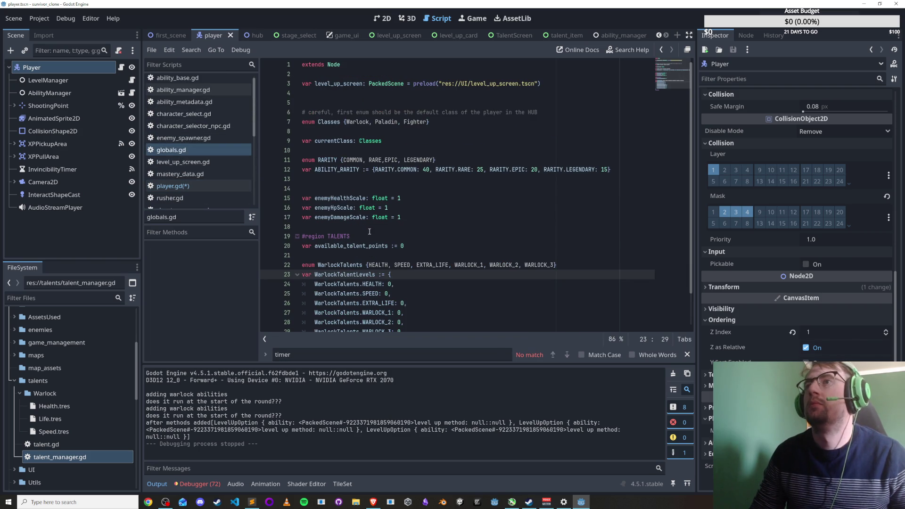
{"action": "scroll", "coordinate": [372, 207], "scroll_direction": "down", "scroll_amount": 2}
{"action": "double_click", "coordinate": [373, 237]}
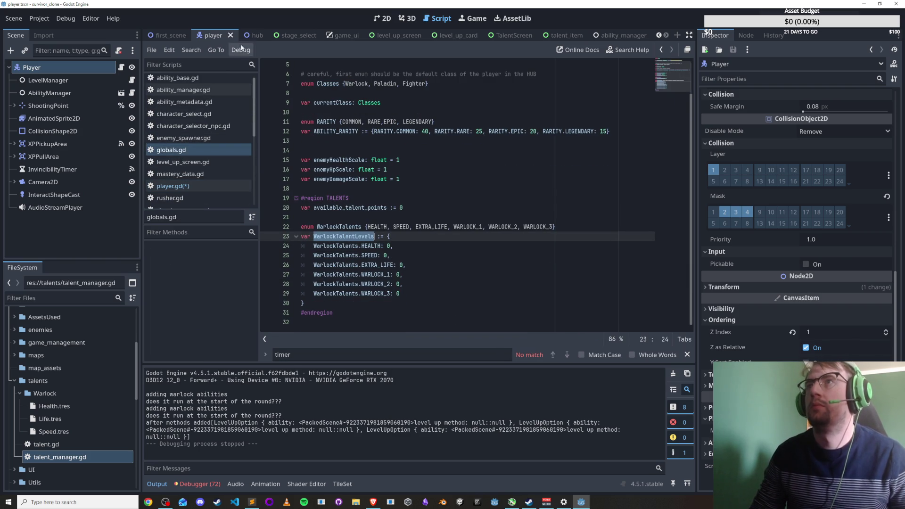
{"action": "left_click", "coordinate": [168, 35]}
{"action": "left_click_drag", "start_coordinate": [390, 236], "coordinate": [302, 226]}
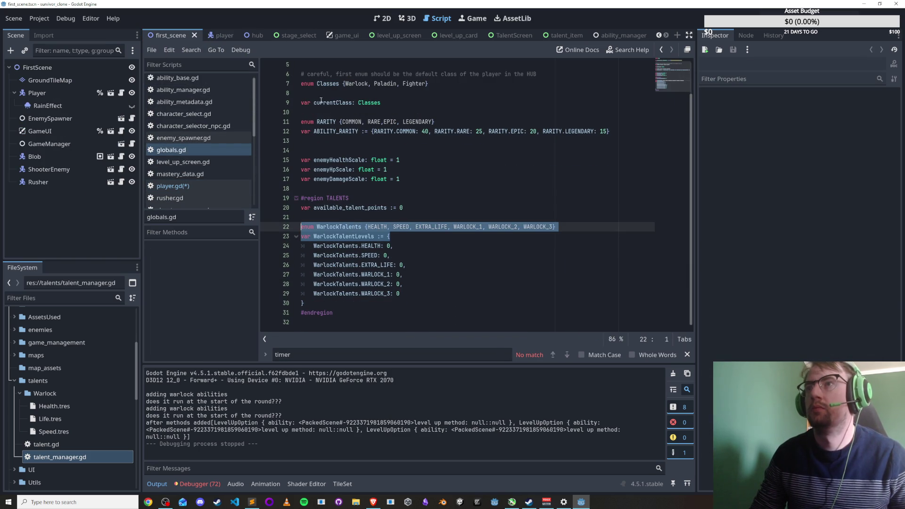
{"action": "left_click", "coordinate": [213, 35]}
{"action": "scroll", "coordinate": [361, 202], "scroll_direction": "up", "scroll_amount": 2}
{"action": "scroll", "coordinate": [361, 202], "scroll_direction": "down", "scroll_amount": 2}
{"action": "left_click", "coordinate": [222, 190]}
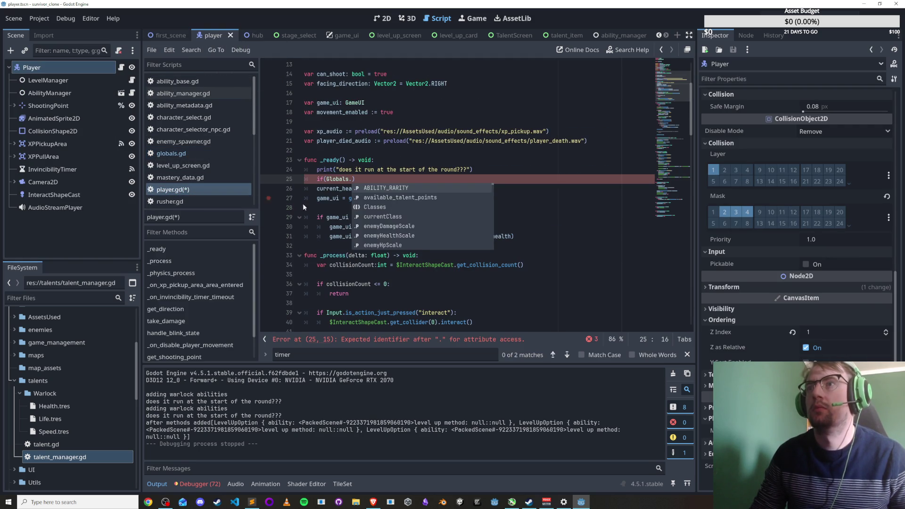
Delete the unfinished Globals condition and the debug print lines from _ready
{"action": "triple_click", "coordinate": [502, 178]}
{"action": "key", "text": "BackSpace"}
{"action": "triple_click", "coordinate": [503, 170]}
{"action": "key", "text": "BackSpace"}
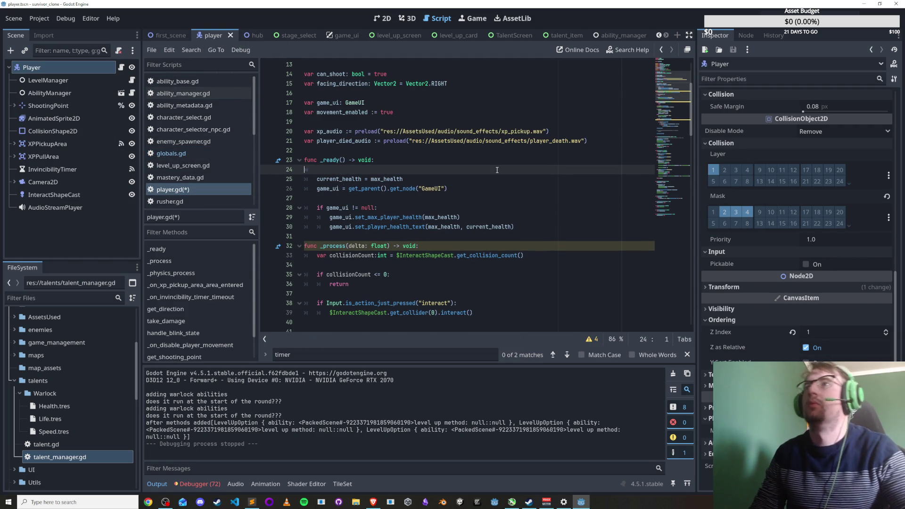
Write match(Globals.currentClass): on the first line of _ready using autocomplete
{"action": "key", "text": "ctrl+s"}
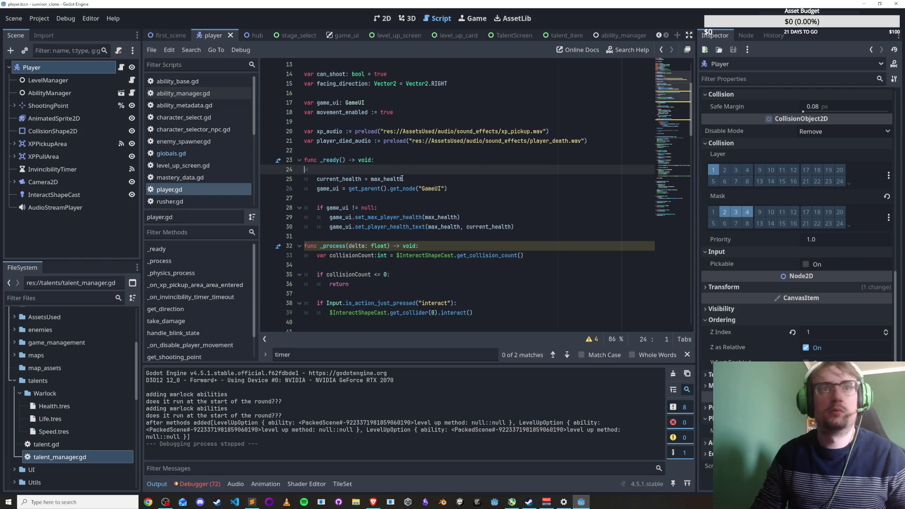
{"action": "left_click", "coordinate": [389, 206]}
{"action": "scroll", "coordinate": [375, 197], "scroll_direction": "up", "scroll_amount": 2}
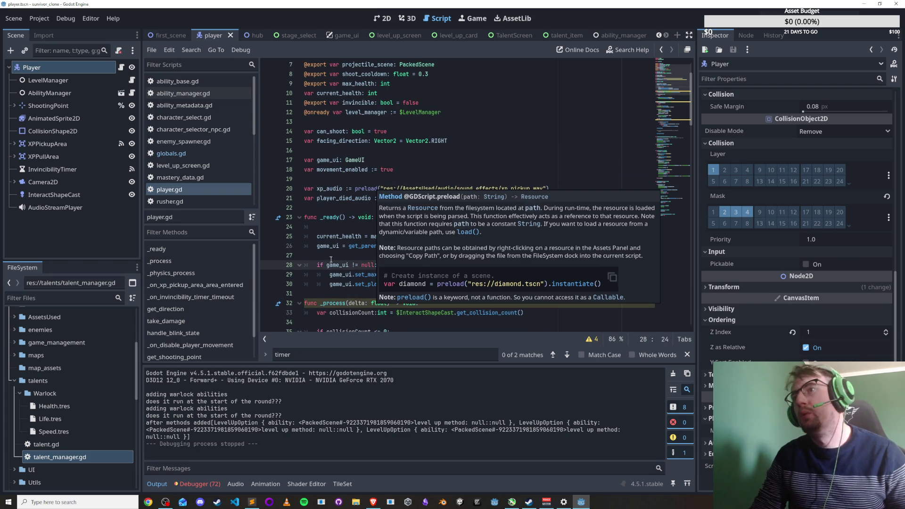
{"action": "key", "text": "Up"}
{"action": "key", "text": "Up"}
{"action": "key", "text": "Up"}
{"action": "key", "text": "BackSpace"}
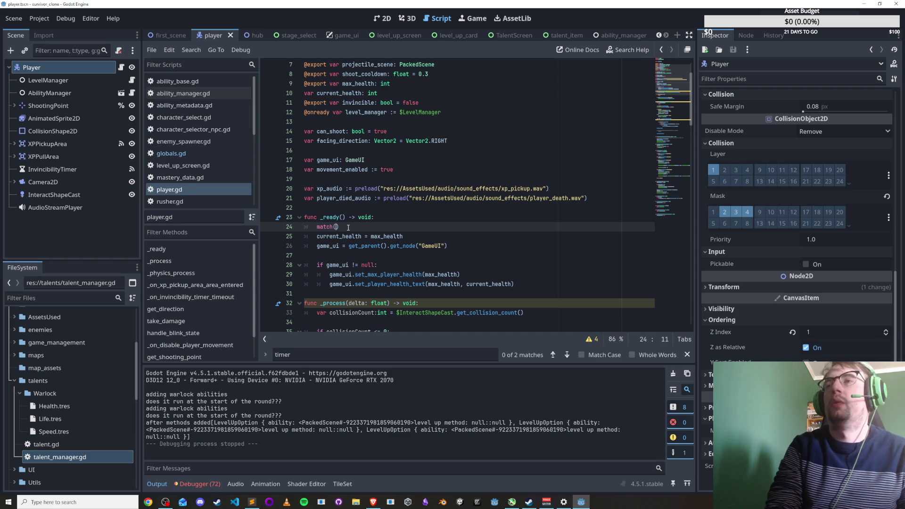
{"action": "type", "text": "g"}
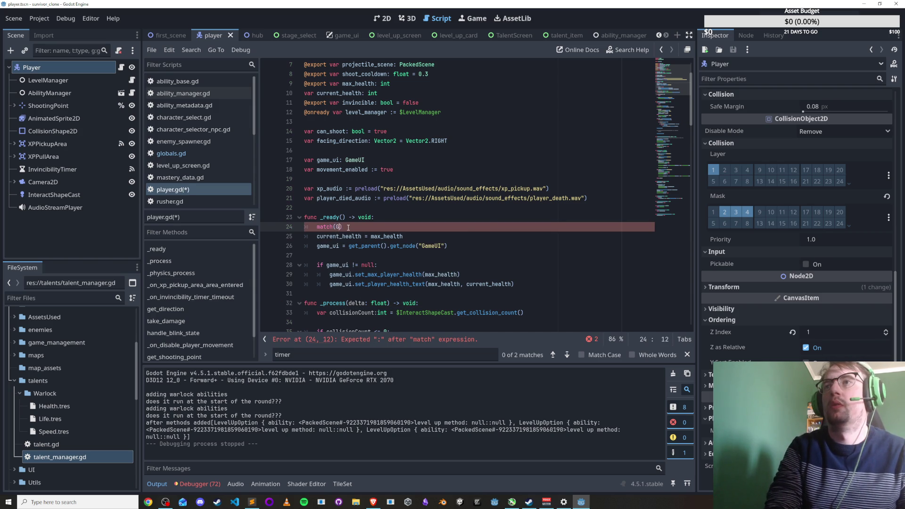
{"action": "type", "text": "b"}
{"action": "key", "text": "Return"}
{"action": "type", "text": ".C"}
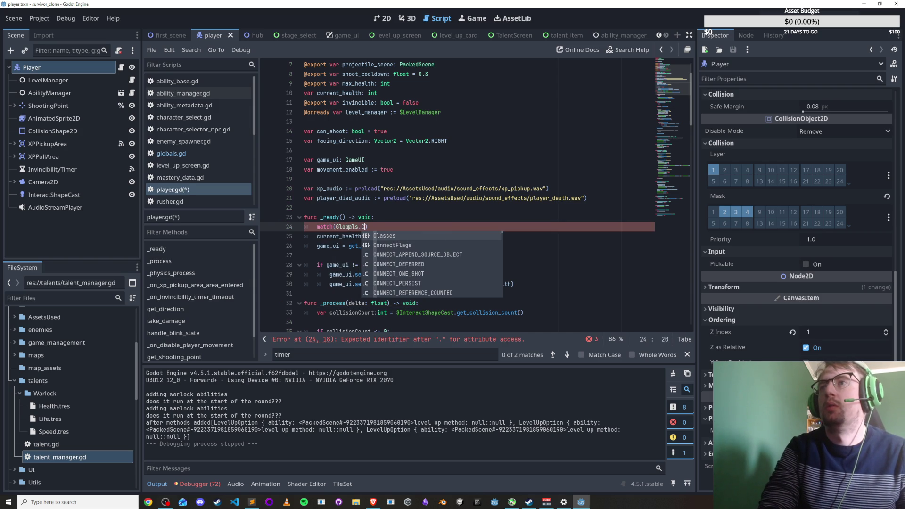
{"action": "type", "text": "urr"}
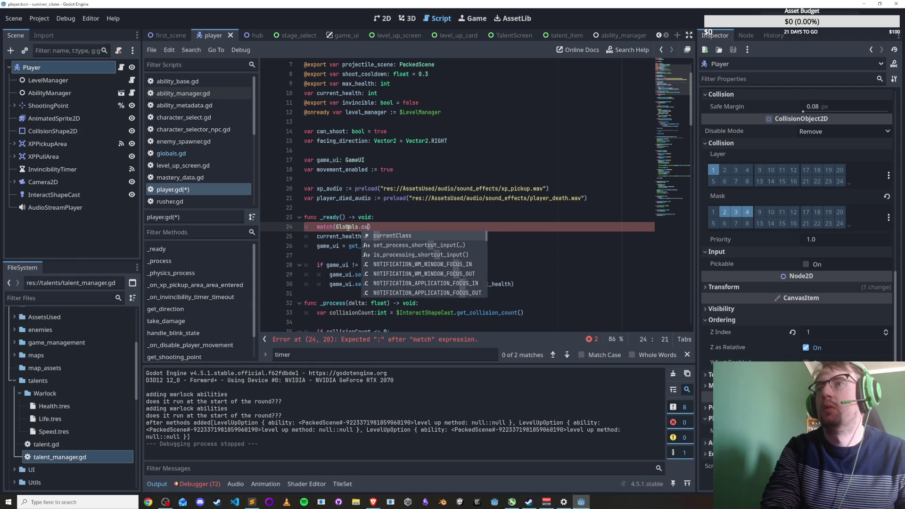
{"action": "key", "text": "Return"}
{"action": "key", "text": "ctrl+s"}
{"action": "key", "text": "End"}
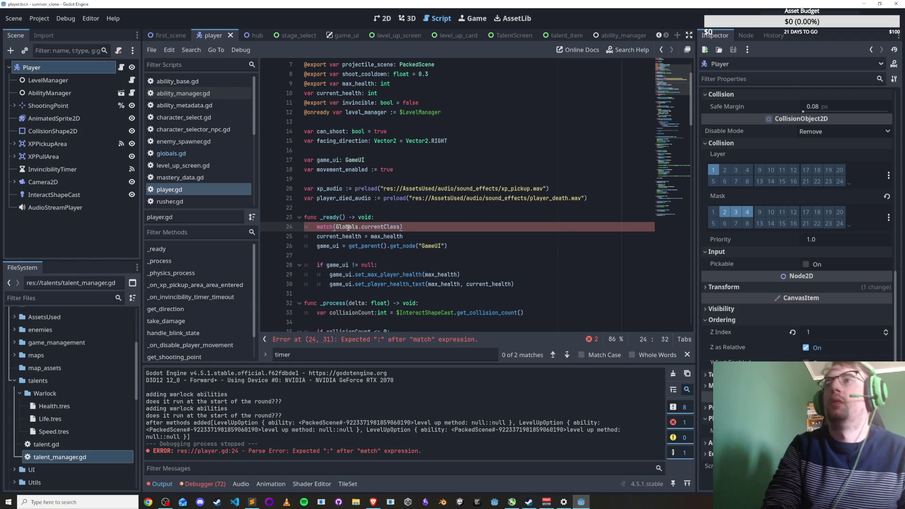
Add a case Globals.Classes.Warlock: pattern after checking the Classes enum, then search project for 'match'
{"action": "key", "text": "Return"}
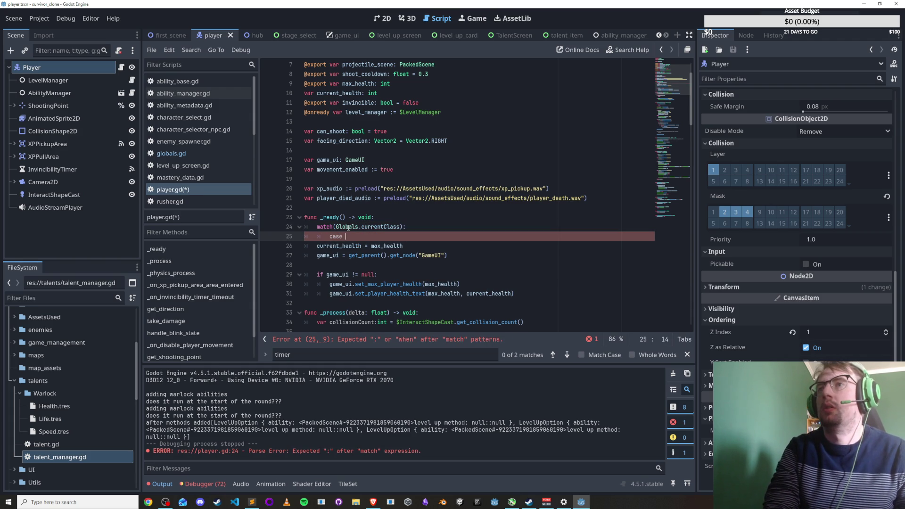
{"action": "type", "text": "lobals.classe"}
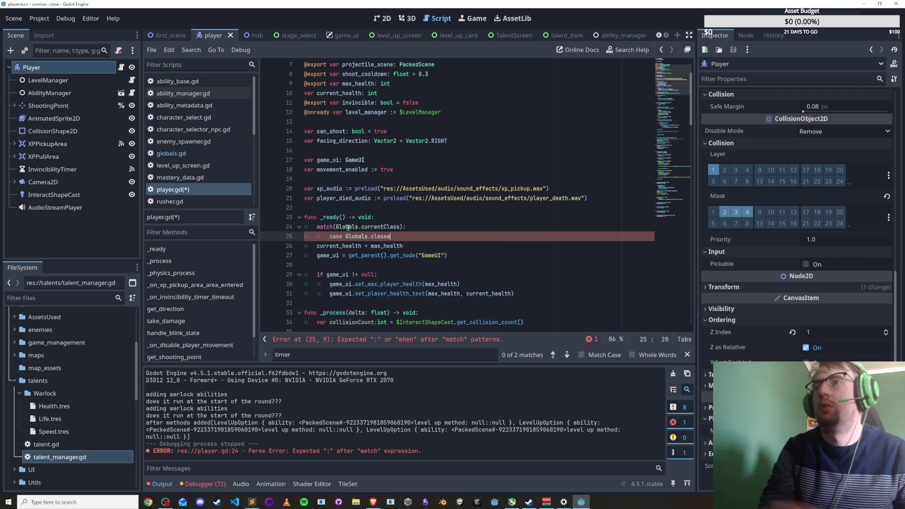
{"action": "left_click", "coordinate": [347, 228], "text": "ctrl"}
{"action": "double_click", "coordinate": [325, 121]}
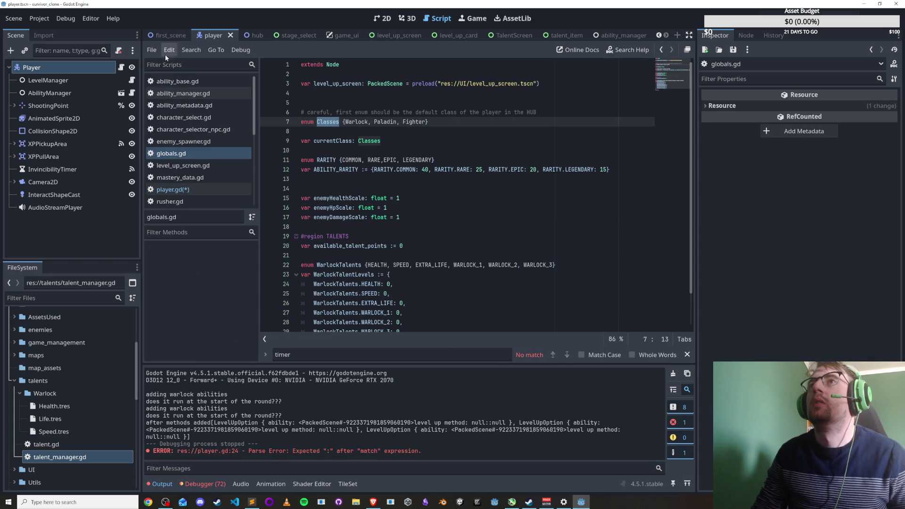
{"action": "left_click", "coordinate": [172, 189]}
{"action": "left_click", "coordinate": [409, 237]}
{"action": "type", "text": "Classes.Warlock"}
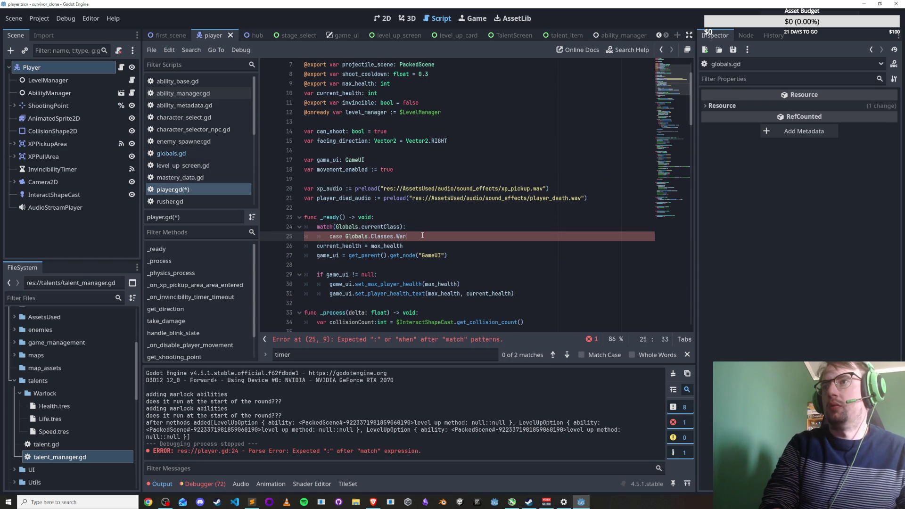
{"action": "type", "text": ":"}
{"action": "key", "text": "Return"}
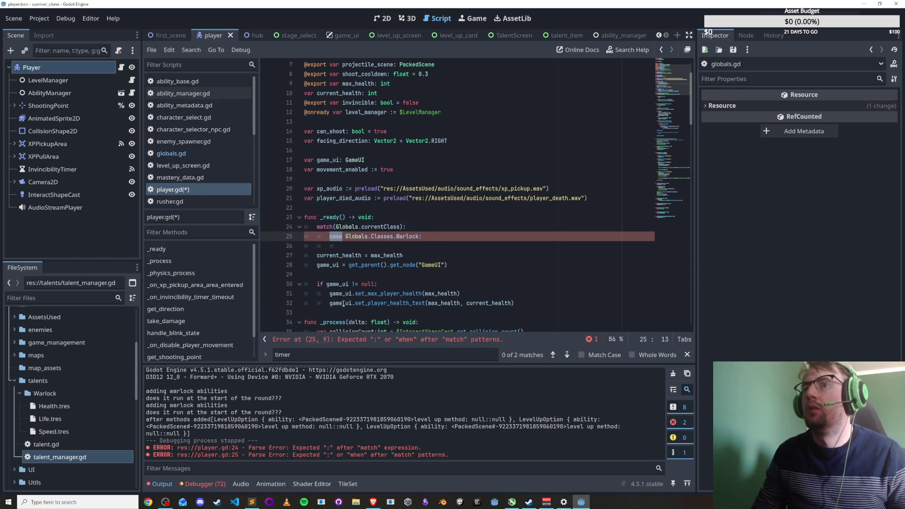
{"action": "double_click", "coordinate": [324, 228]}
{"action": "key", "text": "ctrl+shift+f"}
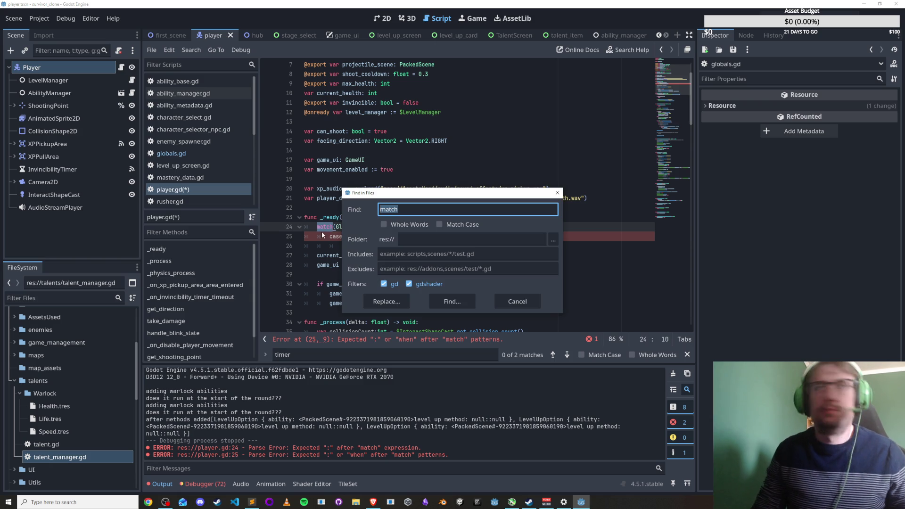
Review match usage in warlock_ray_manager.gd, then remove 'case ' from line 25 and save
{"action": "left_click", "coordinate": [451, 302]}
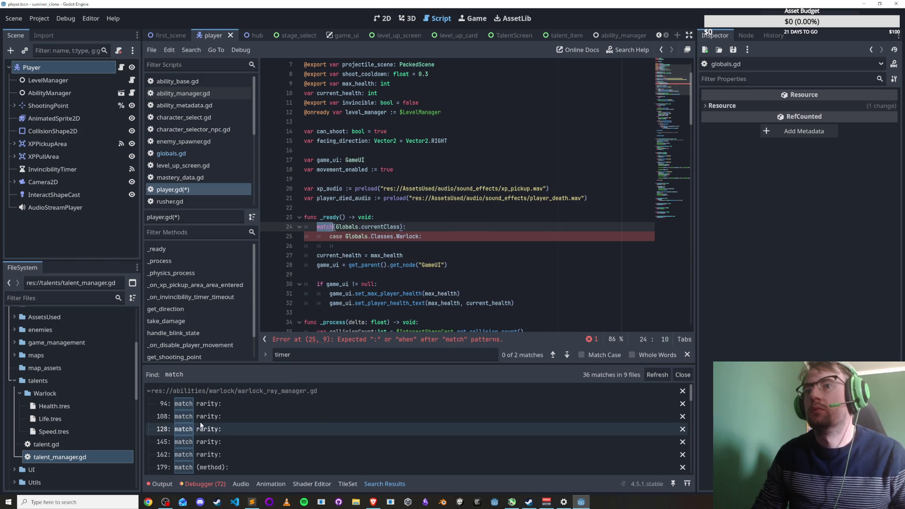
{"action": "left_click", "coordinate": [203, 404]}
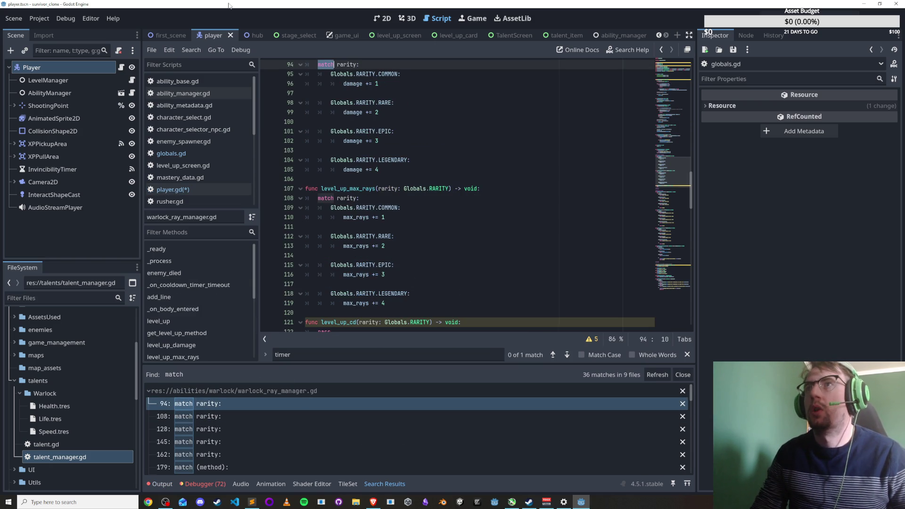
{"action": "left_click", "coordinate": [174, 153]}
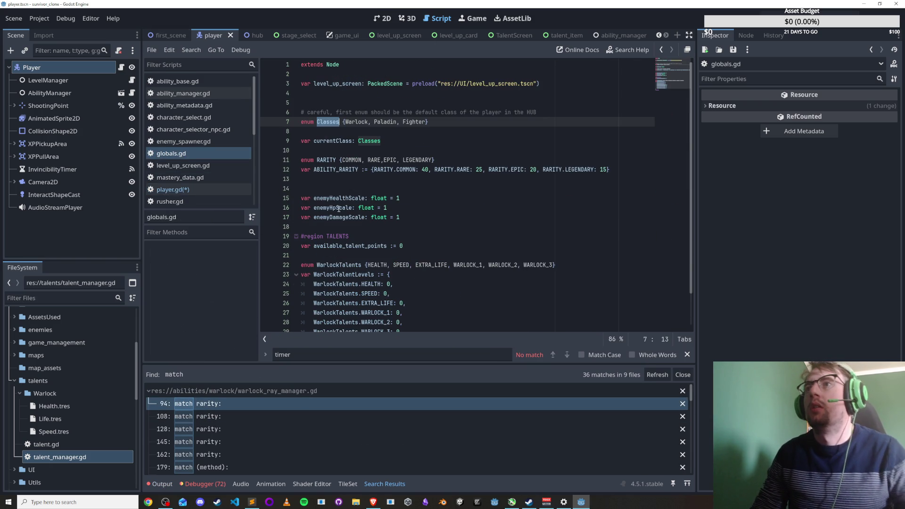
{"action": "left_click", "coordinate": [174, 190]}
{"action": "left_click", "coordinate": [327, 237]}
{"action": "key", "text": "Delete"}
{"action": "key", "text": "Delete"}
{"action": "key", "text": "Delete"}
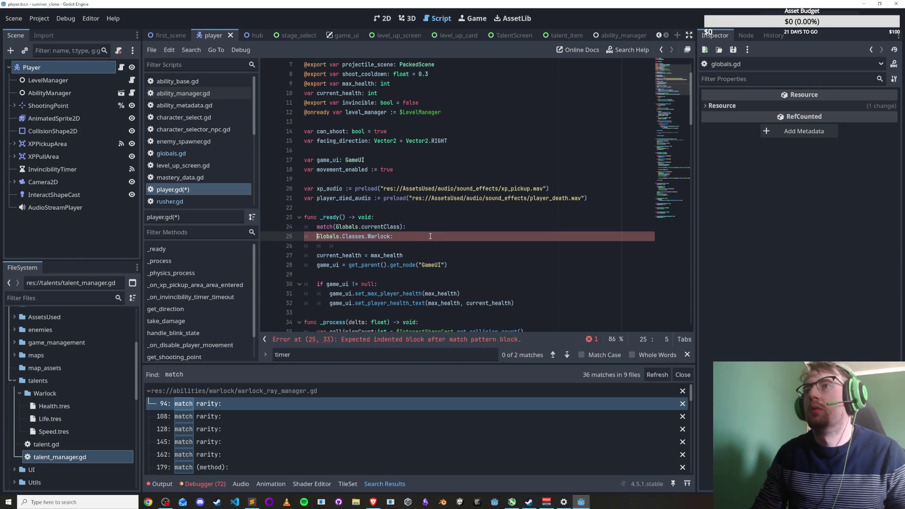
{"action": "key", "text": "ctrl+s"}
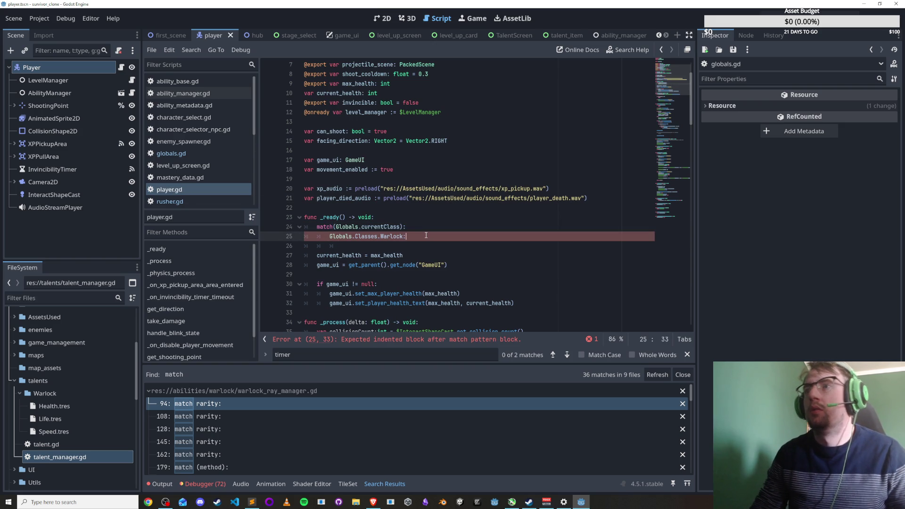
Duplicate the Warlock pattern twice and rename the copies to Paladin and Fighter
{"action": "left_click", "coordinate": [426, 236]}
{"action": "key", "text": "Return"}
{"action": "key", "text": "Up"}
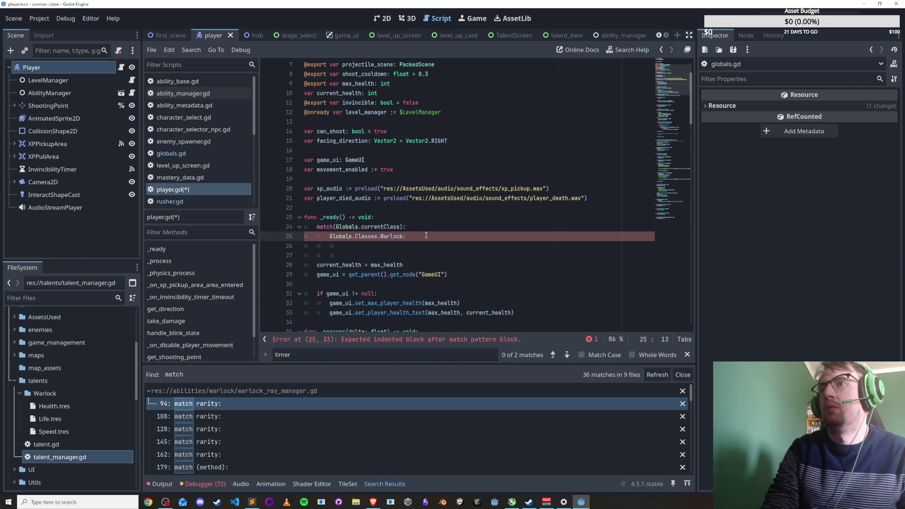
{"action": "key", "text": "ctrl+alt+Down"}
{"action": "key", "text": "ctrl+alt+Down"}
{"action": "double_click", "coordinate": [389, 246]}
{"action": "type", "text": "Pal"}
{"action": "key", "text": "Return"}
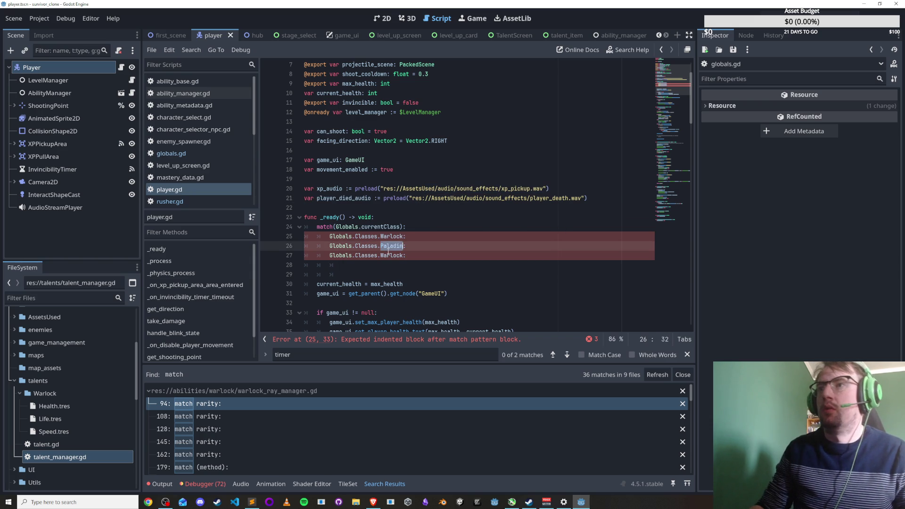
{"action": "double_click", "coordinate": [387, 254]}
{"action": "type", "text": "Warrior"}
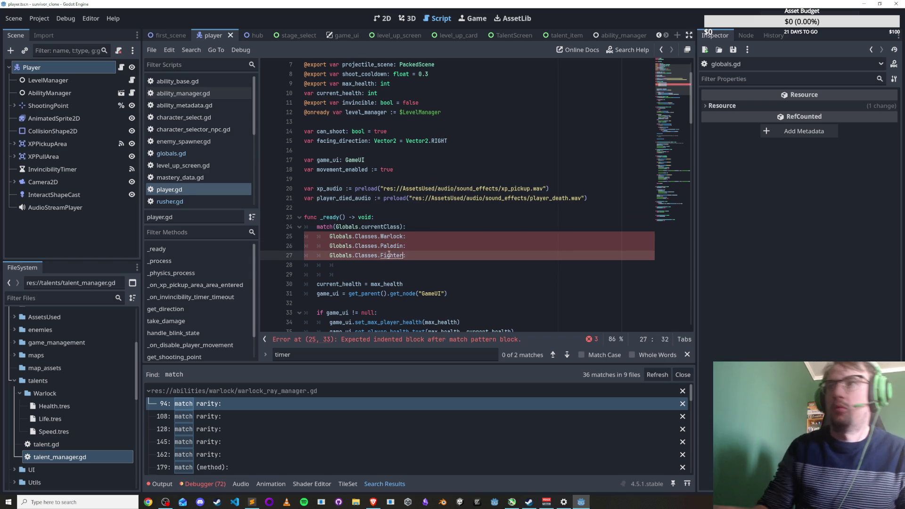
{"action": "key", "text": "ctrl+s"}
Add a pass body under each Warlock, Paladin and Fighter pattern and fix the indentation
{"action": "left_click", "coordinate": [414, 234]}
{"action": "key", "text": "Return"}
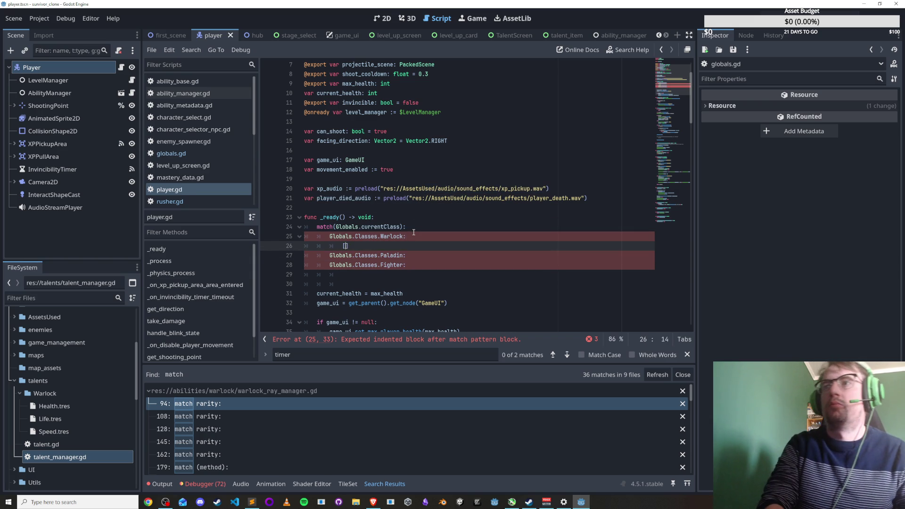
{"action": "type", "text": "ss"}
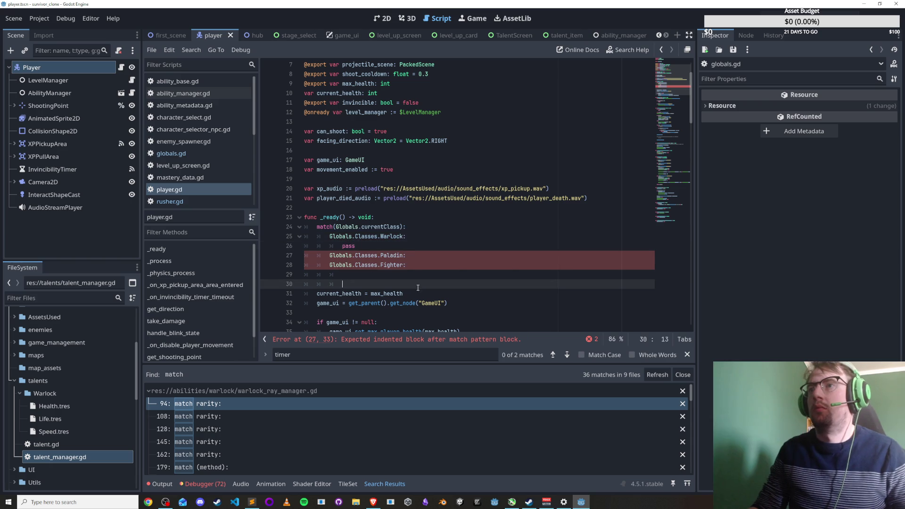
{"action": "left_click", "coordinate": [414, 255]}
{"action": "key", "text": "Return"}
{"action": "type", "text": "pass"}
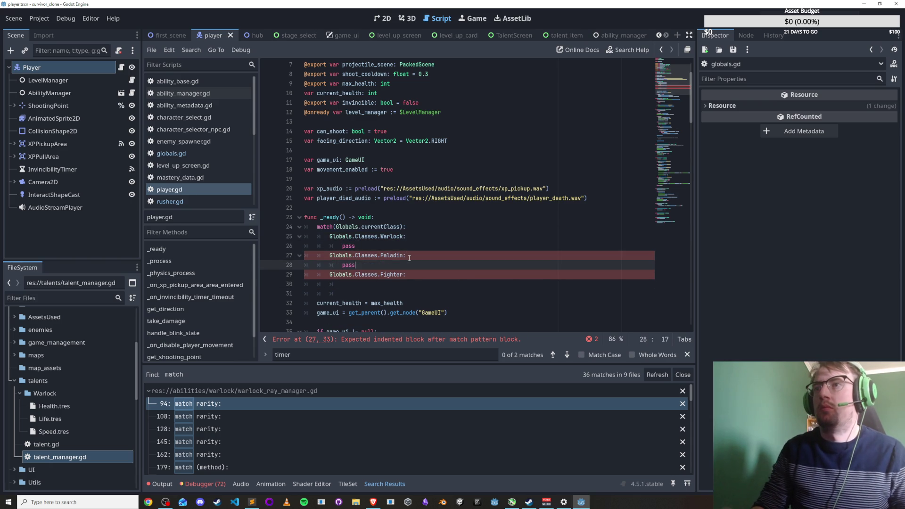
{"action": "left_click", "coordinate": [431, 275]}
{"action": "key", "text": "Return"}
{"action": "type", "text": "pass"}
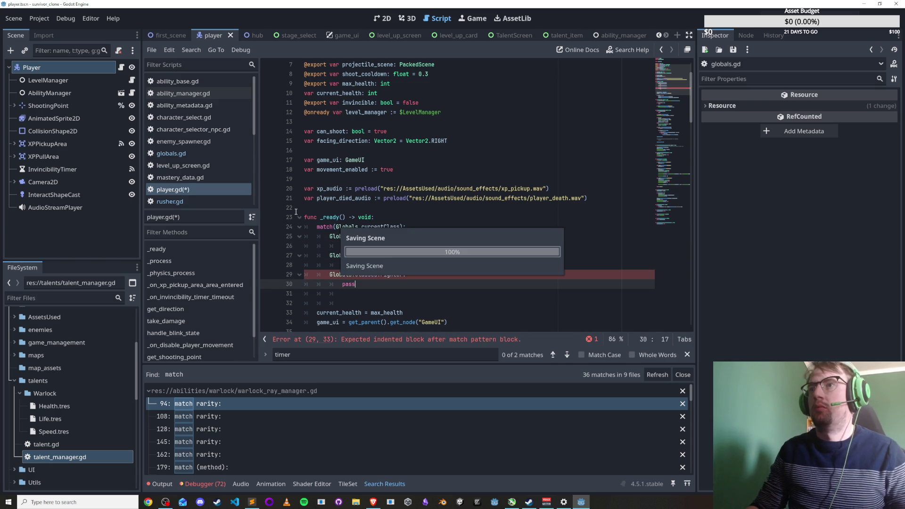
{"action": "left_click", "coordinate": [390, 246]}
{"action": "double_click", "coordinate": [337, 246]}
{"action": "key", "text": "Tab"}
{"action": "double_click", "coordinate": [349, 246]}
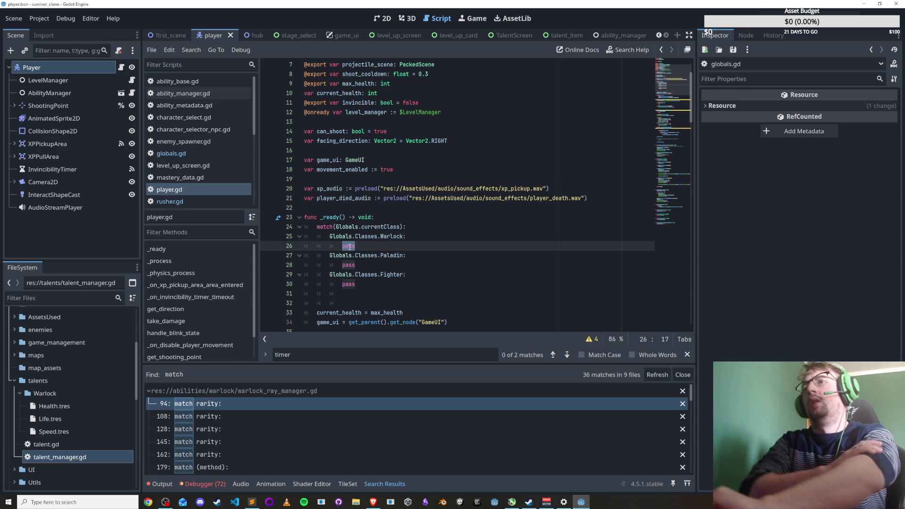
{"action": "left_click_drag", "start_coordinate": [373, 284], "coordinate": [202, 228]}
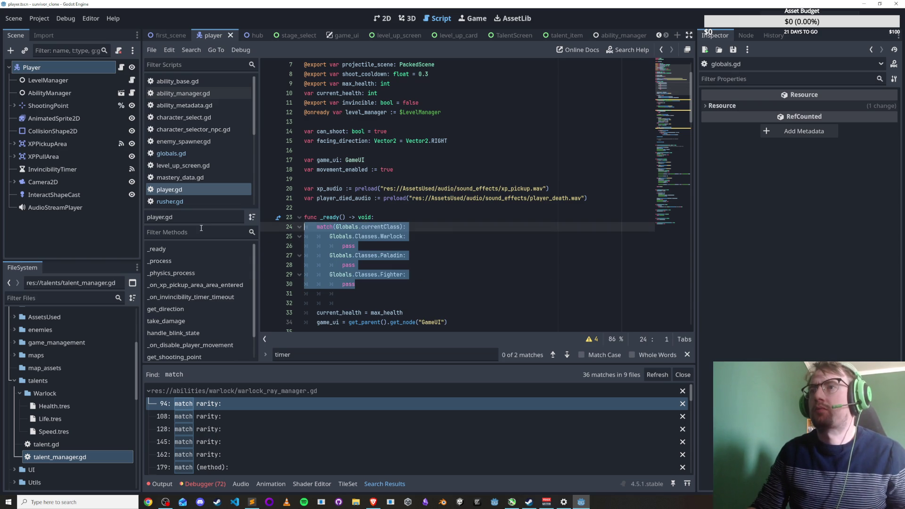
Move player.gd's match block below the game_ui check, comparing with rusher.gd's _ready, and save
{"action": "key", "text": "alt+Down"}
{"action": "key", "text": "alt+Down"}
{"action": "key", "text": "alt+Down"}
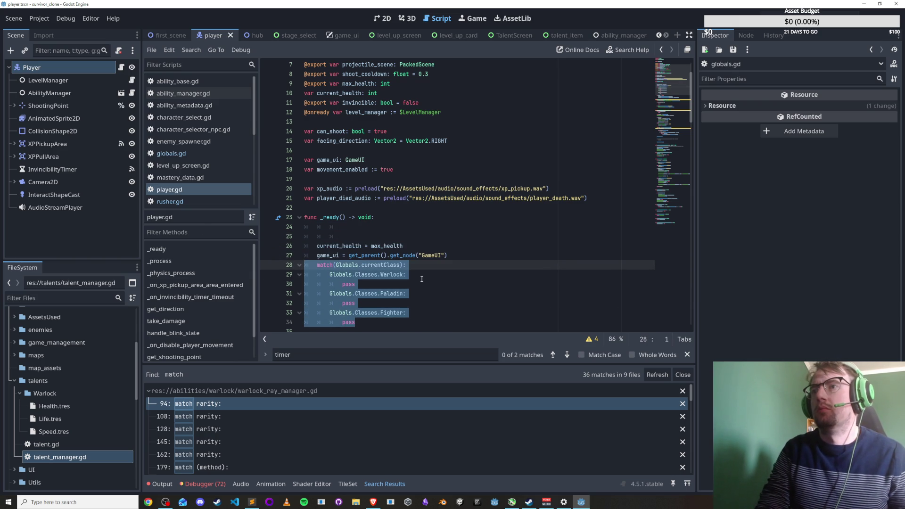
{"action": "scroll", "coordinate": [421, 279], "scroll_direction": "down", "scroll_amount": 3}
{"action": "key", "text": "alt+Left"}
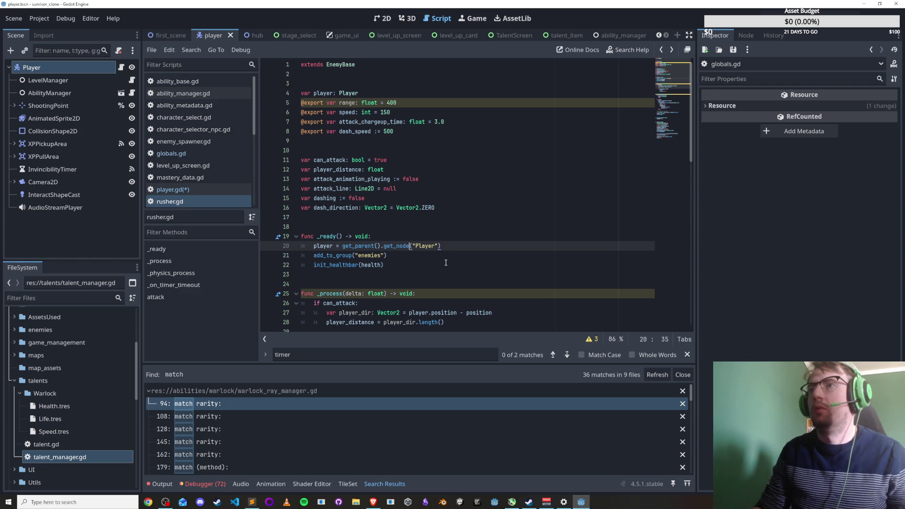
{"action": "left_click", "coordinate": [446, 263]}
{"action": "scroll", "coordinate": [434, 257], "scroll_direction": "down", "scroll_amount": 5}
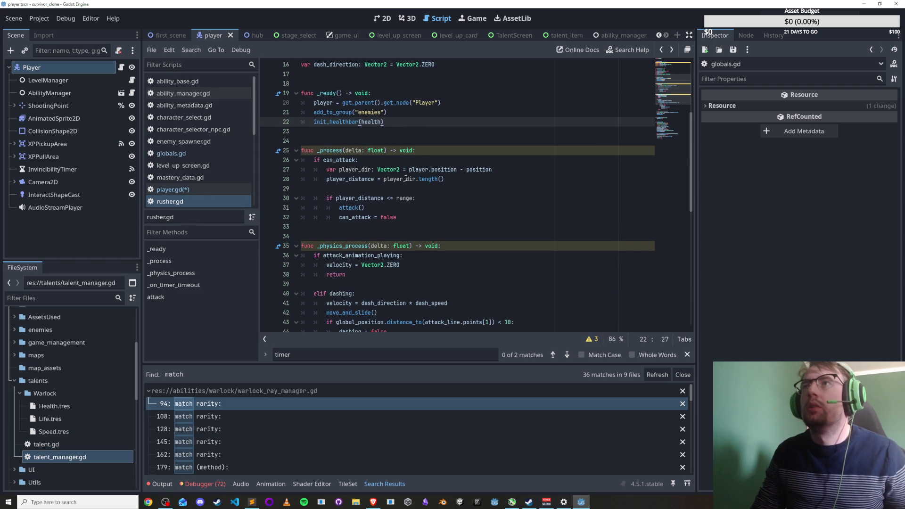
{"action": "scroll", "coordinate": [310, 181], "scroll_direction": "up", "scroll_amount": 5}
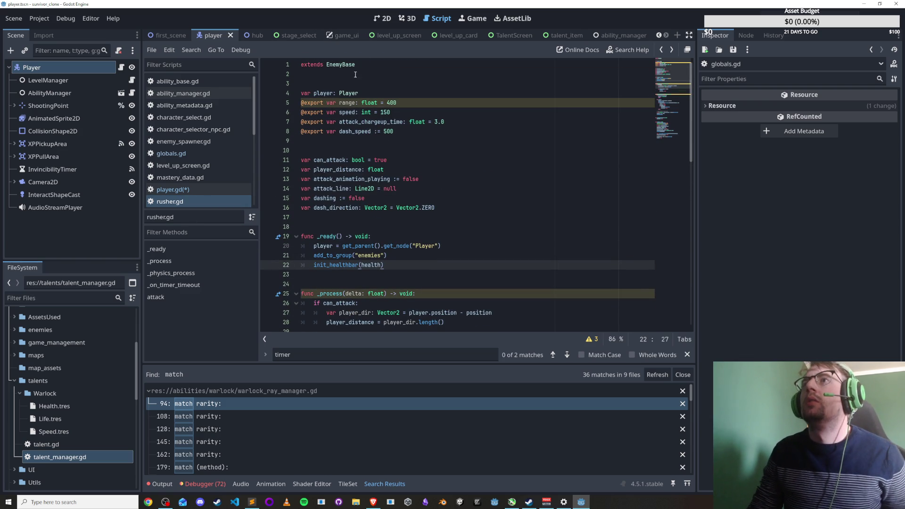
{"action": "left_click", "coordinate": [184, 190]}
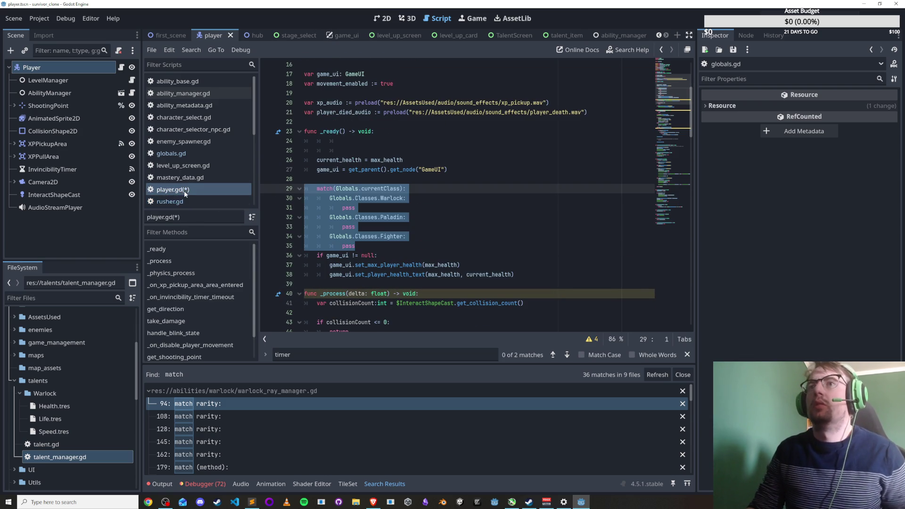
{"action": "key", "text": "alt+Down"}
{"action": "key", "text": "alt+Down"}
{"action": "key", "text": "alt+Down"}
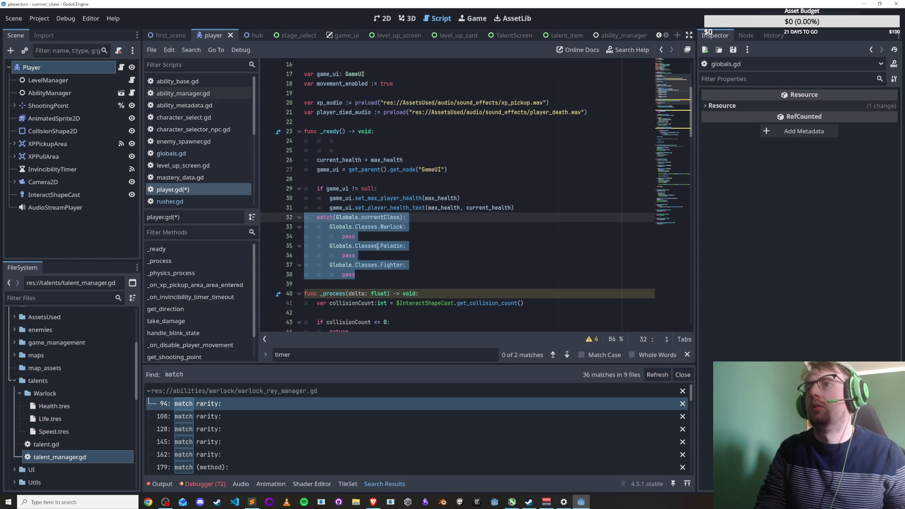
{"action": "key", "text": "ctrl+s"}
Move the match block back above the game_ui check, with blank lines before and after it
{"action": "left_click", "coordinate": [466, 208]}
{"action": "key", "text": "Return"}
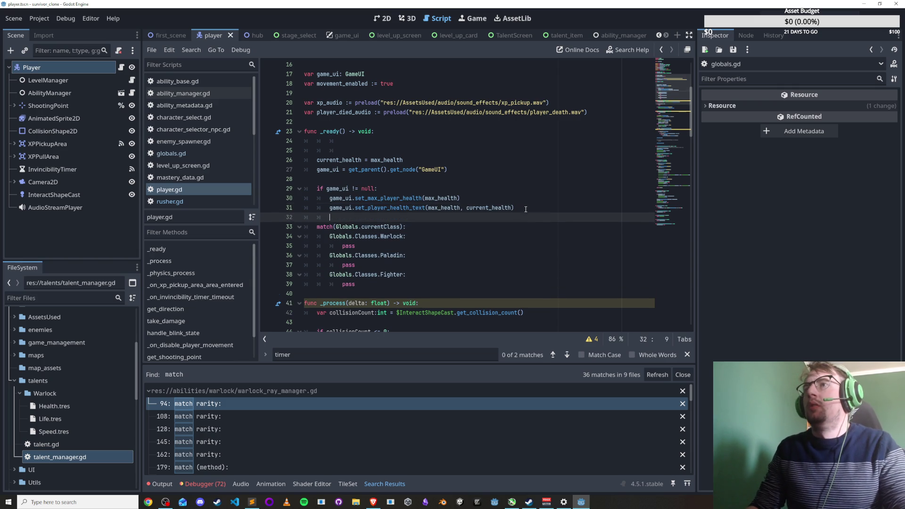
{"action": "left_click", "coordinate": [381, 236]}
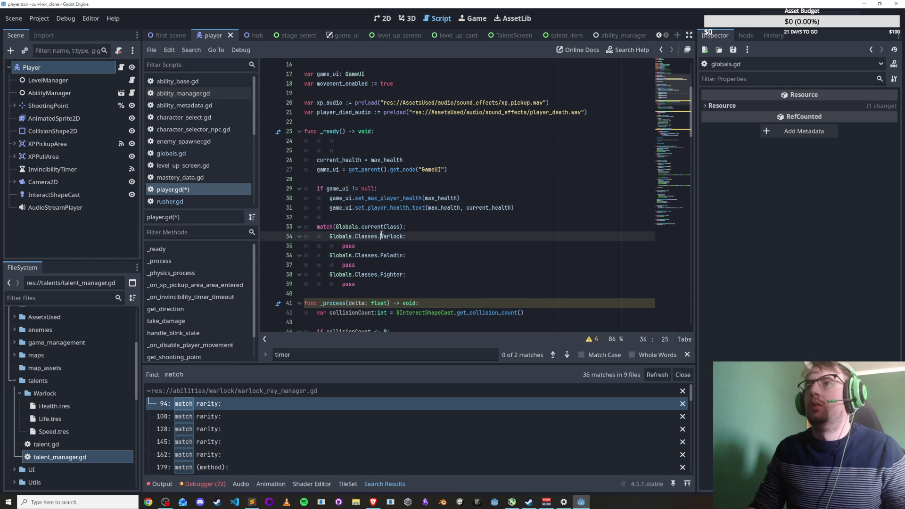
{"action": "left_click_drag", "start_coordinate": [357, 284], "coordinate": [269, 232]}
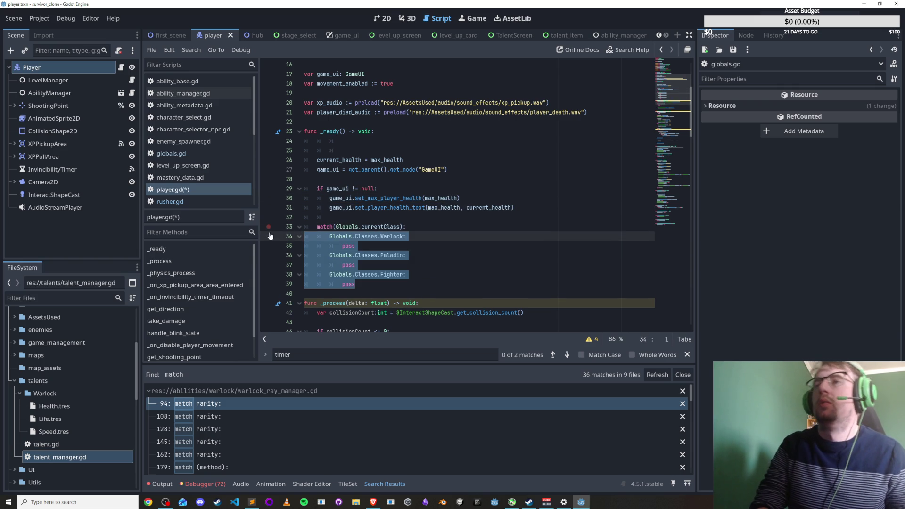
{"action": "key", "text": "shift+Up"}
{"action": "key", "text": "alt+Up"}
{"action": "key", "text": "alt+Up"}
{"action": "key", "text": "alt+Up"}
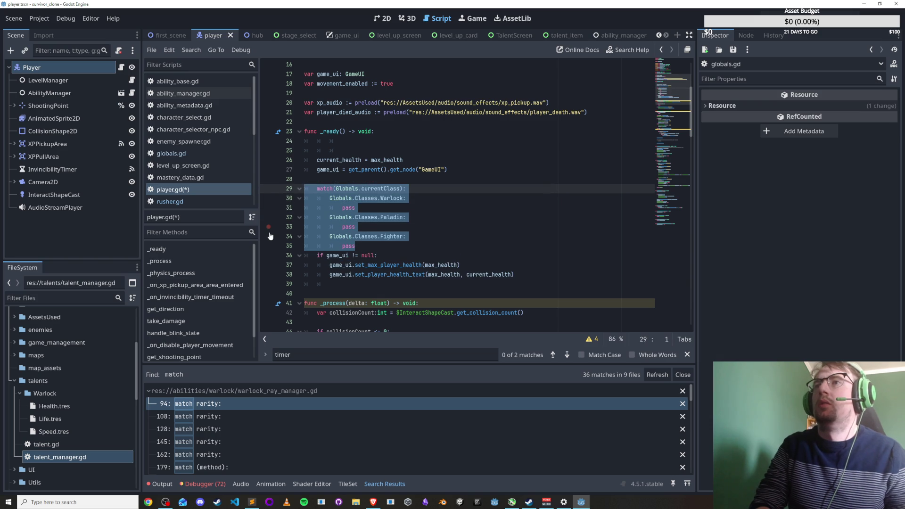
{"action": "key", "text": "ctrl+s"}
{"action": "left_click", "coordinate": [387, 247]}
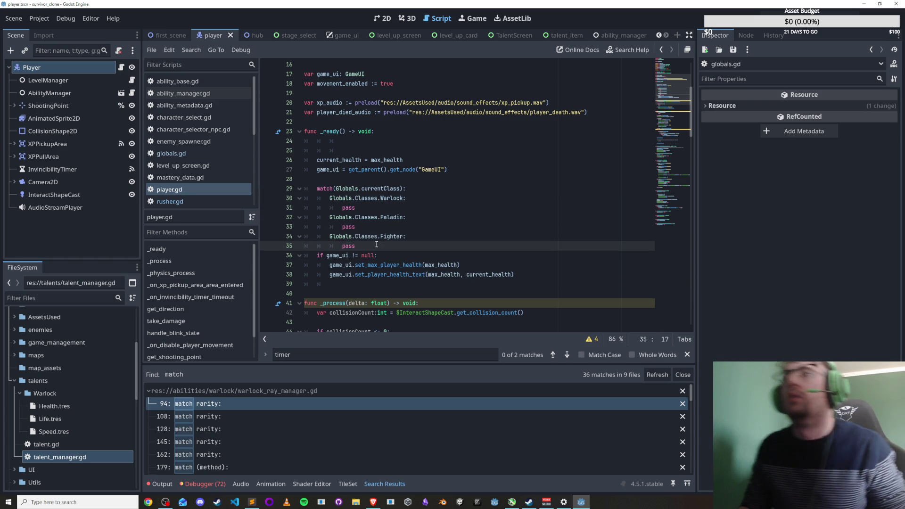
{"action": "key", "text": "Return"}
{"action": "scroll", "coordinate": [388, 252], "scroll_direction": "up", "scroll_amount": 5}
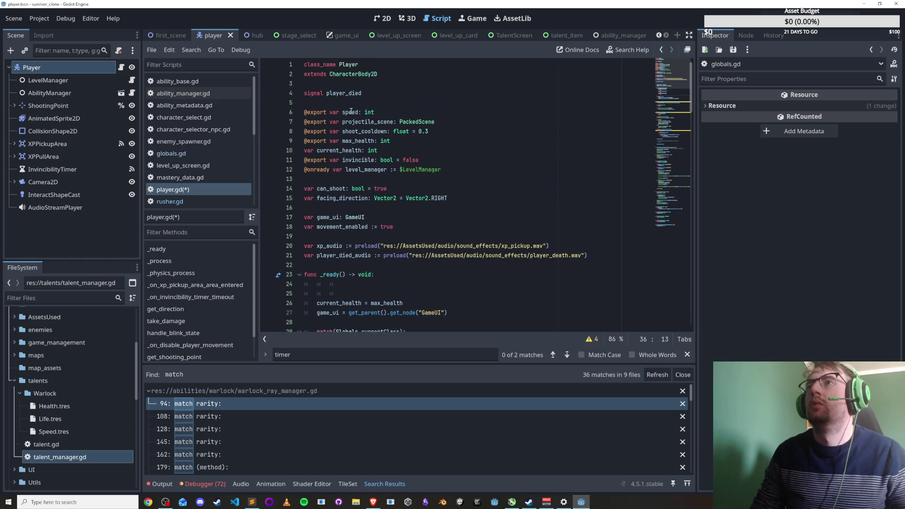
{"action": "scroll", "coordinate": [358, 141], "scroll_direction": "down", "scroll_amount": 6}
Go to the Warlock case in the match block and select its pass statement
{"action": "left_click", "coordinate": [378, 191]}
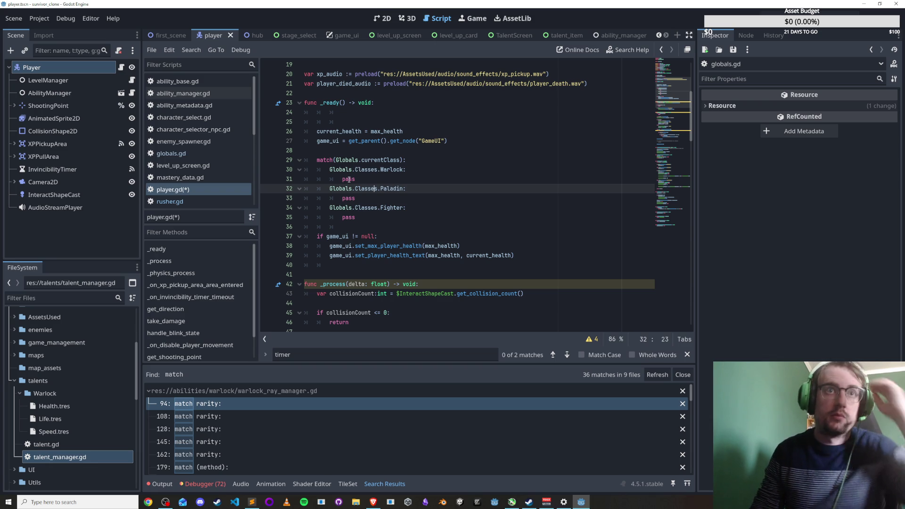
{"action": "scroll", "coordinate": [367, 231], "scroll_direction": "up", "scroll_amount": 1}
{"action": "key", "text": "Up"}
{"action": "key", "text": "Up"}
{"action": "key", "text": "Up"}
{"action": "key", "text": "End"}
{"action": "key", "text": "Down"}
{"action": "key", "text": "Down"}
{"action": "key", "text": "Up"}
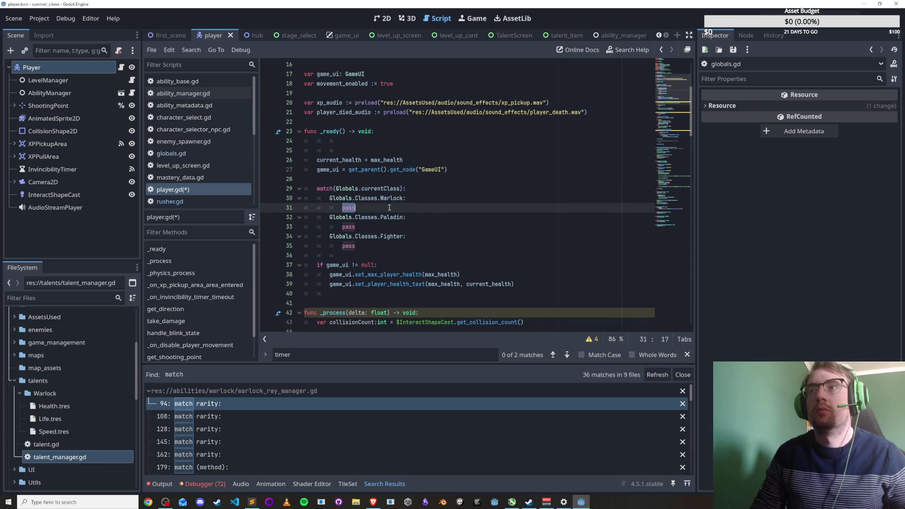
{"action": "left_click", "coordinate": [341, 208]}
{"action": "left_click", "coordinate": [411, 202]}
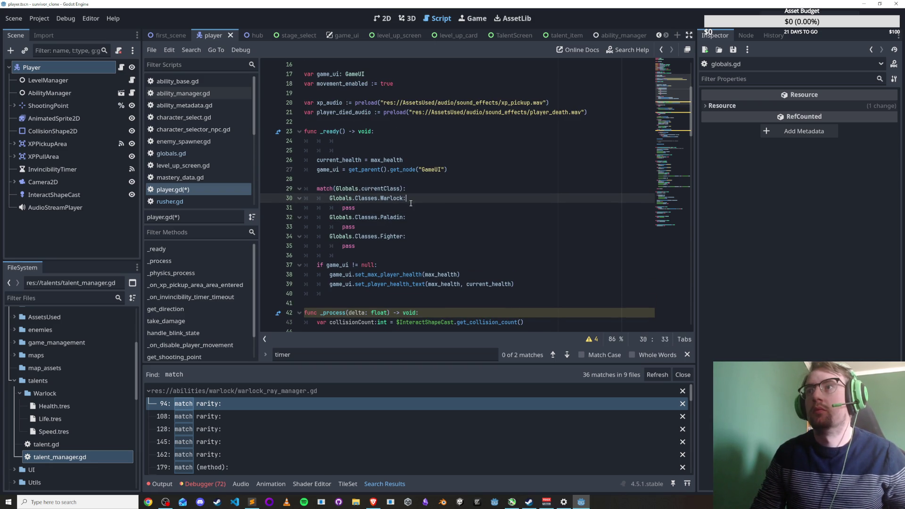
{"action": "double_click", "coordinate": [349, 208]}
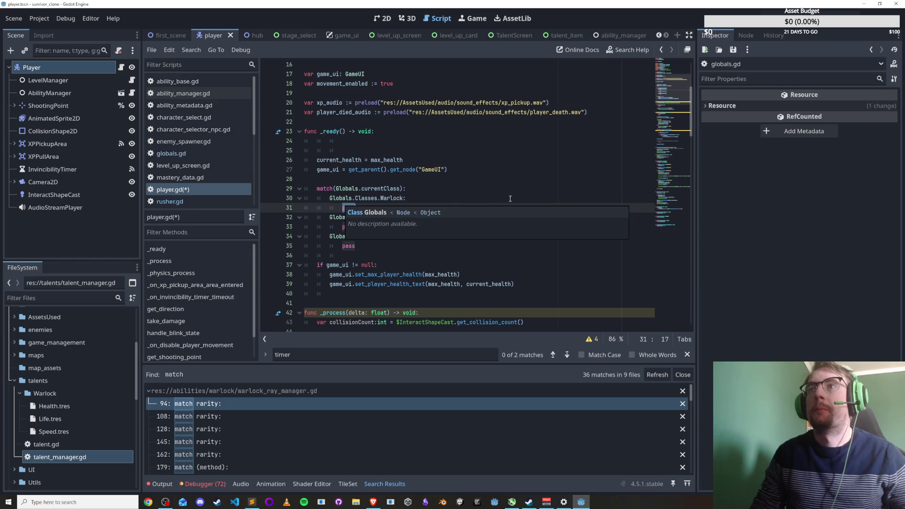
{"action": "scroll", "coordinate": [58, 457], "scroll_direction": "down", "scroll_amount": 3}
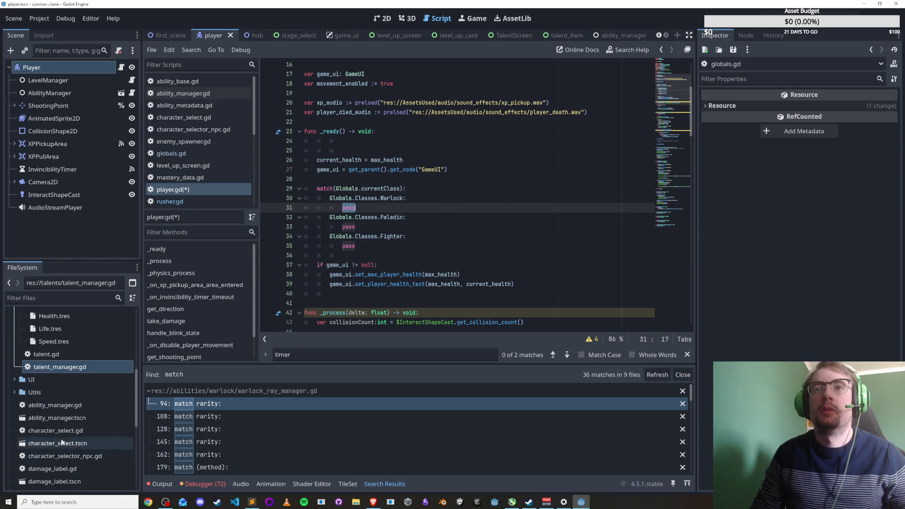
{"action": "scroll", "coordinate": [53, 391], "scroll_direction": "up", "scroll_amount": 1}
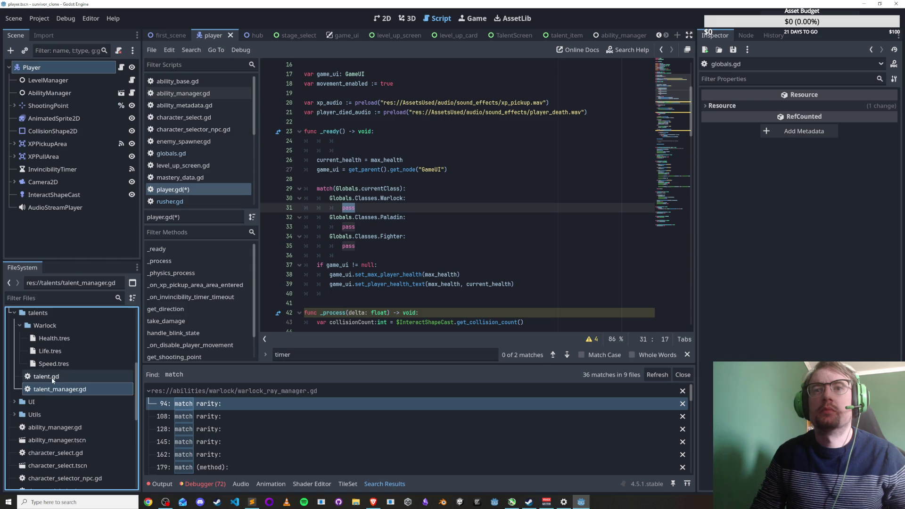
Delete talent_manager.gd from the talents folder and save player.gd
{"action": "double_click", "coordinate": [54, 391]}
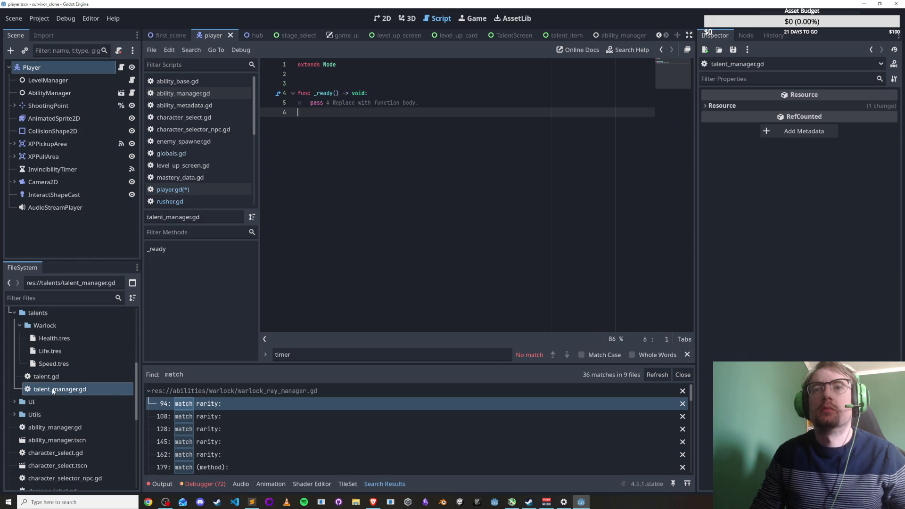
{"action": "key", "text": "Delete"}
{"action": "key", "text": "Return"}
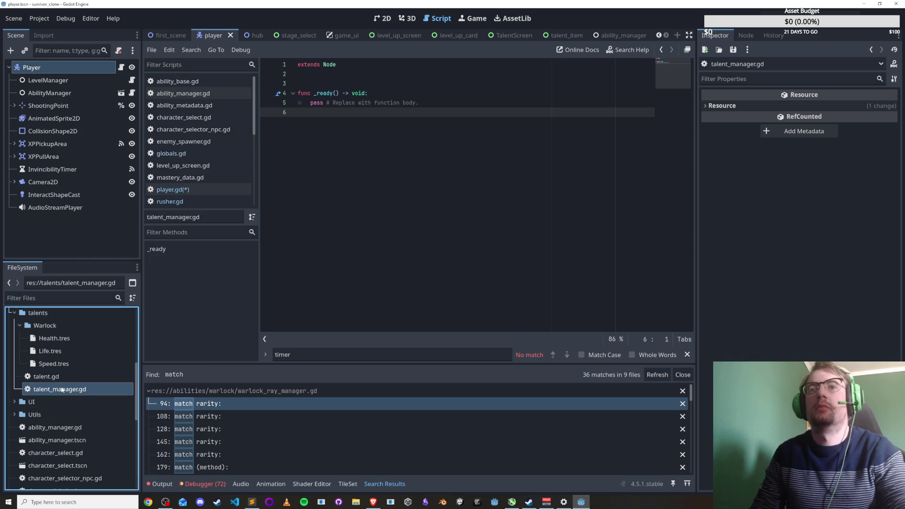
{"action": "key", "text": "ctrl+s"}
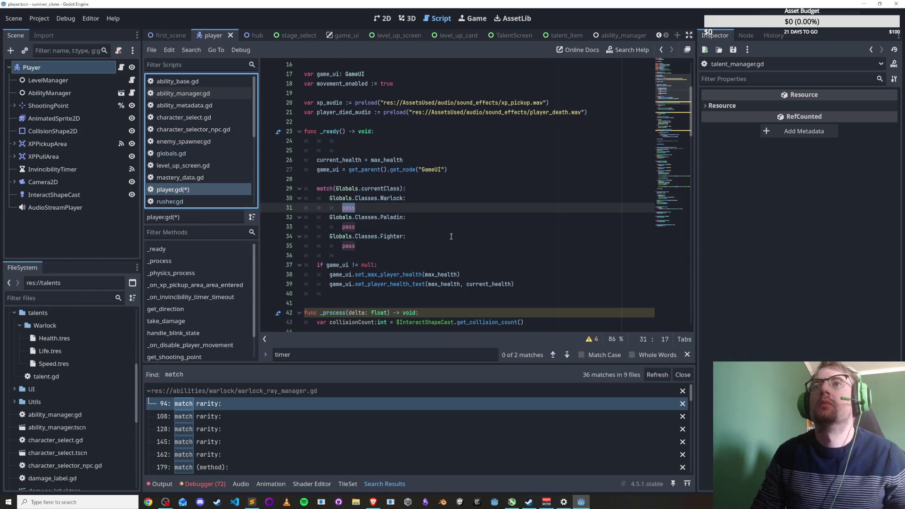
Select the match block on lines 29–35, then place the caret at the end of the Warlock case line
{"action": "left_click", "coordinate": [397, 217]}
{"action": "left_click_drag", "start_coordinate": [422, 191], "coordinate": [427, 249]}
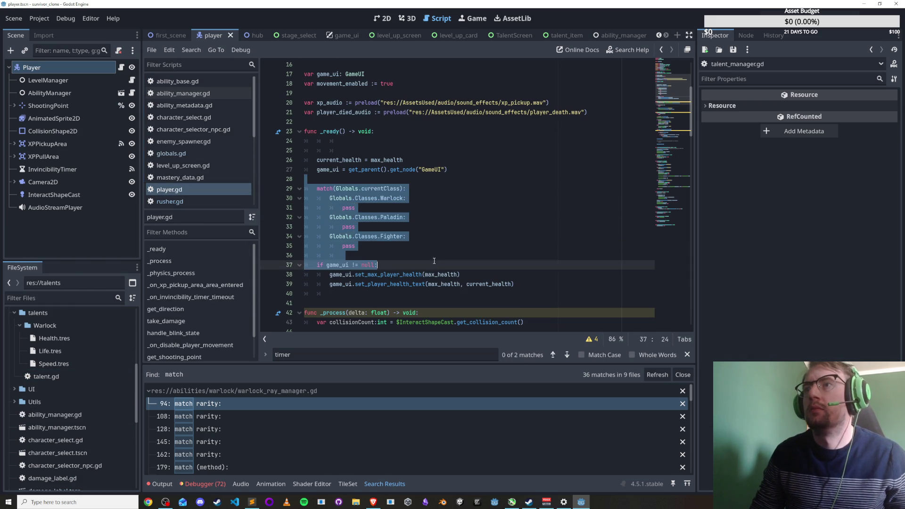
{"action": "left_click", "coordinate": [430, 249]}
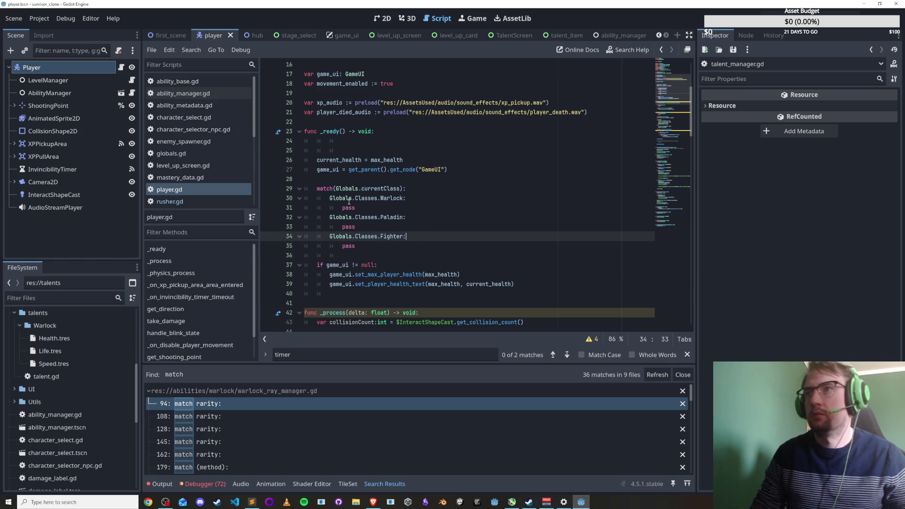
{"action": "left_click", "coordinate": [411, 198]}
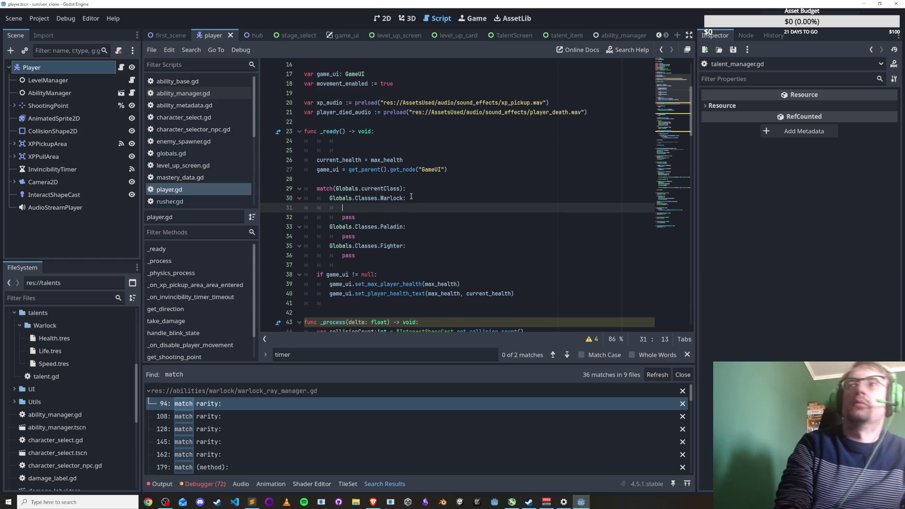
Under the Warlock case, begin the line current_health = current_health + current_health * 0 with autocomplete, and save
{"action": "key", "text": "Return"}
{"action": "type", "text": "curr"}
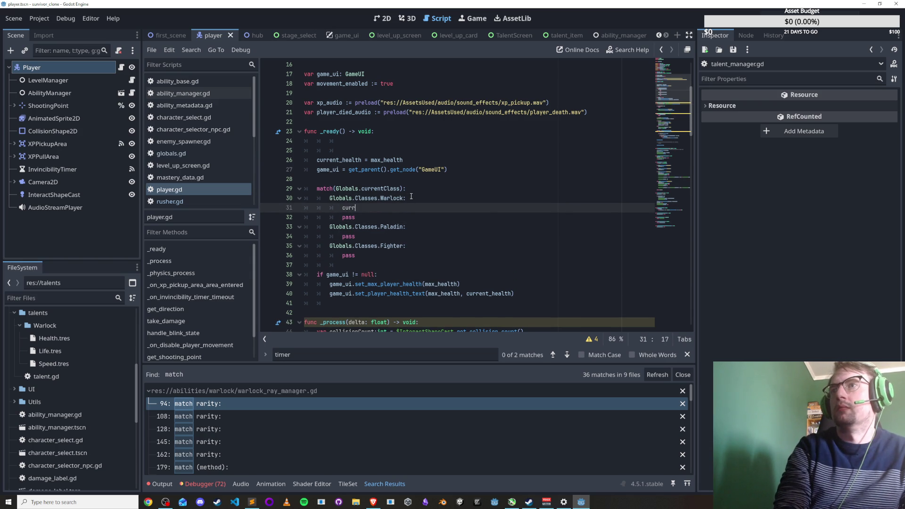
{"action": "key", "text": "Return"}
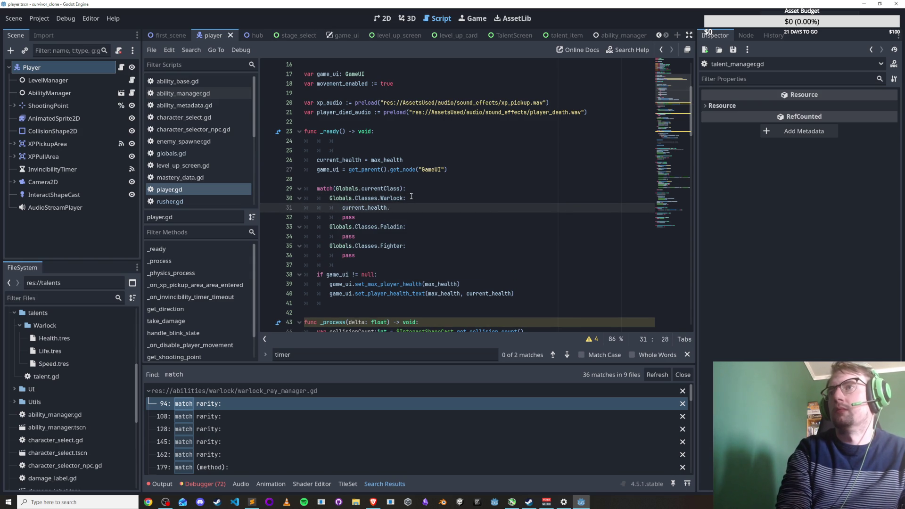
{"action": "key", "text": "BackSpace"}
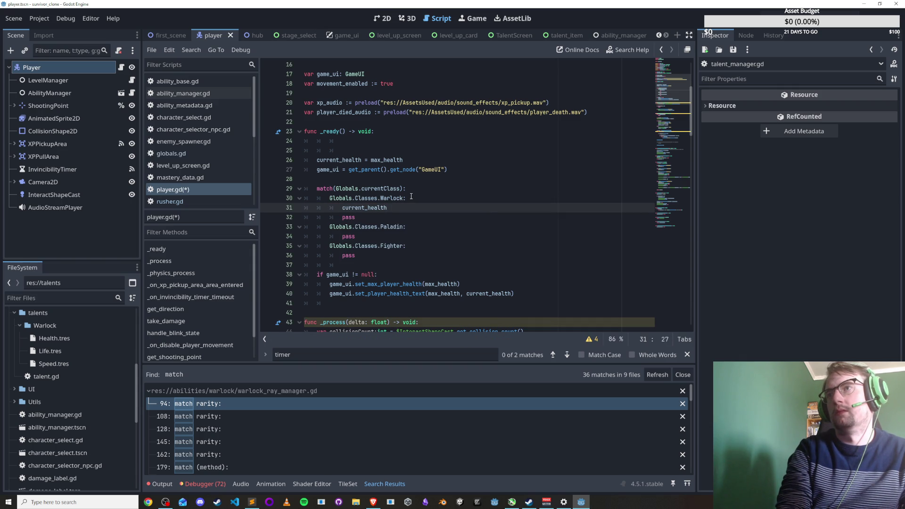
{"action": "type", "text": "curr"}
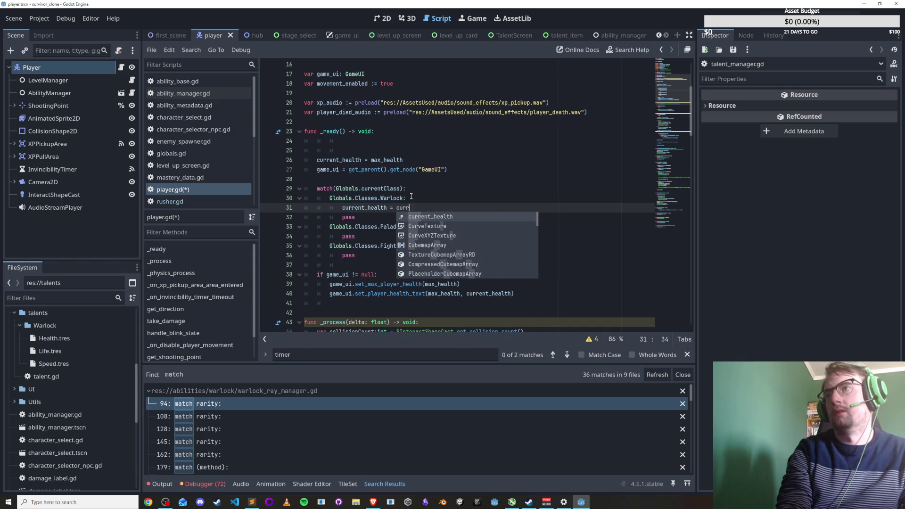
{"action": "key", "text": "Return"}
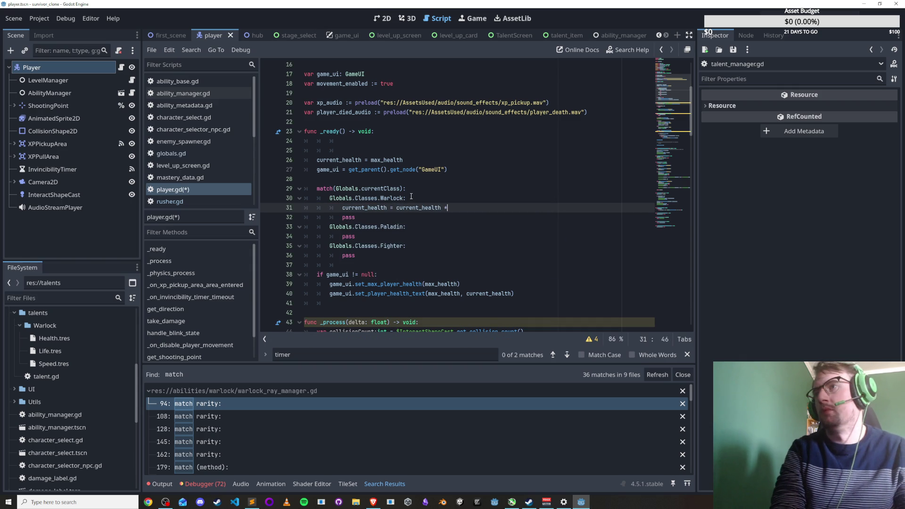
{"action": "type", "text": "urr"}
{"action": "key", "text": "Return"}
{"action": "type", "text": "*"}
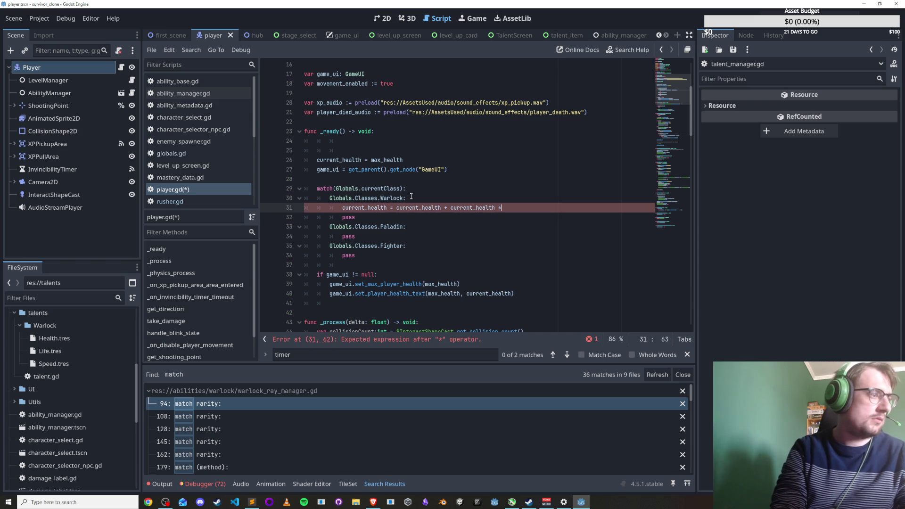
{"action": "type", "text": "0.1"}
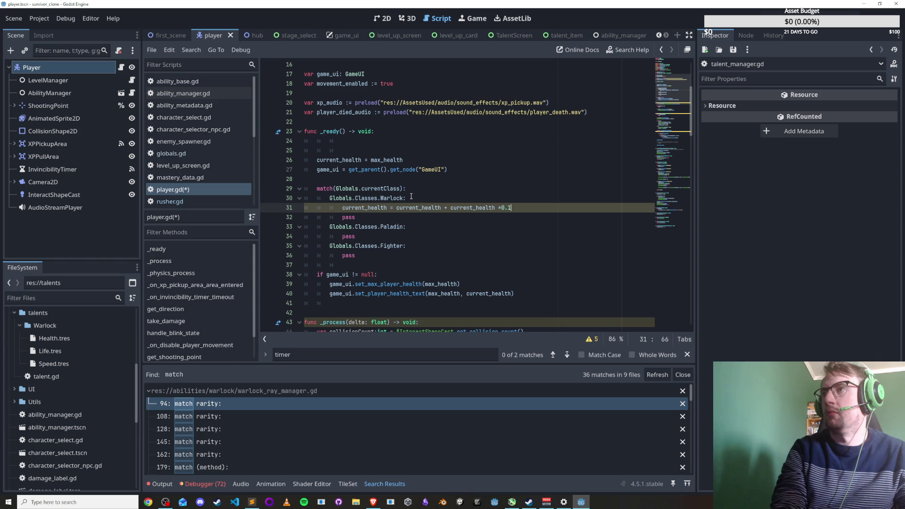
{"action": "key", "text": "ctrl+s"}
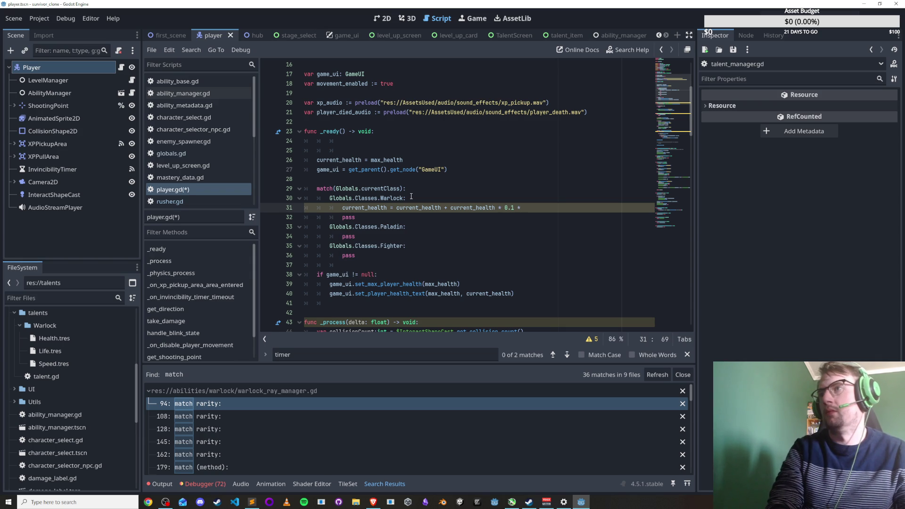
Append Globals.WarlockTalentLevels. to the health line and select WarlockTalentLevels
{"action": "type", "text": "Globals"}
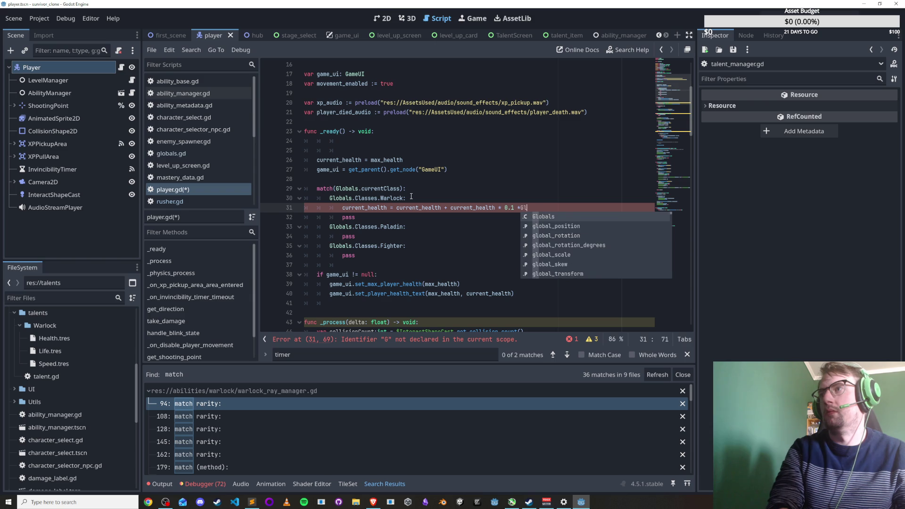
{"action": "type", "text": ".WarlockTalentLevels."}
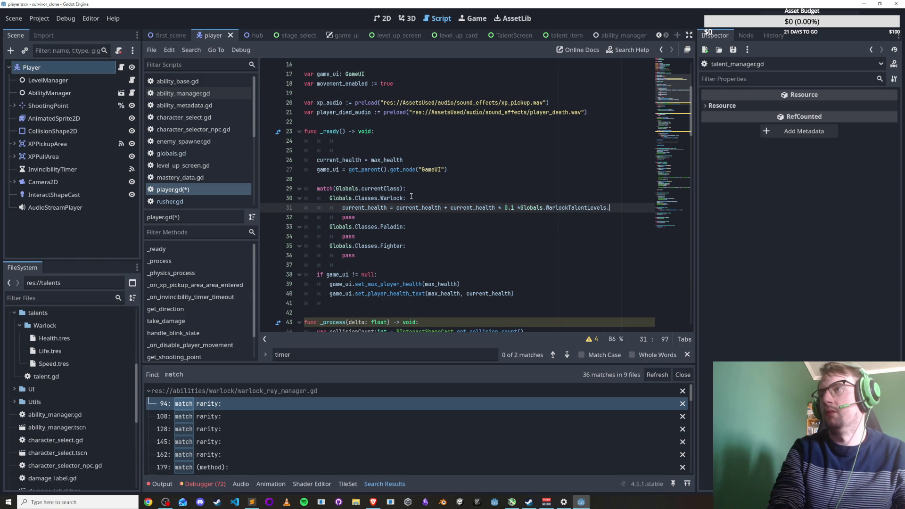
{"action": "left_click", "coordinate": [411, 197]}
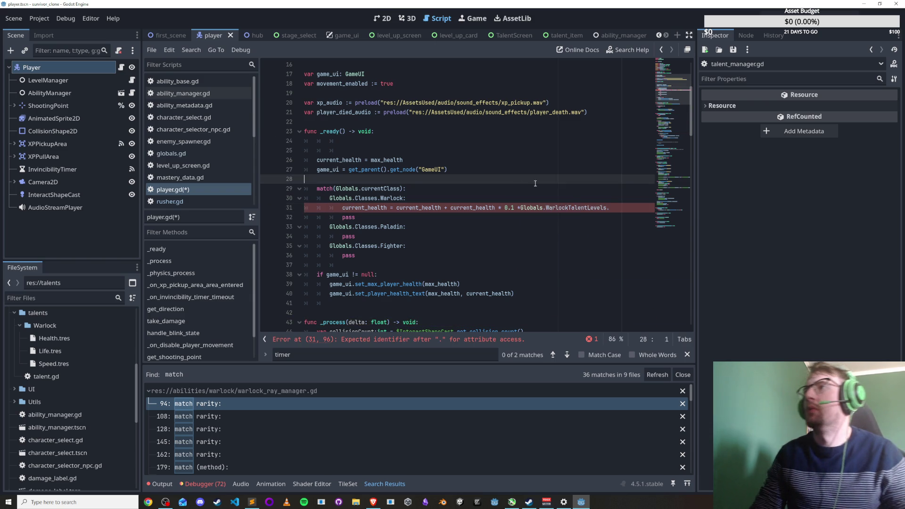
{"action": "double_click", "coordinate": [575, 207]}
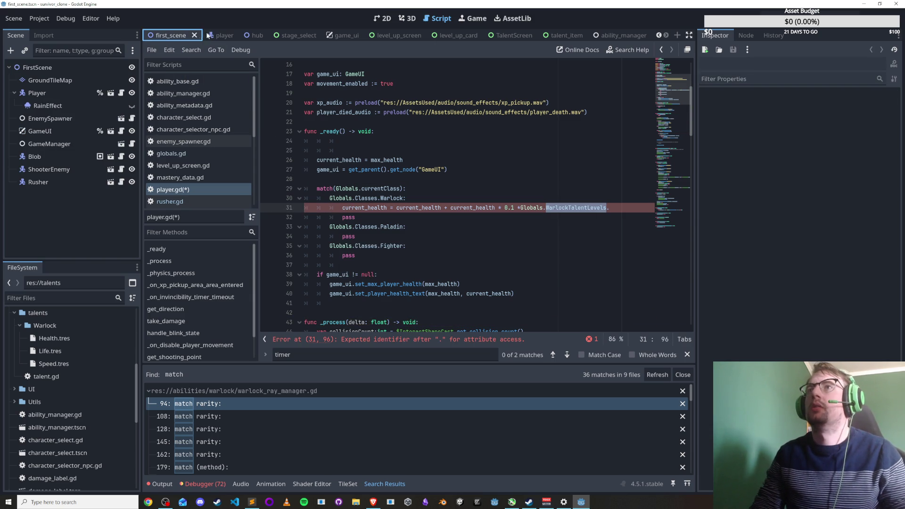
{"action": "left_click", "coordinate": [212, 36]}
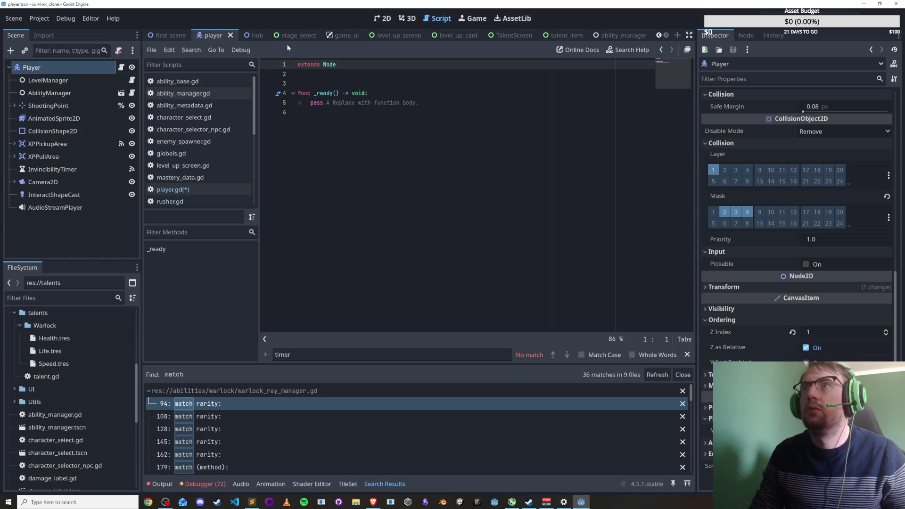
{"action": "scroll", "coordinate": [236, 141], "scroll_direction": "down", "scroll_amount": 3}
{"action": "scroll", "coordinate": [182, 152], "scroll_direction": "down", "scroll_amount": 3}
{"action": "scroll", "coordinate": [185, 171], "scroll_direction": "up", "scroll_amount": 2}
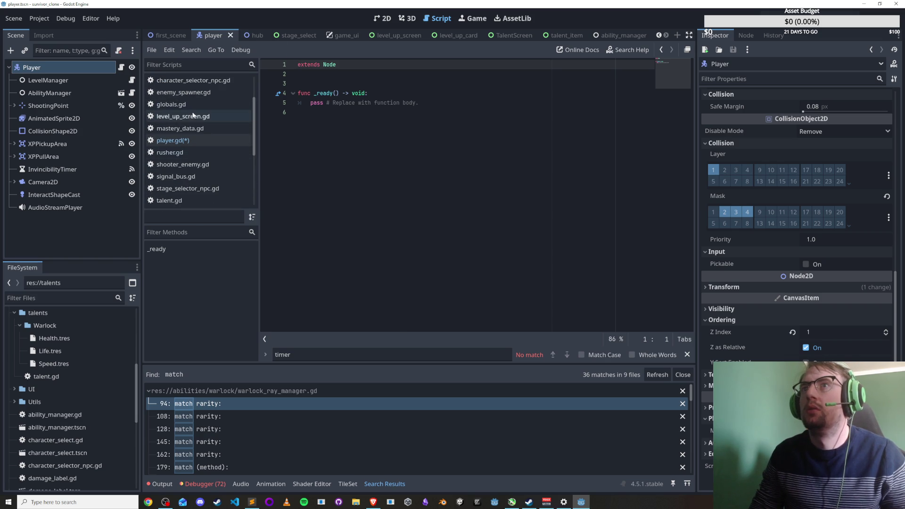
{"action": "left_click", "coordinate": [171, 104]}
{"action": "scroll", "coordinate": [322, 202], "scroll_direction": "down", "scroll_amount": 1}
{"action": "double_click", "coordinate": [345, 237]}
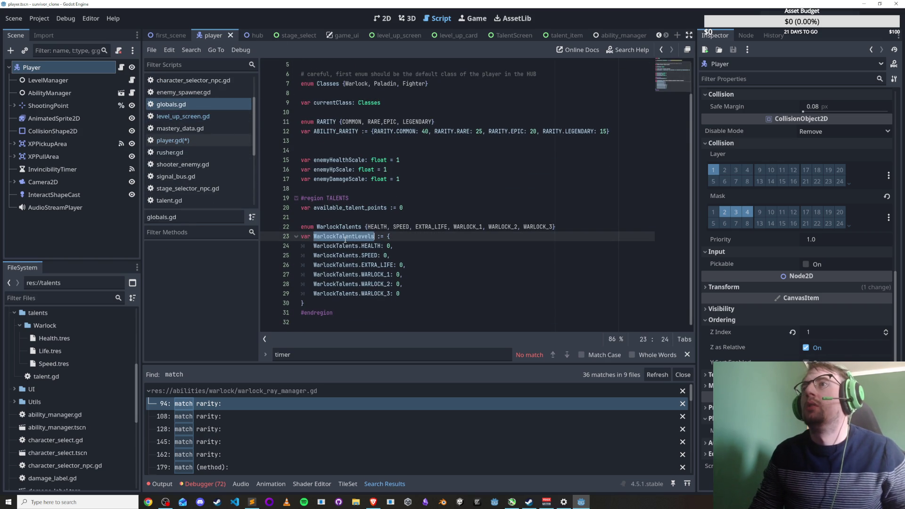
{"action": "left_click", "coordinate": [401, 293]}
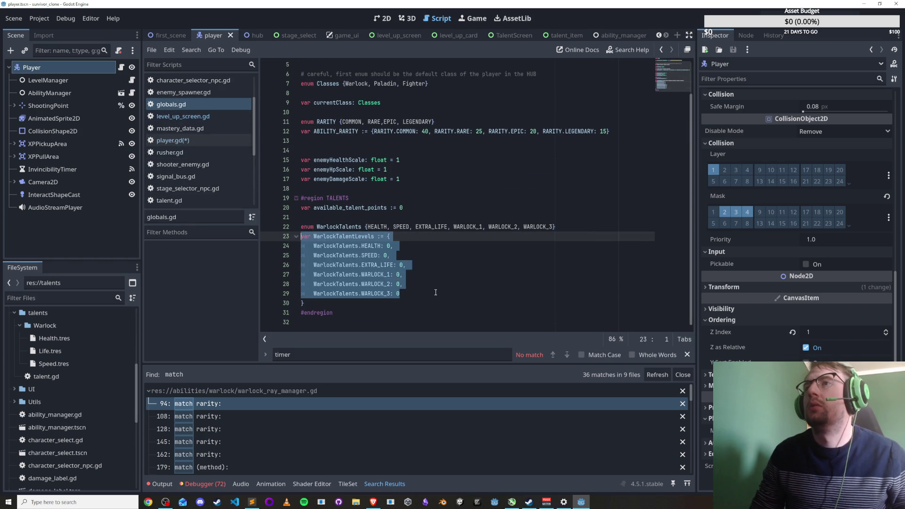
{"action": "double_click", "coordinate": [355, 237]}
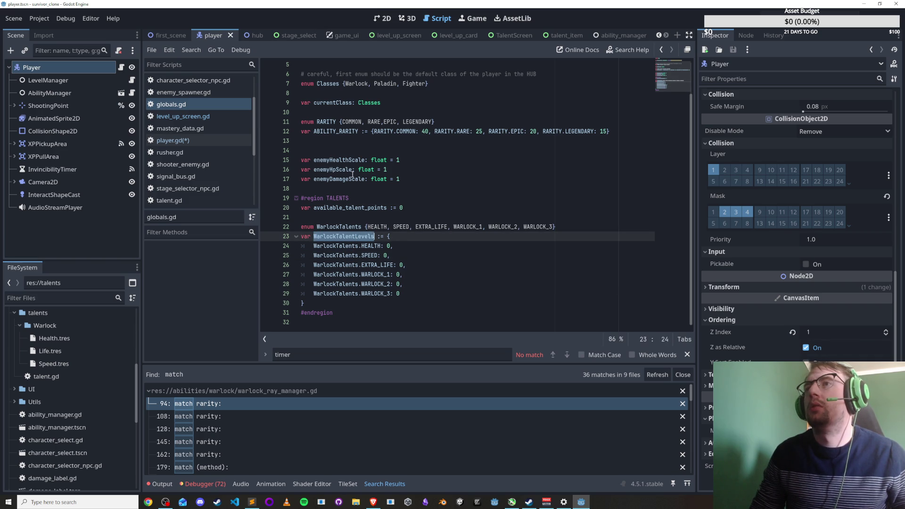
{"action": "left_click", "coordinate": [169, 36]}
{"action": "left_click", "coordinate": [216, 41]}
{"action": "left_click", "coordinate": [172, 140]}
{"action": "double_click", "coordinate": [578, 207]}
{"action": "key", "text": "Right"}
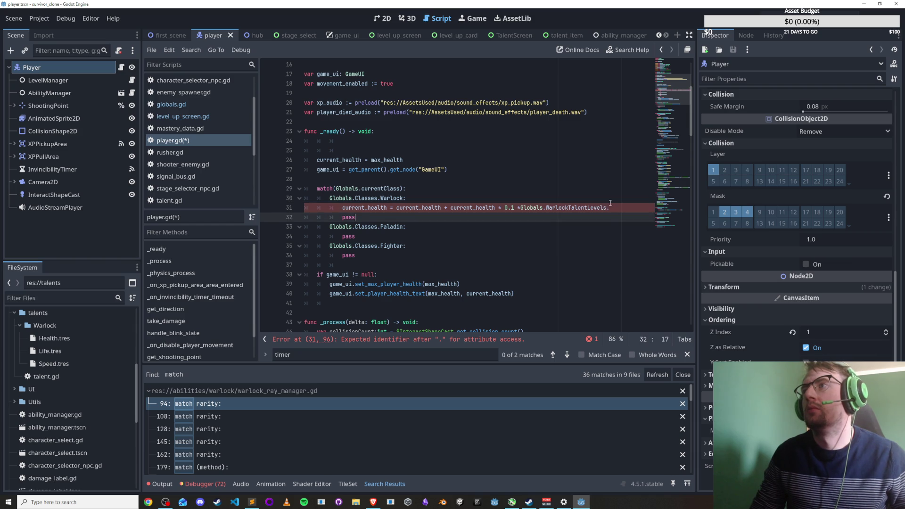
Find the WarlockTalentLevels dictionary in globals.gd and select WarlockTalents.HEALTH on line 24
{"action": "key", "text": "ctrl+space"}
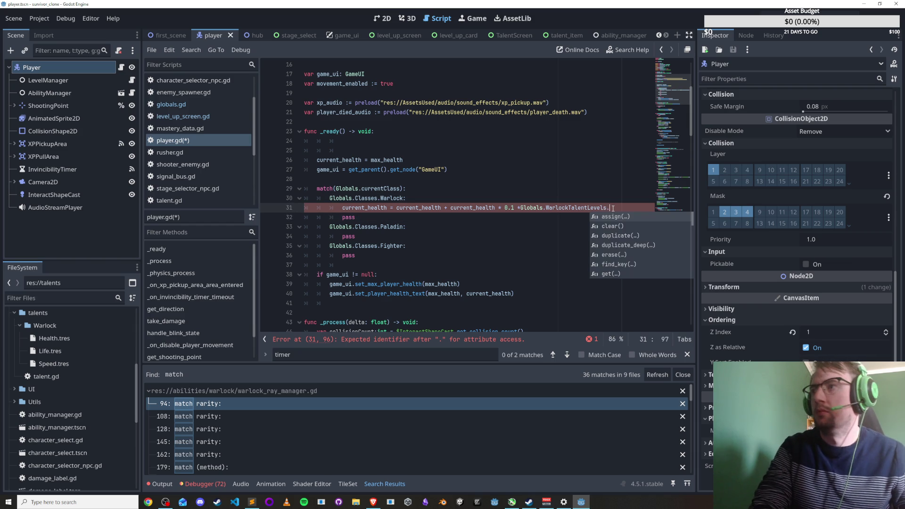
{"action": "left_click", "coordinate": [167, 34]}
{"action": "left_click", "coordinate": [213, 35]}
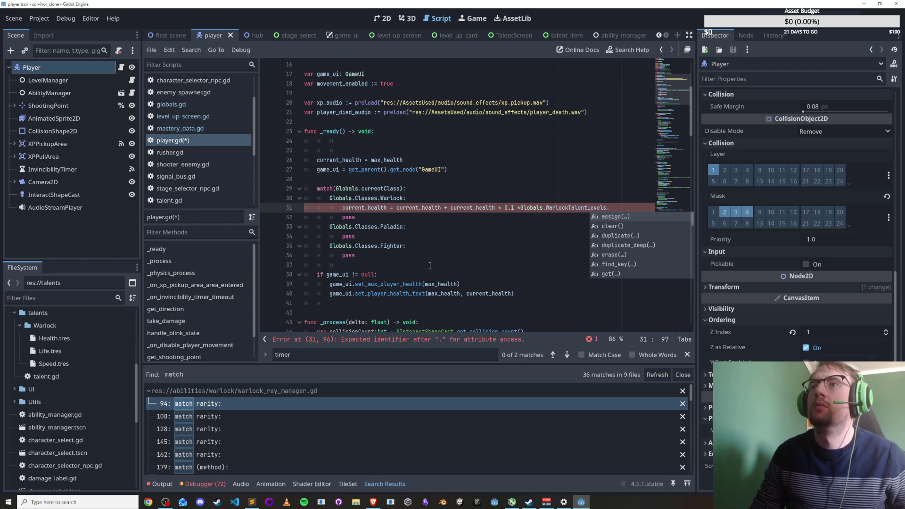
{"action": "scroll", "coordinate": [179, 171], "scroll_direction": "down", "scroll_amount": 2}
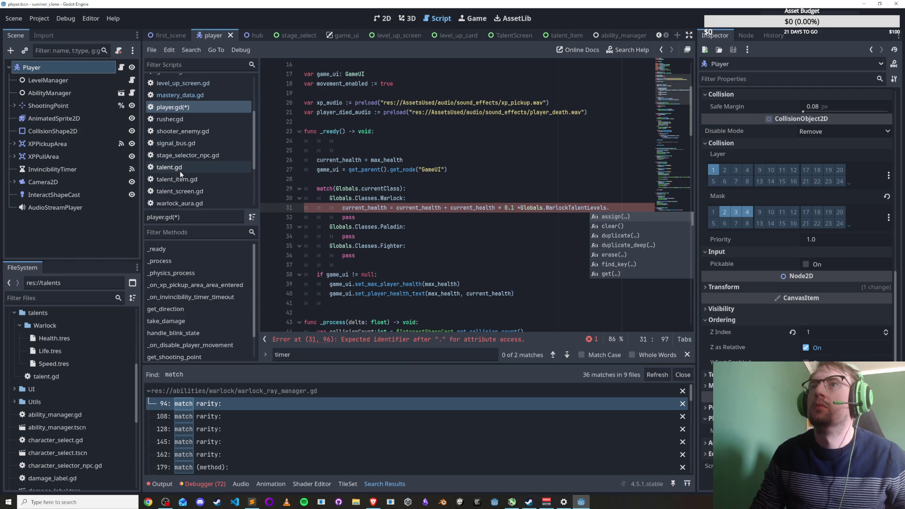
{"action": "scroll", "coordinate": [186, 161], "scroll_direction": "down", "scroll_amount": 2}
{"action": "scroll", "coordinate": [185, 161], "scroll_direction": "up", "scroll_amount": 3}
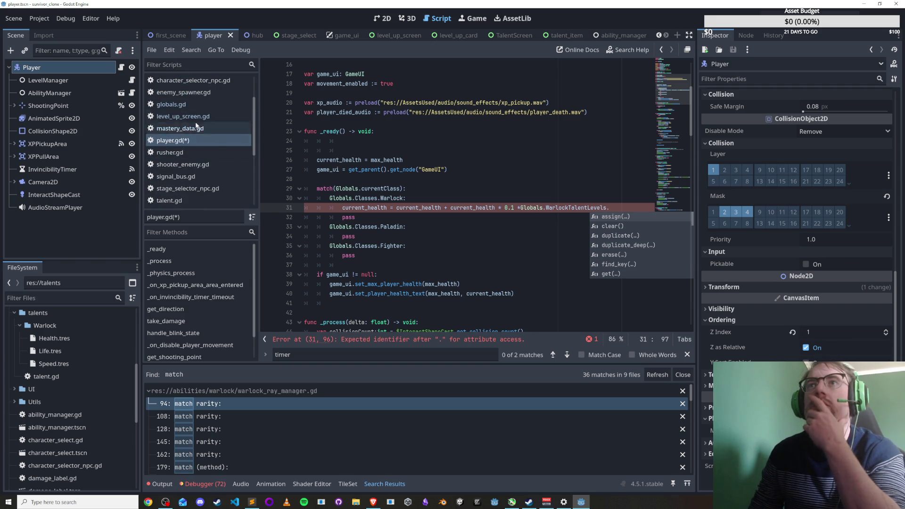
{"action": "left_click", "coordinate": [179, 103]}
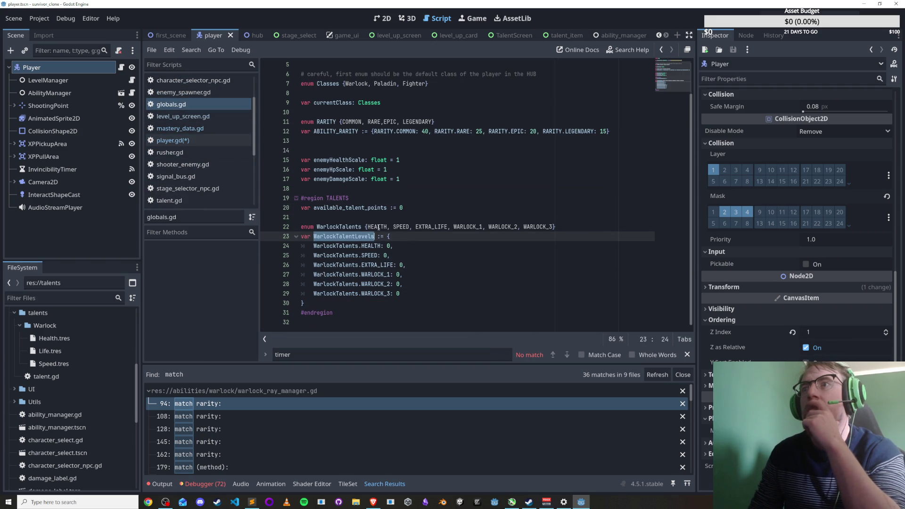
{"action": "left_click", "coordinate": [330, 245]}
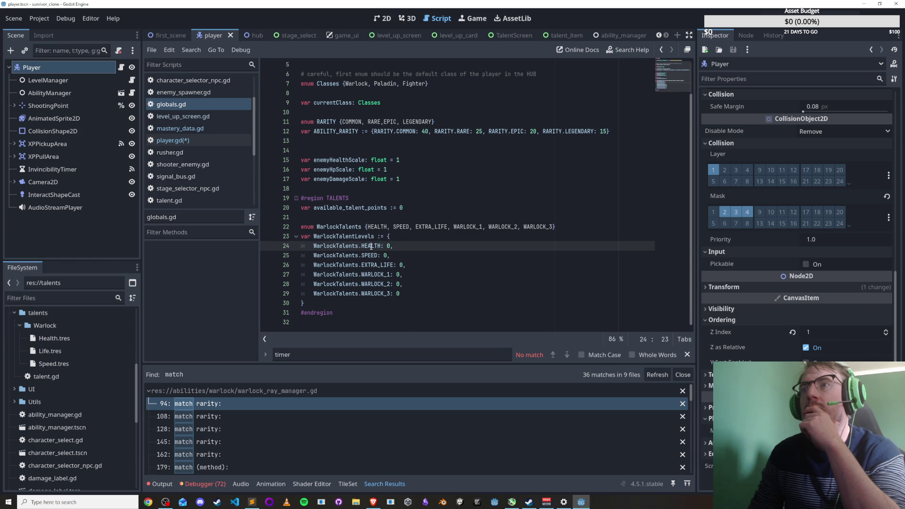
{"action": "left_click_drag", "start_coordinate": [311, 245], "coordinate": [382, 245]}
{"action": "key", "text": "ctrl+c"}
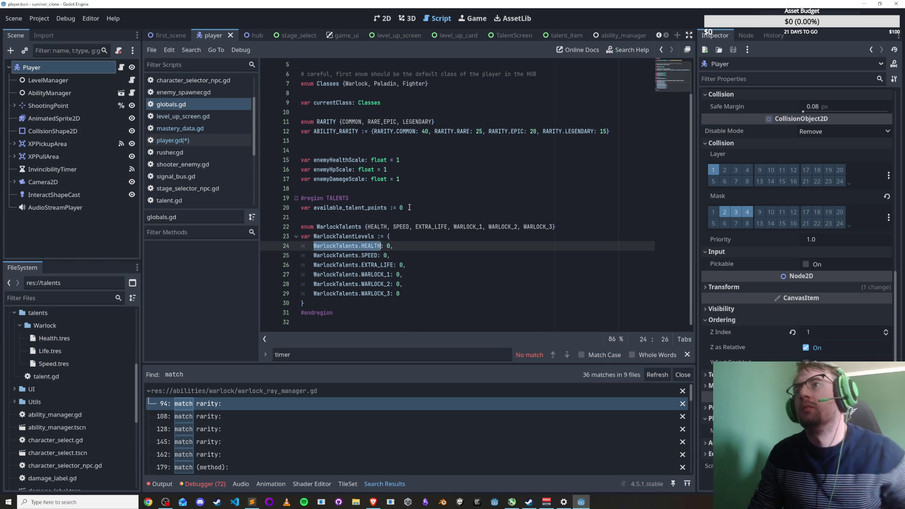
Paste WarlockTalents.HEALTH at the end of player.gd line 31 and save
{"action": "left_click", "coordinate": [168, 35]}
{"action": "left_click", "coordinate": [173, 140]}
{"action": "key", "text": "ctrl+v"}
{"action": "key", "text": "ctrl+s"}
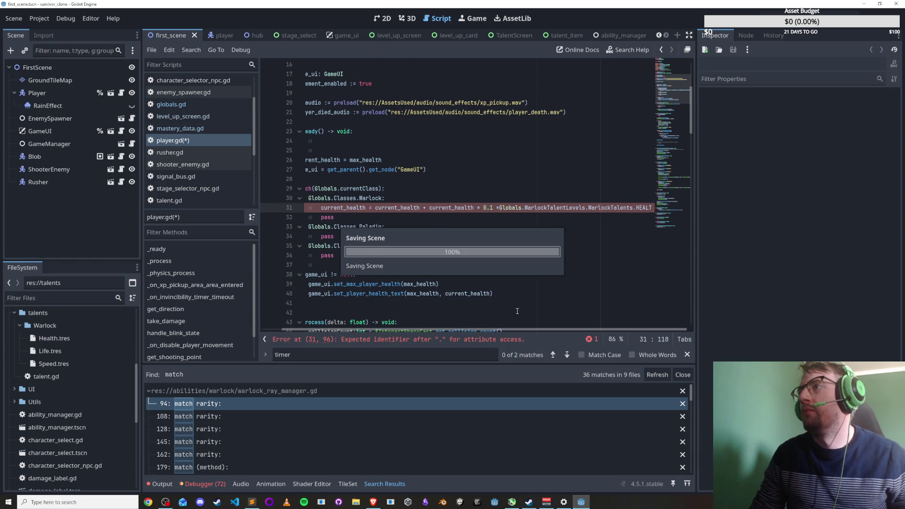
Save player.gd with the new Warlock health line and launch the game with F5
{"action": "left_click", "coordinate": [518, 255]}
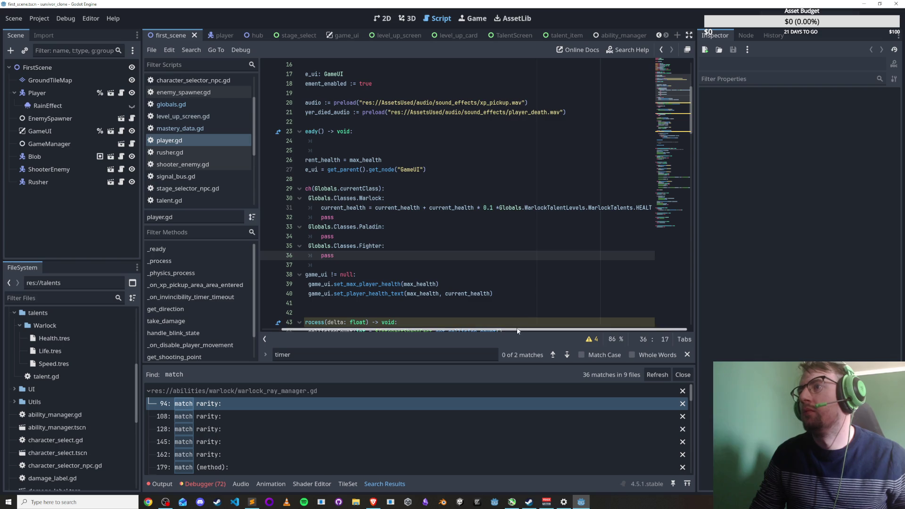
{"action": "left_click_drag", "start_coordinate": [518, 330], "coordinate": [498, 330]}
{"action": "key", "text": "ctrl+s"}
{"action": "left_click", "coordinate": [410, 245]}
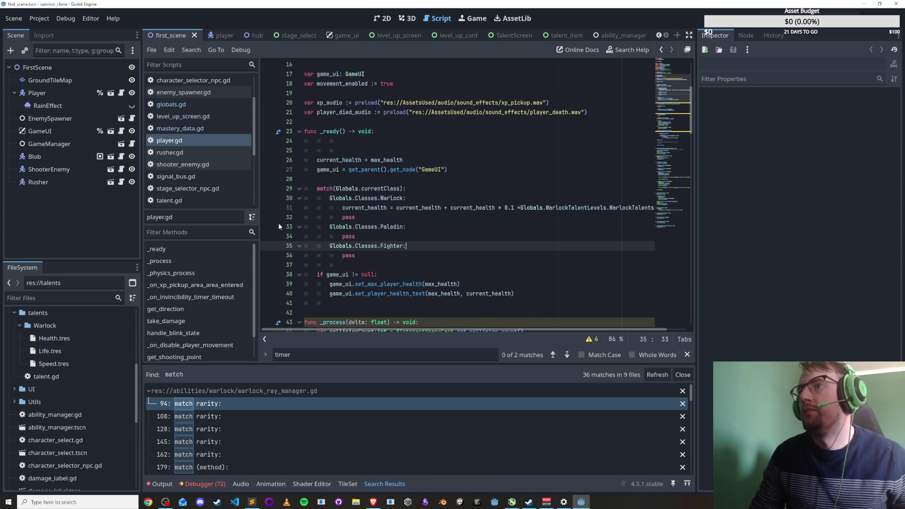
{"action": "scroll", "coordinate": [330, 212], "scroll_direction": "up", "scroll_amount": 3}
{"action": "scroll", "coordinate": [377, 207], "scroll_direction": "down", "scroll_amount": 7}
{"action": "key", "text": "ctrl+s"}
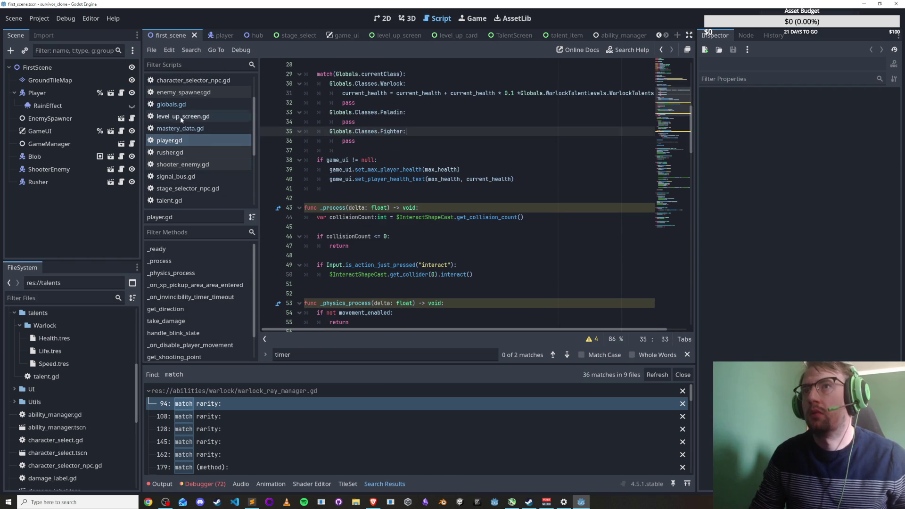
{"action": "scroll", "coordinate": [175, 179], "scroll_direction": "down", "scroll_amount": 5}
{"action": "scroll", "coordinate": [183, 185], "scroll_direction": "up", "scroll_amount": 5}
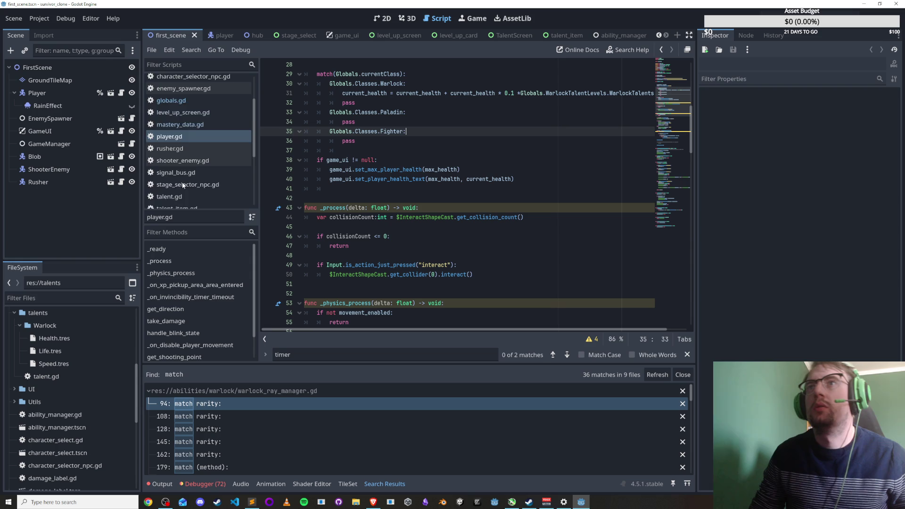
{"action": "scroll", "coordinate": [183, 185], "scroll_direction": "up", "scroll_amount": 4}
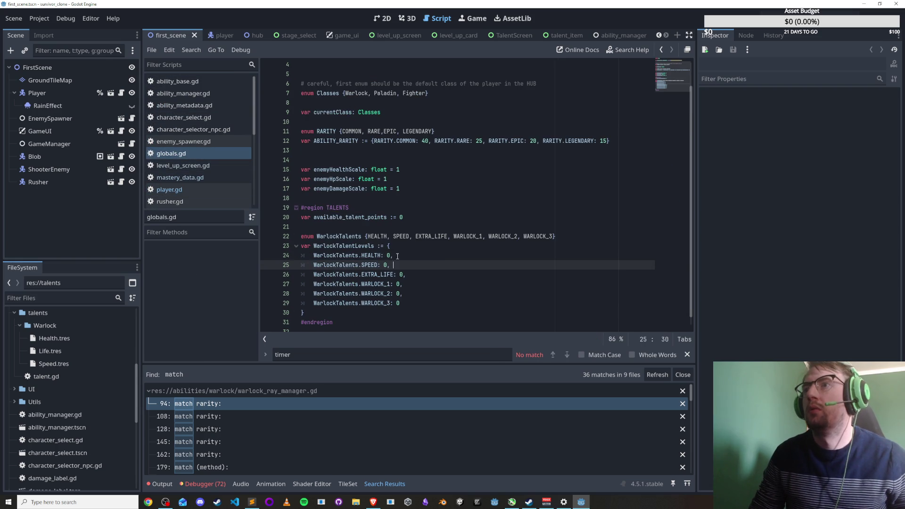
{"action": "key", "text": "ctrl+s"}
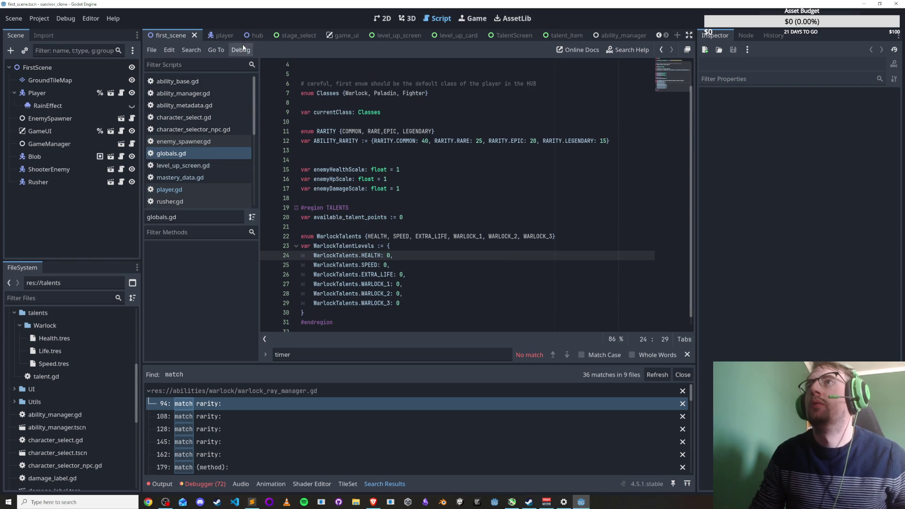
{"action": "key", "text": "F5"}
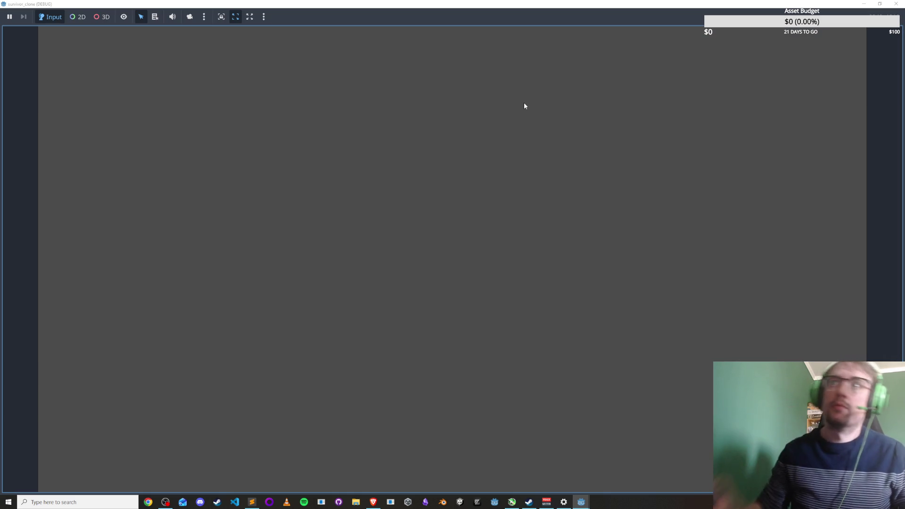
Drag the running game's window down so it floats over the editor
{"action": "mouse_move", "coordinate": [402, 15]}
{"action": "left_mouse_down"}
{"action": "mouse_move", "coordinate": [394, 30]}
{"action": "mouse_move", "coordinate": [445, 157]}
{"action": "mouse_move", "coordinate": [417, 74]}
{"action": "left_mouse_up"}
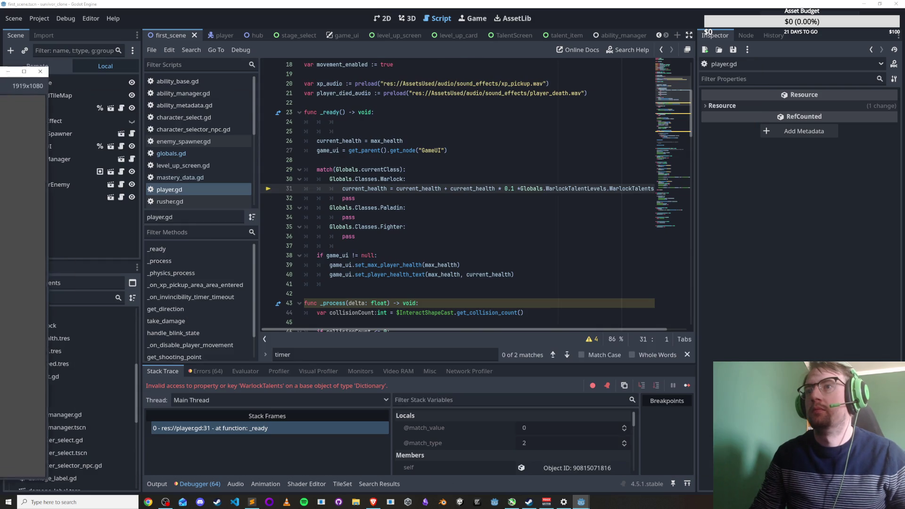
Jump from the Stack Trace to player.gd line 31 and place the caret in WarlockTalents
{"action": "scroll", "coordinate": [515, 258], "scroll_direction": "up", "scroll_amount": 1}
{"action": "left_click_drag", "start_coordinate": [552, 332], "coordinate": [572, 333]}
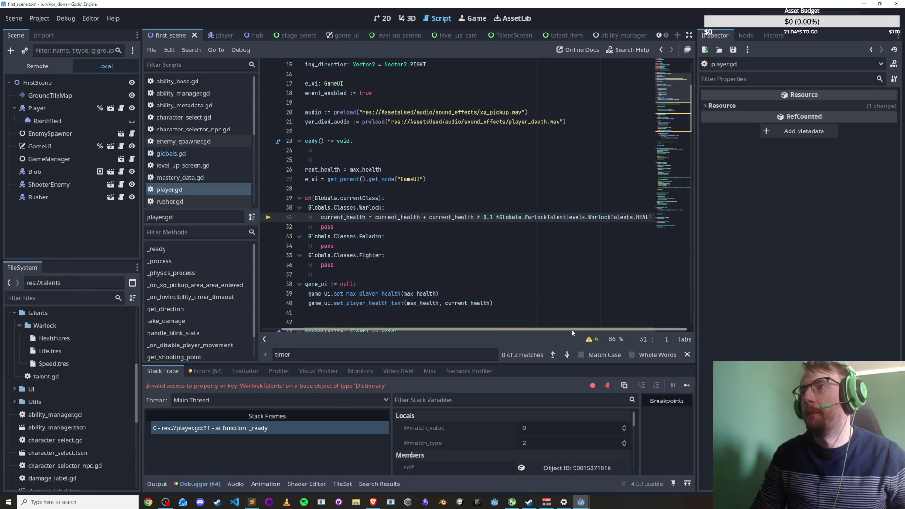
{"action": "left_click", "coordinate": [275, 429]}
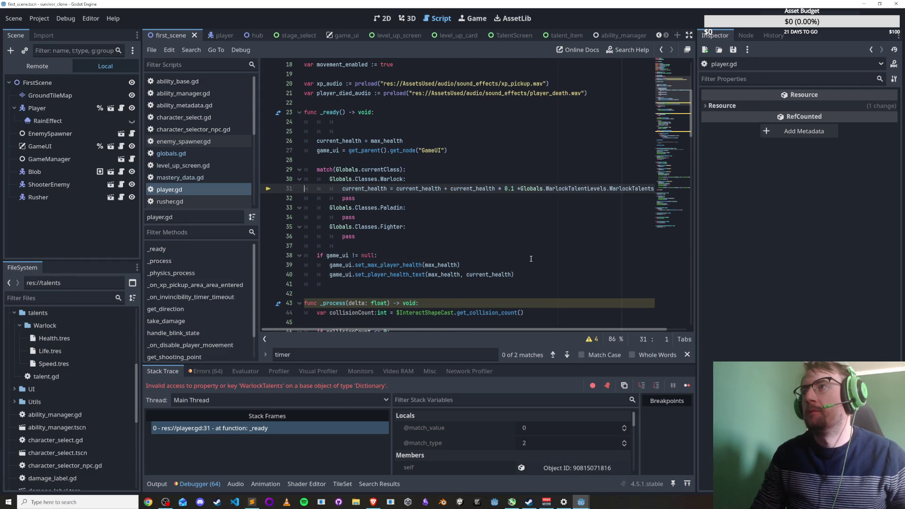
{"action": "left_click", "coordinate": [621, 188]}
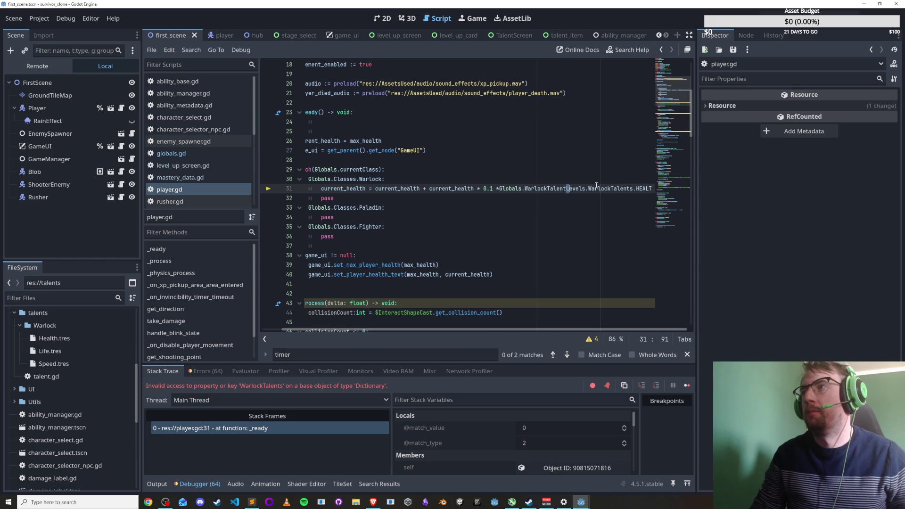
Replace the dot after WarlockTalentLevels with '[' on line 31 and save
{"action": "key", "text": "ctrl+Right"}
{"action": "key", "text": "ctrl+Right"}
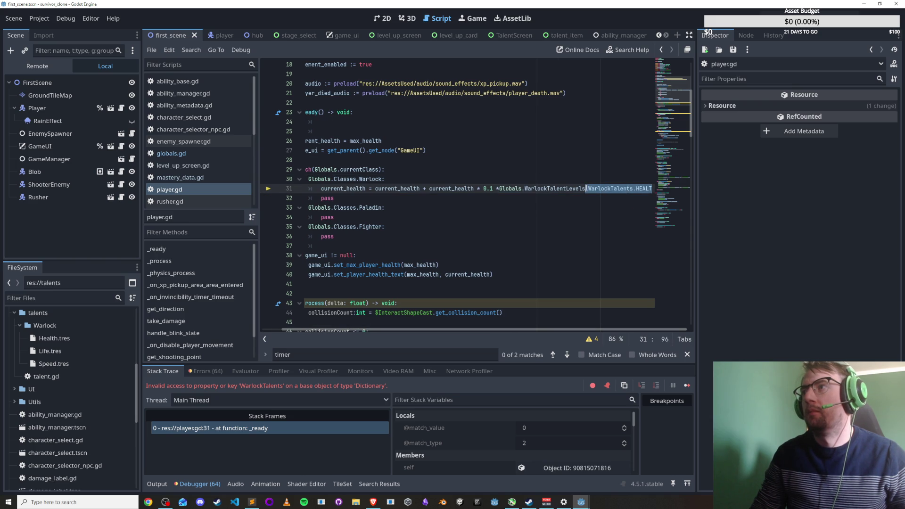
{"action": "left_click", "coordinate": [586, 189]}
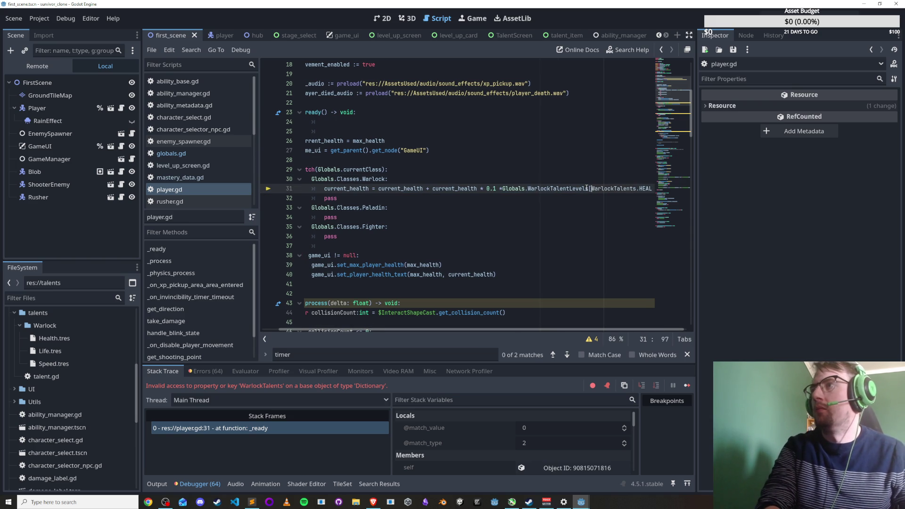
{"action": "key", "text": "ctrl+Right"}
{"action": "key", "text": "ctrl+Right"}
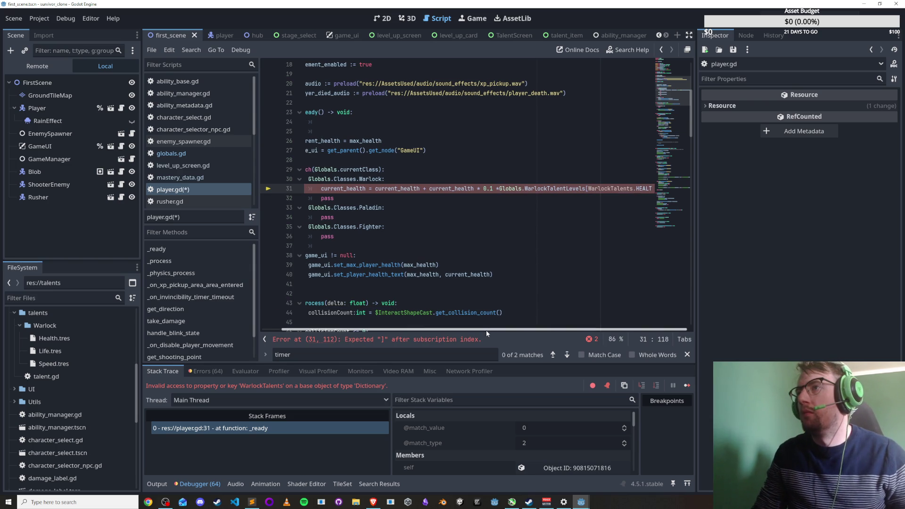
{"action": "left_click", "coordinate": [376, 189]}
{"action": "key", "text": "Return"}
{"action": "left_click", "coordinate": [567, 198]}
{"action": "left_click", "coordinate": [342, 198]}
{"action": "key", "text": "Tab"}
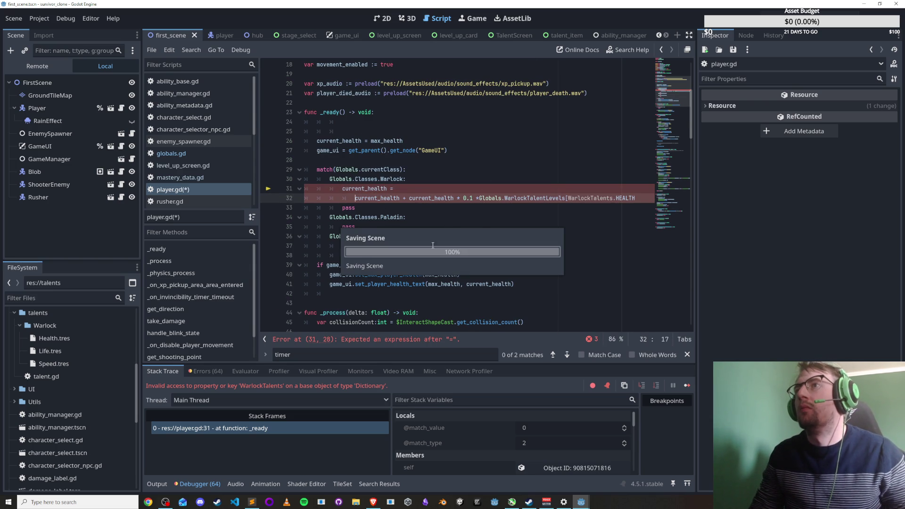
{"action": "left_click", "coordinate": [356, 198]}
{"action": "key", "text": "BackSpace"}
{"action": "key", "text": "BackSpace"}
{"action": "key", "text": "BackSpace"}
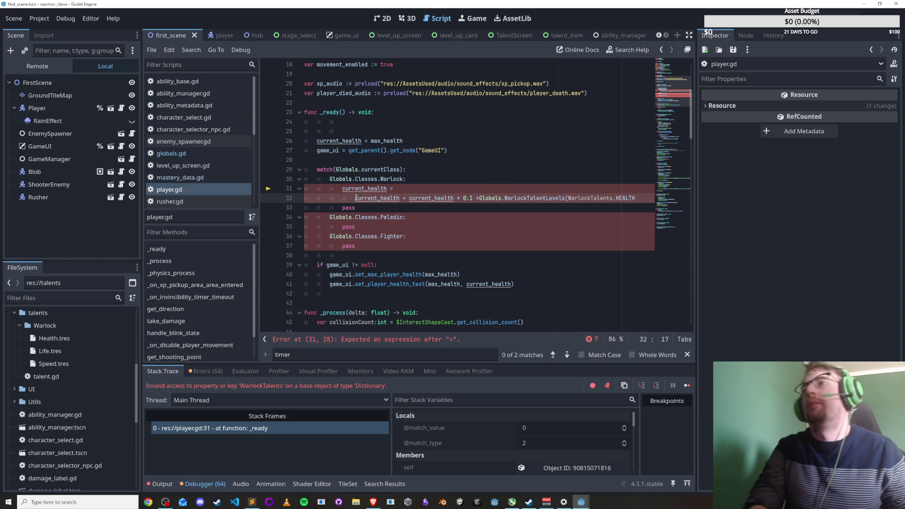
{"action": "key", "text": "ctrl+s"}
Close the index with ']' after HEALTH, add a space before Globals, save, and check the error position
{"action": "left_click", "coordinate": [450, 189]}
{"action": "left_click_drag", "start_coordinate": [473, 329], "coordinate": [494, 329]}
{"action": "left_click", "coordinate": [653, 188]}
{"action": "type", "text": "]"}
{"action": "key", "text": "ctrl+s"}
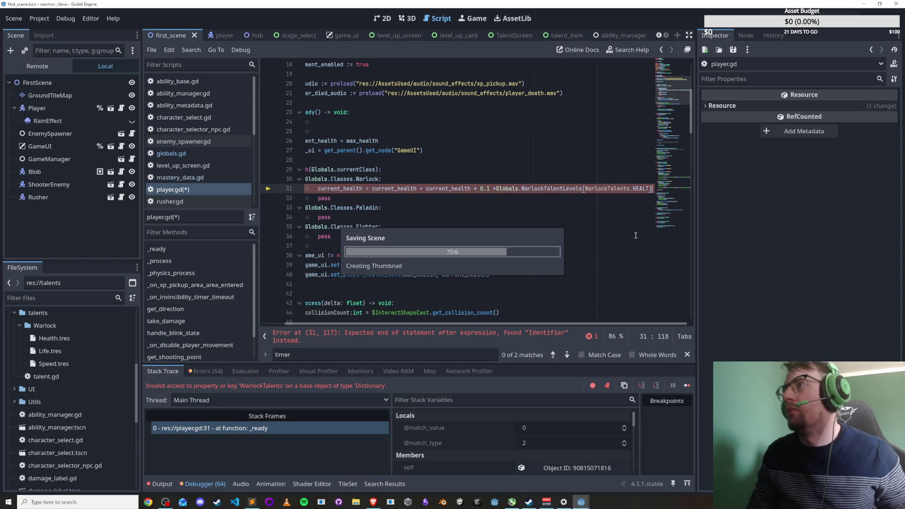
{"action": "left_click", "coordinate": [603, 201]}
{"action": "key", "text": "ctrl+s"}
{"action": "key", "text": "ctrl+s"}
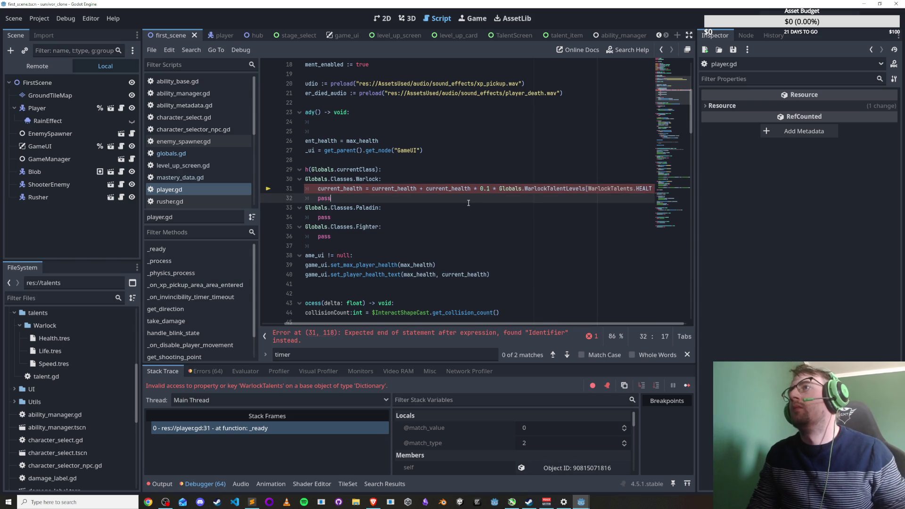
{"action": "left_click", "coordinate": [366, 188]}
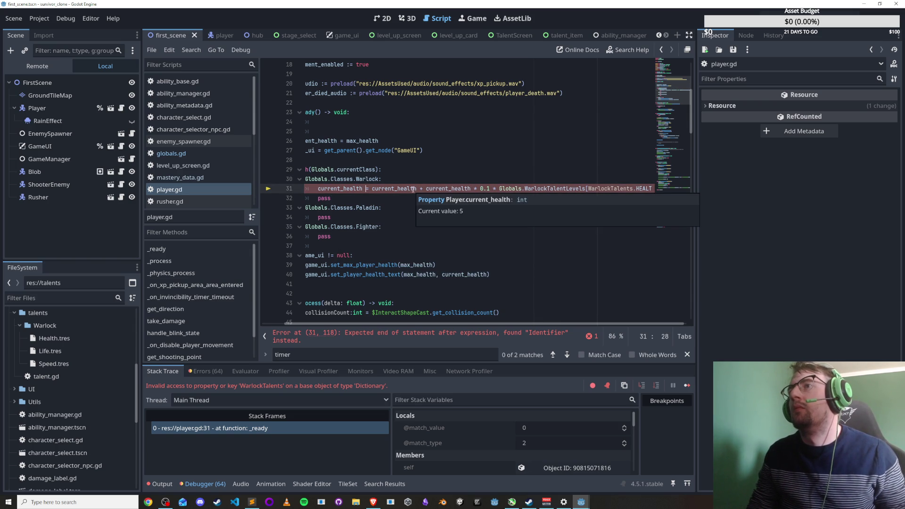
{"action": "left_click", "coordinate": [381, 336]}
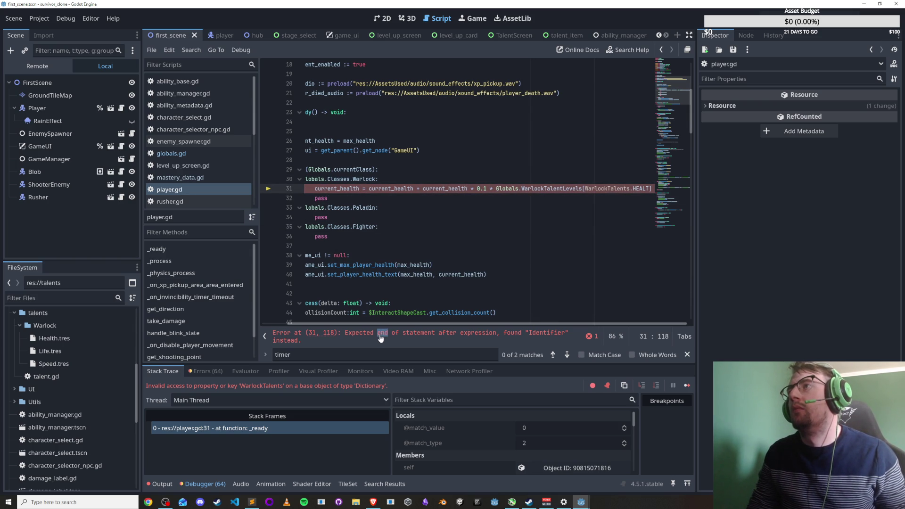
{"action": "left_click", "coordinate": [546, 189]}
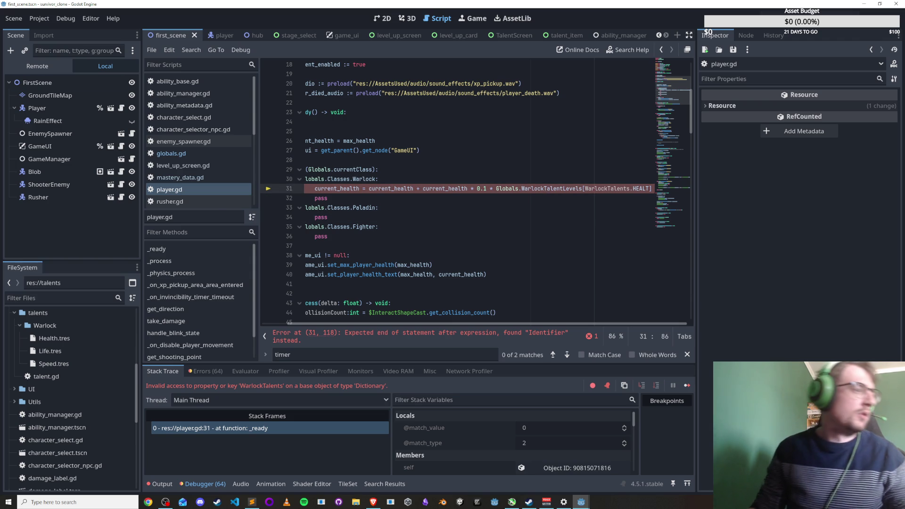
{"action": "key", "text": "alt+Tab"}
{"action": "key", "text": "Escape"}
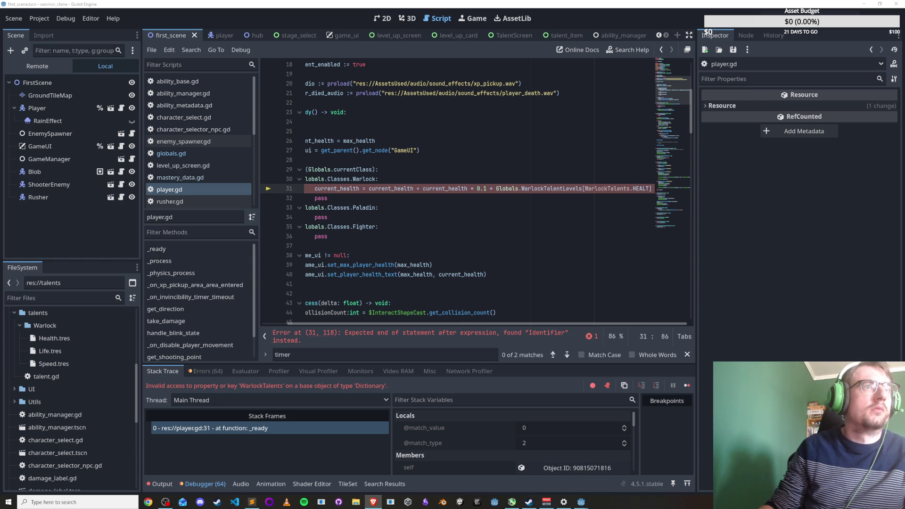
{"action": "left_click", "coordinate": [565, 188]}
{"action": "left_click", "coordinate": [565, 188], "text": "ctrl"}
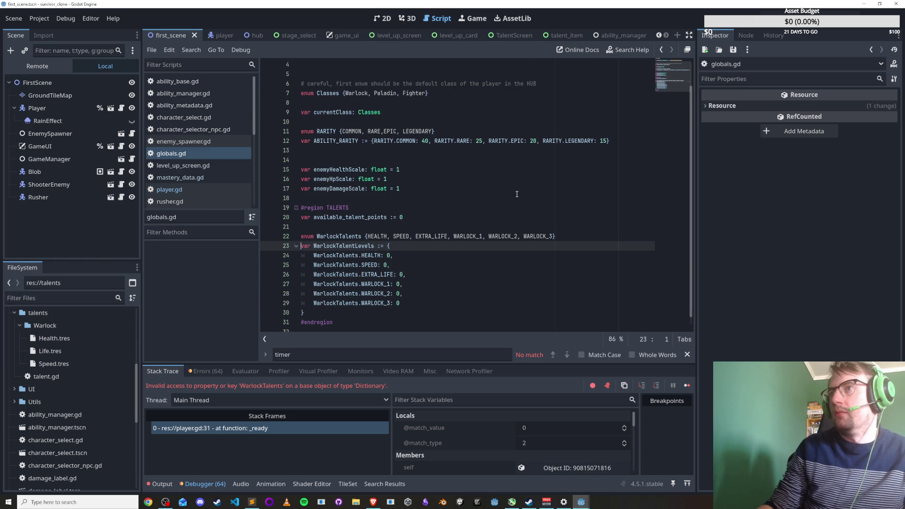
{"action": "left_click", "coordinate": [408, 253]}
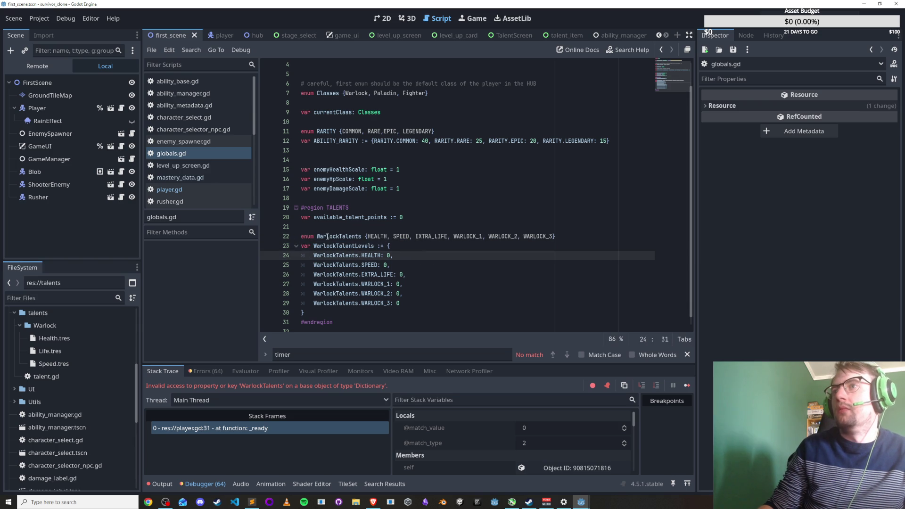
{"action": "left_click_drag", "start_coordinate": [325, 253], "coordinate": [378, 255]}
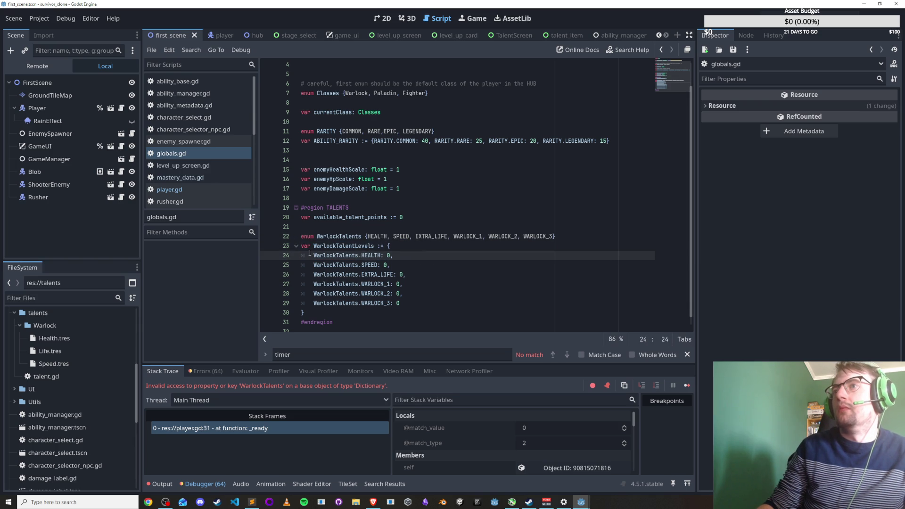
{"action": "left_click", "coordinate": [378, 255]}
{"action": "left_click", "coordinate": [196, 153]}
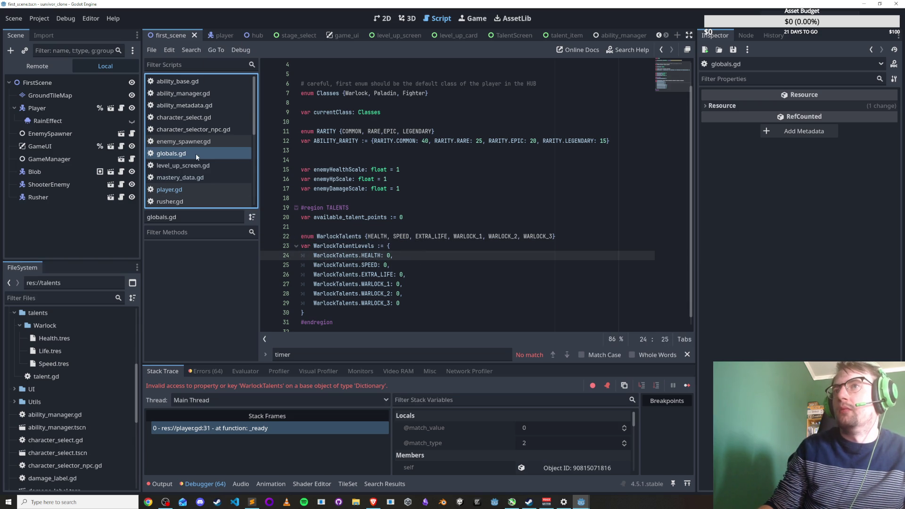
{"action": "left_click", "coordinate": [196, 142]}
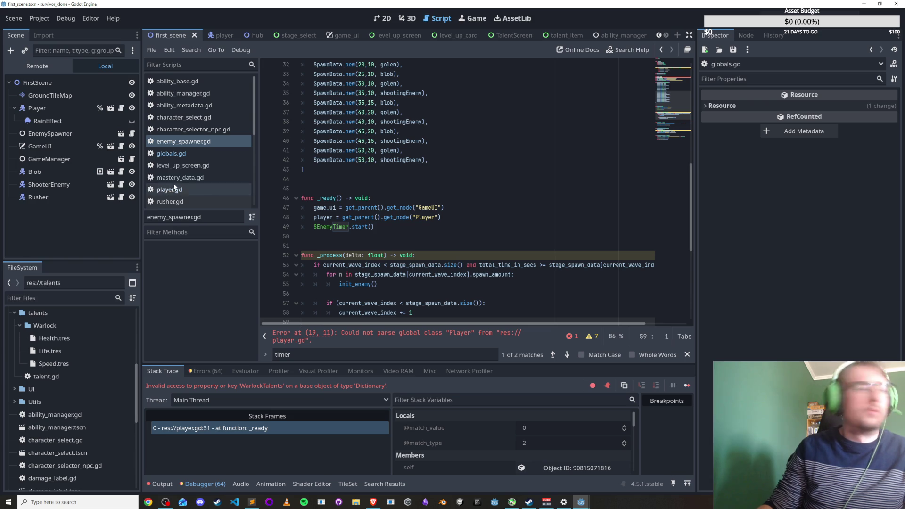
{"action": "left_click", "coordinate": [222, 35]}
{"action": "left_click", "coordinate": [168, 35]}
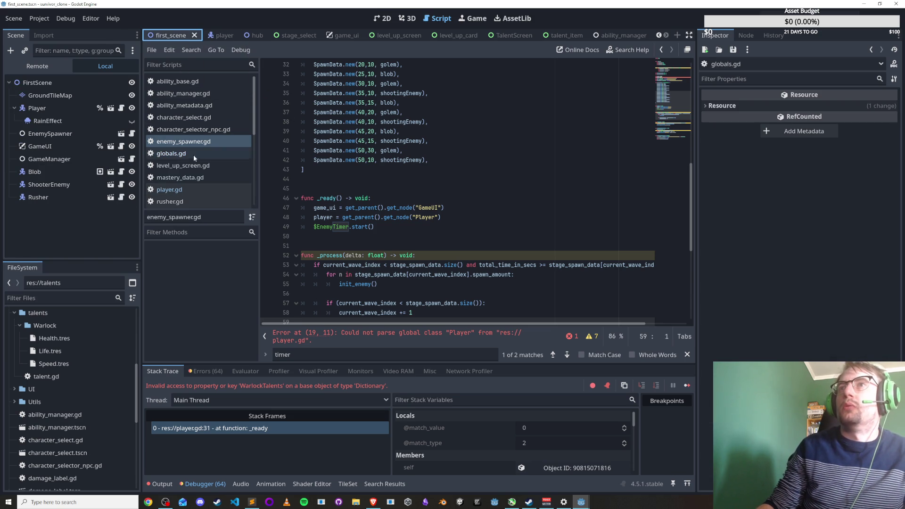
{"action": "left_click", "coordinate": [198, 189]}
{"action": "double_click", "coordinate": [544, 189]}
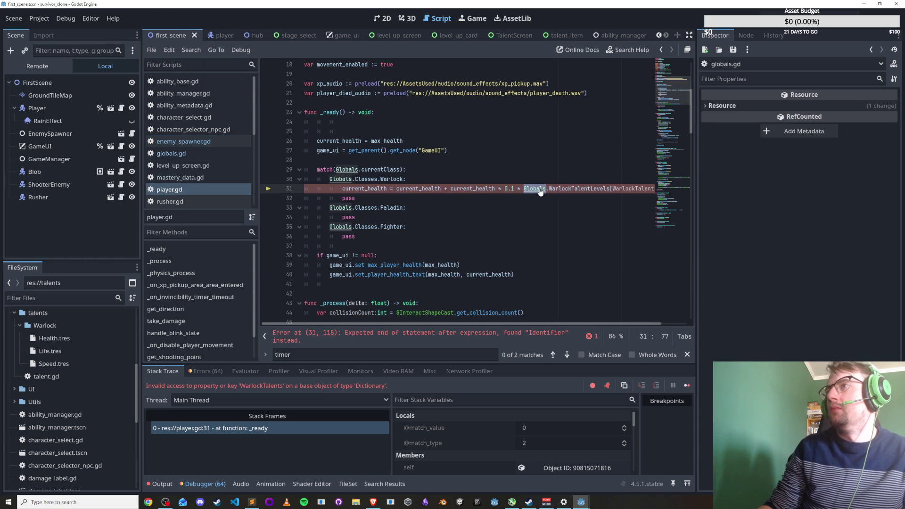
Type Globals. into line 31's index, then check the WarlockTalents enum in globals.gd and return
{"action": "left_click", "coordinate": [613, 188]}
{"action": "type", "text": "Globals."}
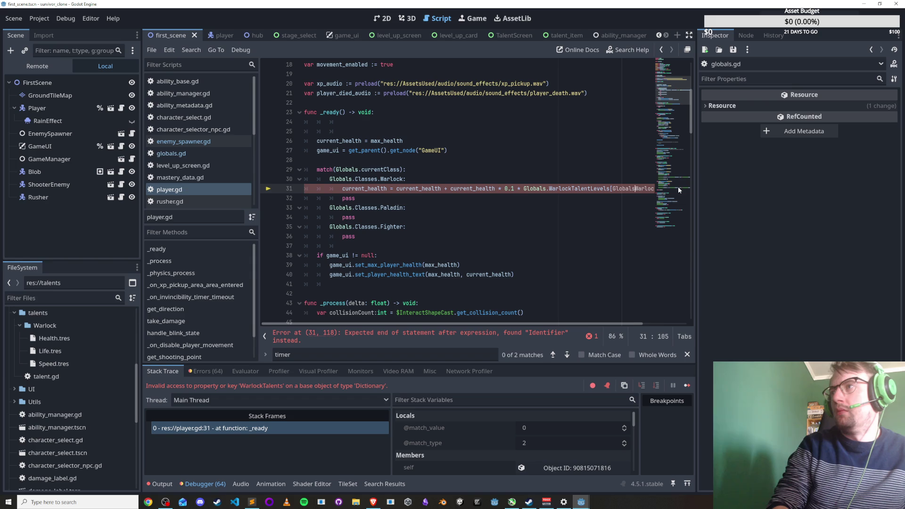
{"action": "key", "text": "ctrl+s"}
{"action": "left_click", "coordinate": [594, 160]}
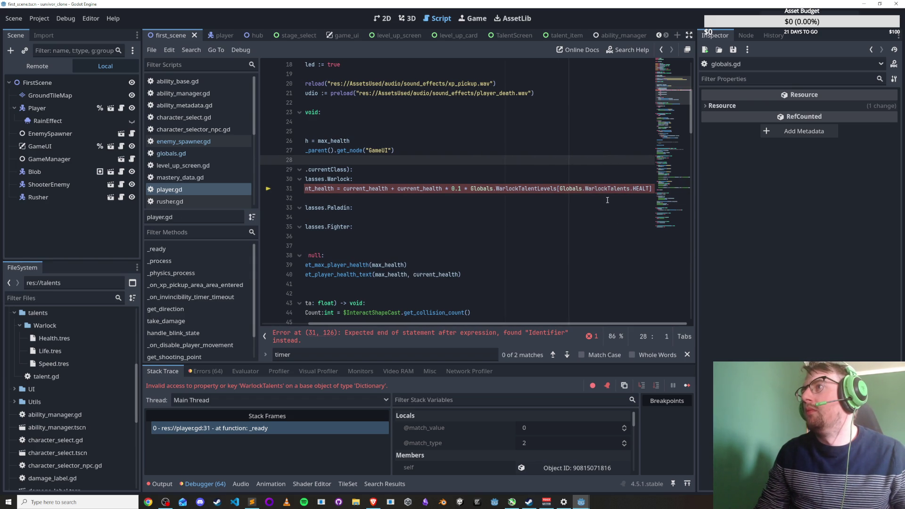
{"action": "left_click", "coordinate": [616, 188], "text": "ctrl"}
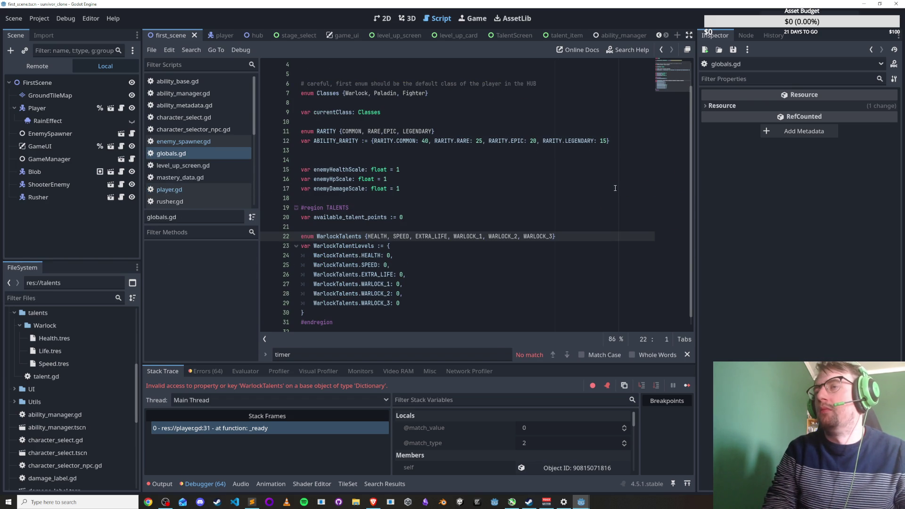
{"action": "left_click", "coordinate": [585, 217]}
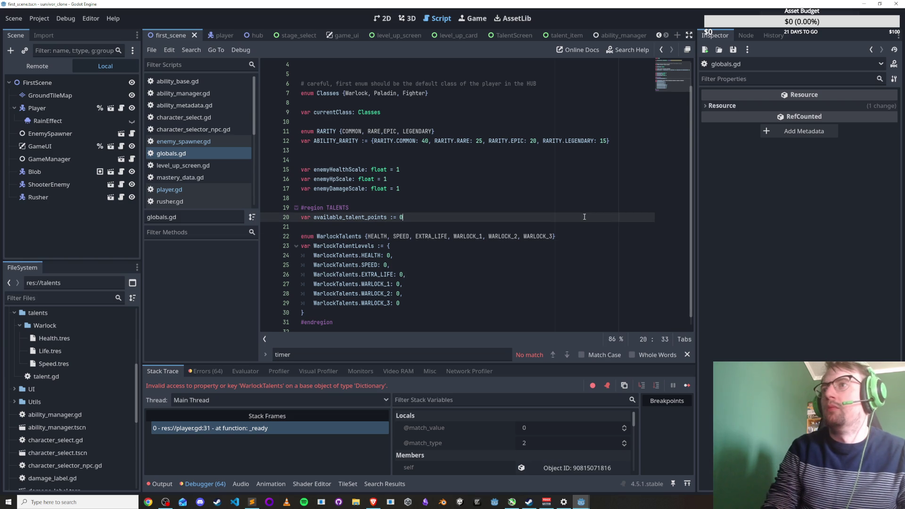
{"action": "key", "text": "alt+Left"}
{"action": "key", "text": "alt+Left"}
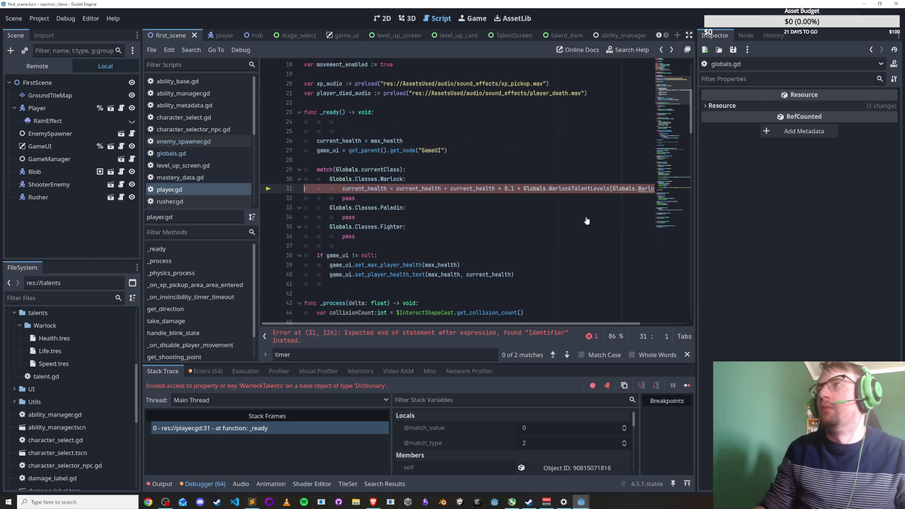
Remove the empty line 32, trim the misspelled HEALT ending, and widen the code editor past the inspector
{"action": "left_click", "coordinate": [585, 217]}
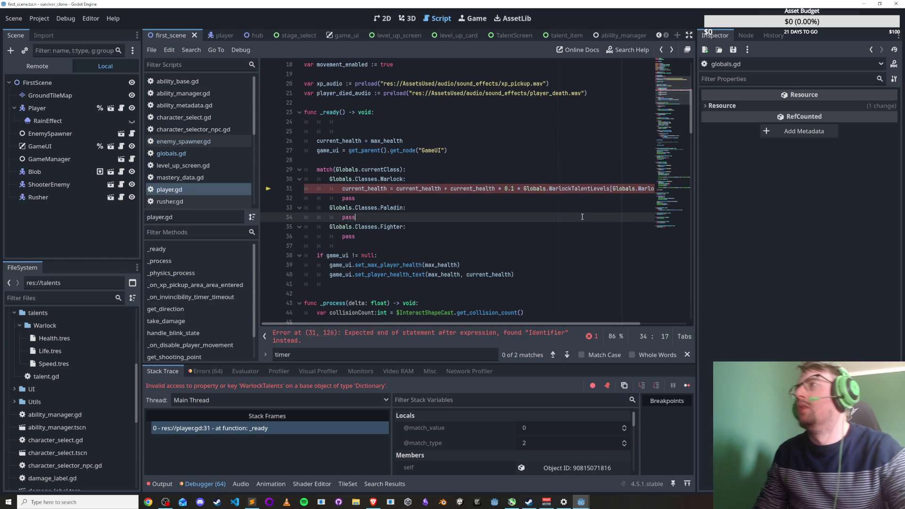
{"action": "left_click", "coordinate": [614, 189]}
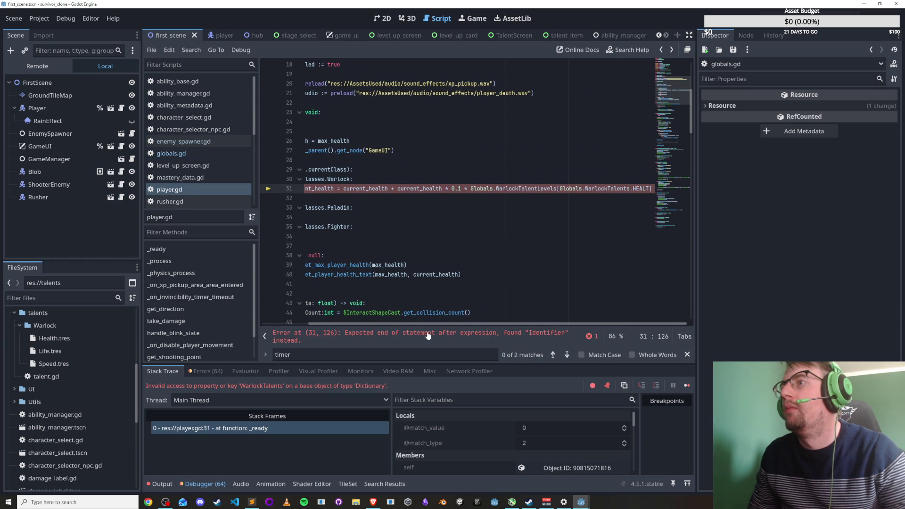
{"action": "left_click", "coordinate": [596, 227]}
{"action": "left_click", "coordinate": [411, 202]}
{"action": "key", "text": "BackSpace"}
{"action": "key", "text": "BackSpace"}
{"action": "key", "text": "BackSpace"}
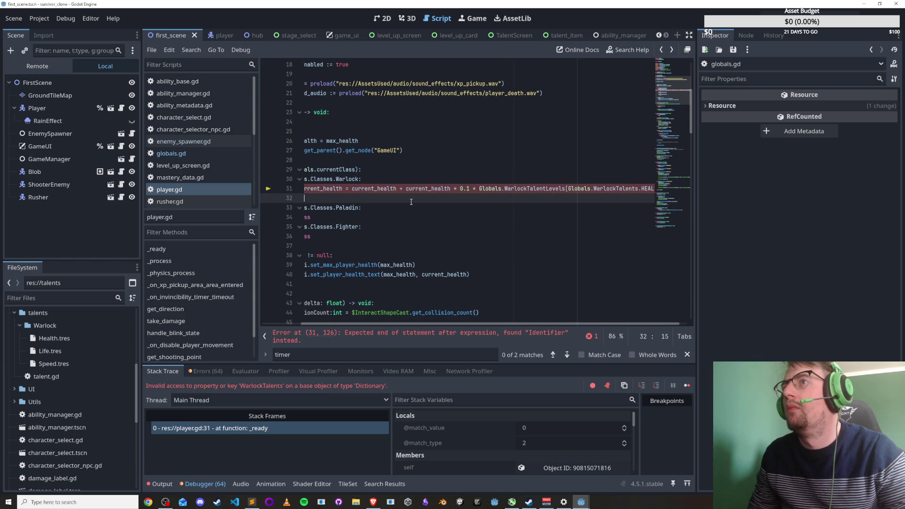
{"action": "key", "text": "BackSpace"}
{"action": "key", "text": "BackSpace"}
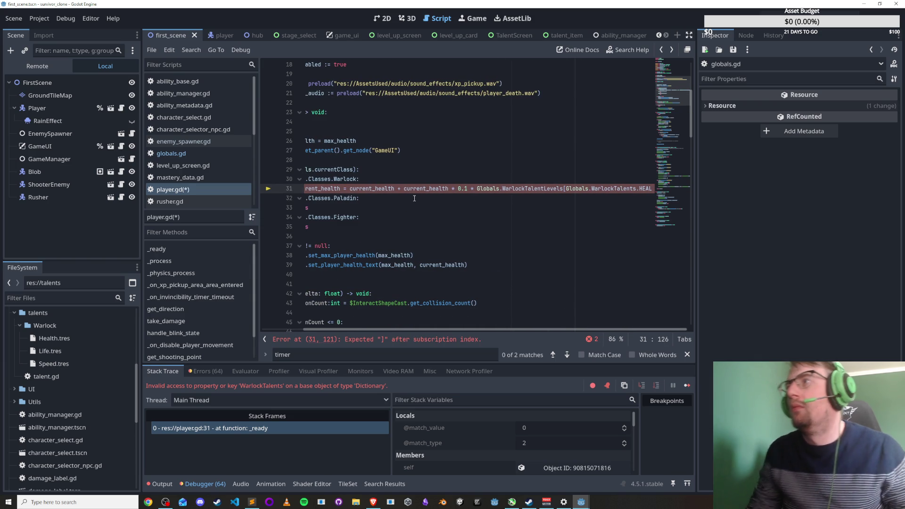
{"action": "type", "text": "T"}
{"action": "key", "text": "BackSpace"}
{"action": "key", "text": "BackSpace"}
{"action": "key", "text": "BackSpace"}
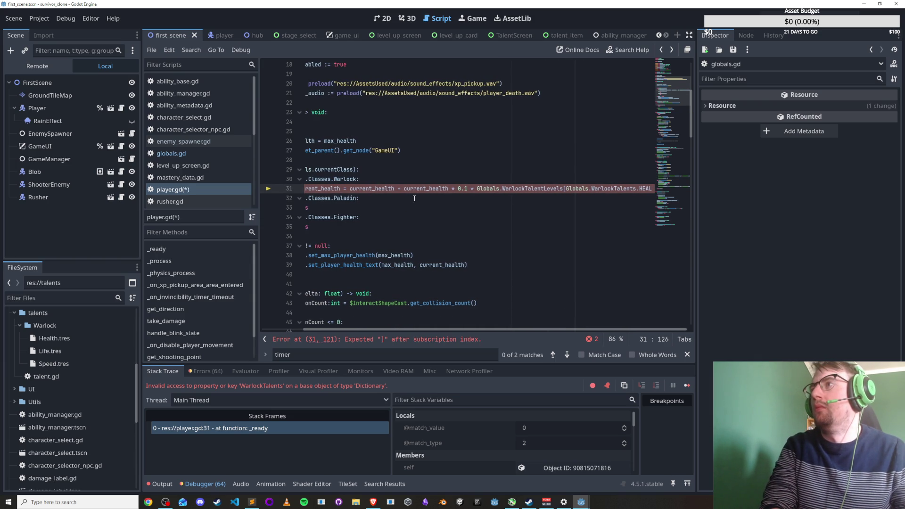
{"action": "key", "text": "BackSpace"}
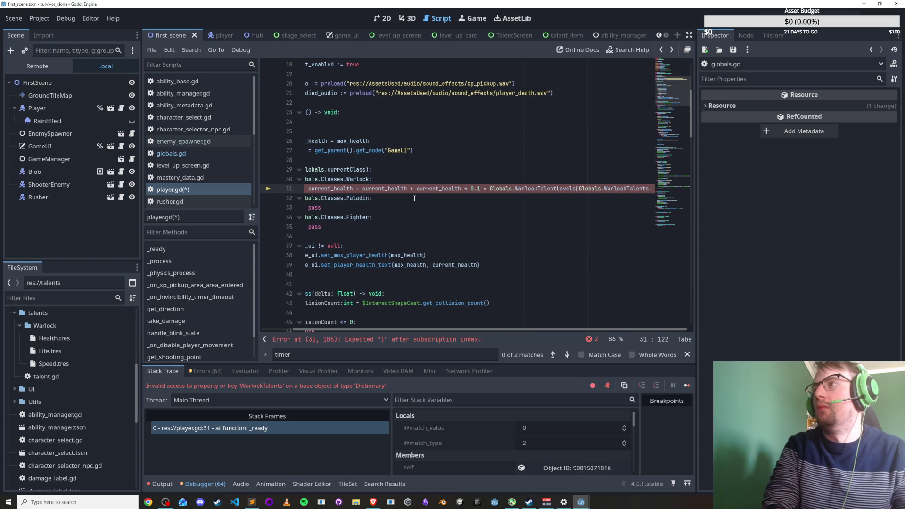
{"action": "type", "text": "."}
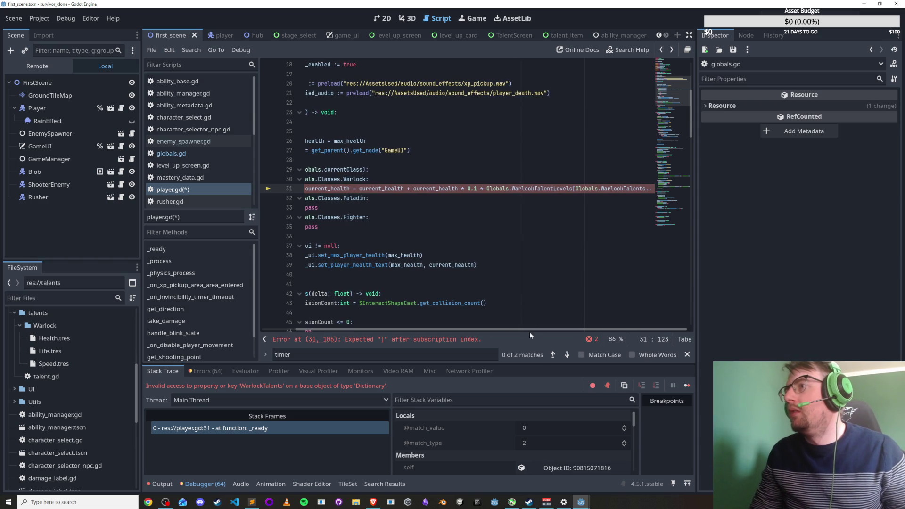
{"action": "left_click_drag", "start_coordinate": [697, 292], "coordinate": [806, 292]}
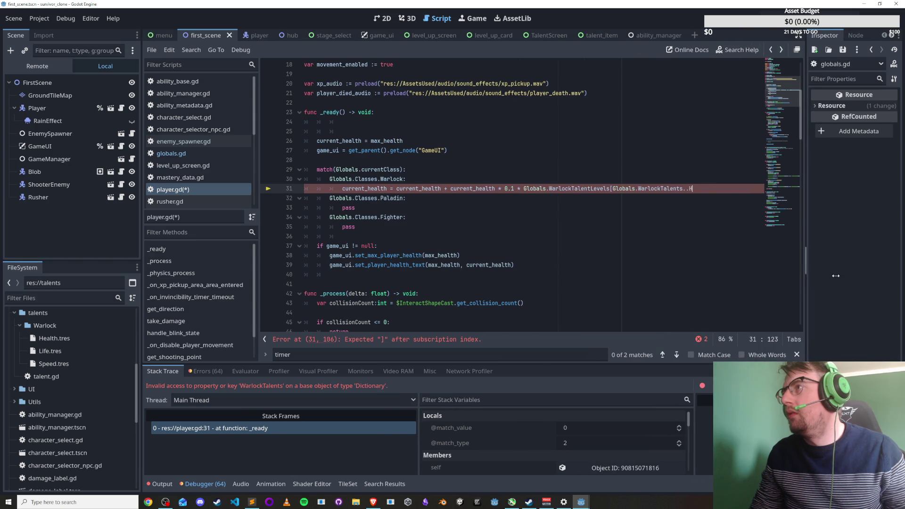
Complete line 31 with WarlockTalentLevels[Globals.WarlockTalents.HEALTH] and save player.gd
{"action": "key", "text": "BackSpace"}
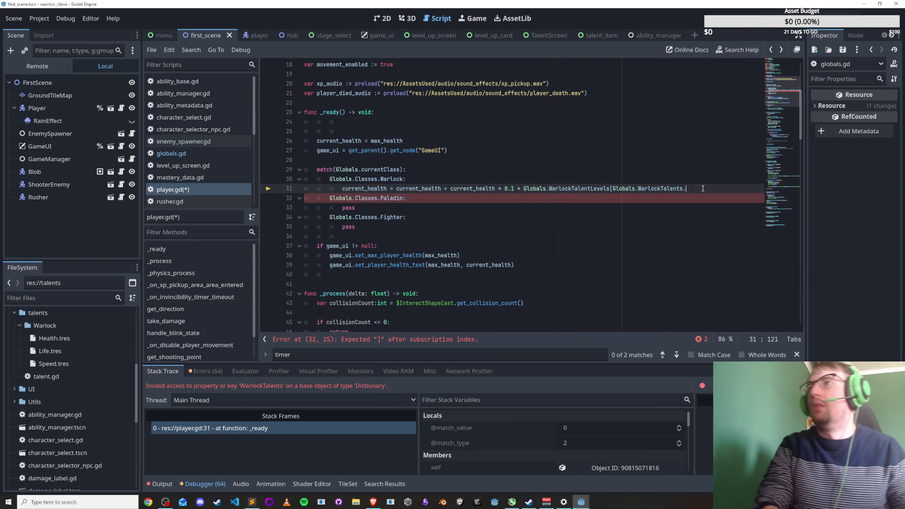
{"action": "type", "text": "H"}
{"action": "key", "text": "Return"}
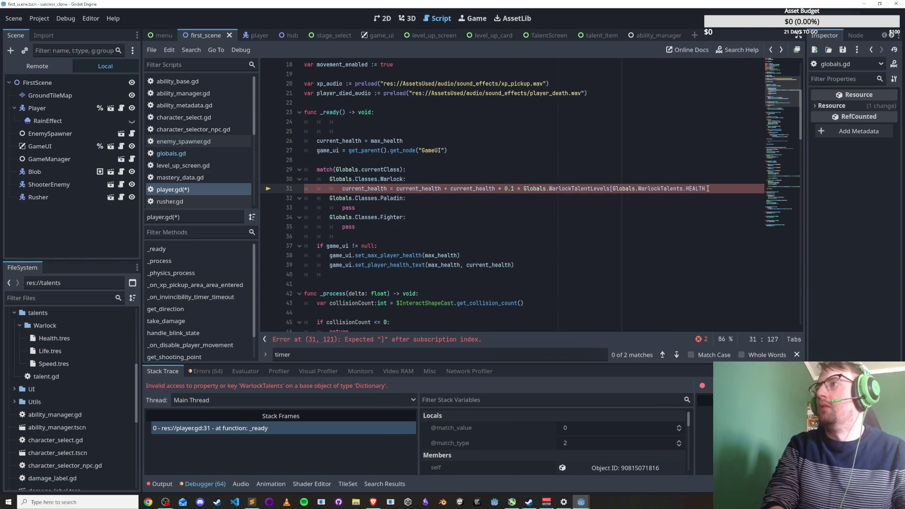
{"action": "type", "text": "]"}
{"action": "key", "text": "ctrl+s"}
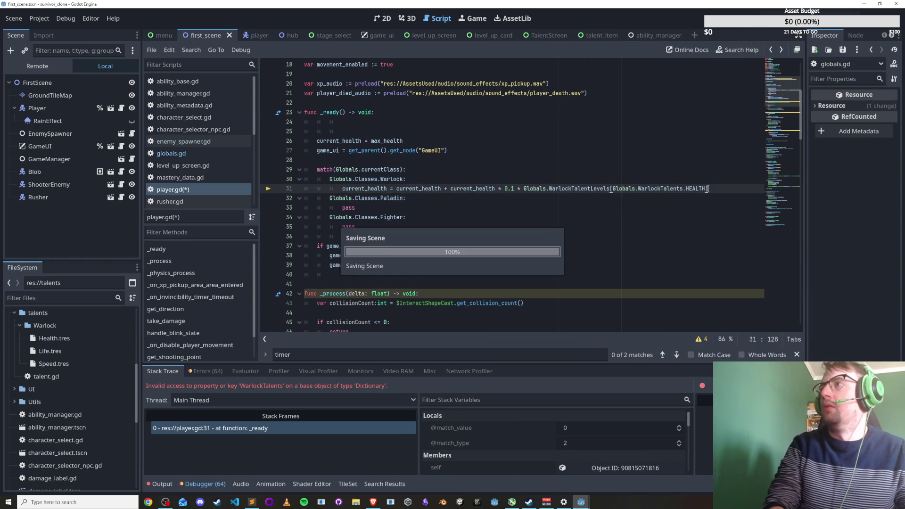
{"action": "key", "text": "Down"}
{"action": "key", "text": "Down"}
Try breaking the long Warlock health line 31 before the second current_health and re-indenting it
{"action": "left_click", "coordinate": [449, 185]}
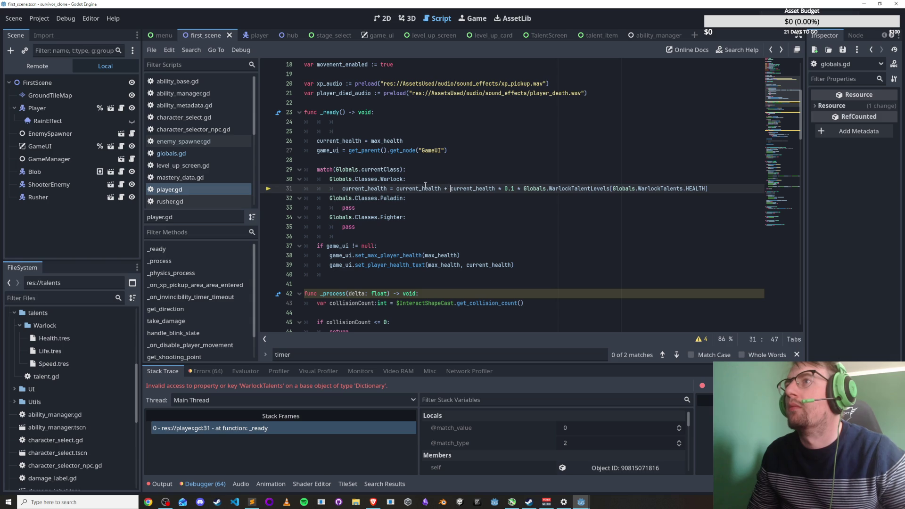
{"action": "key", "text": "Return"}
{"action": "key", "text": "Tab"}
{"action": "key", "text": "ctrl+s"}
{"action": "key", "text": "Up"}
{"action": "key", "text": "Up"}
{"action": "key", "text": "Up"}
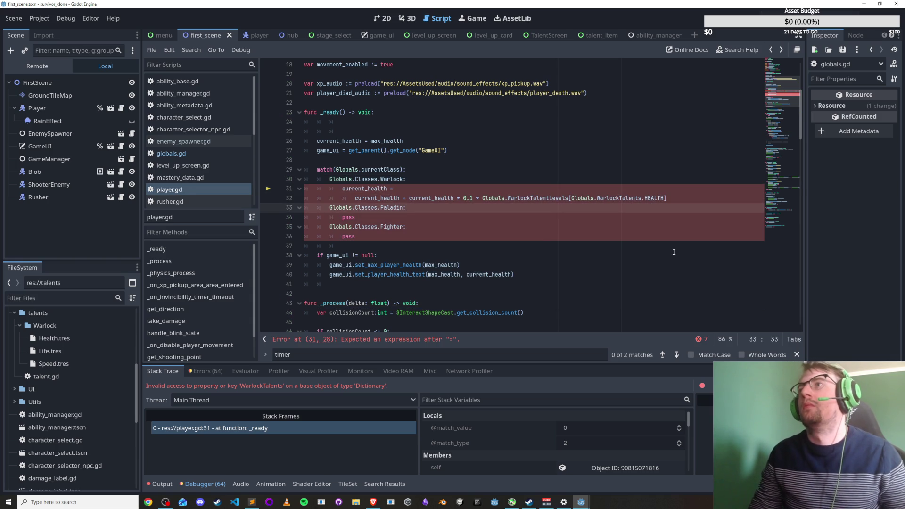
{"action": "left_click", "coordinate": [355, 198]}
{"action": "key", "text": "BackSpace"}
{"action": "key", "text": "ctrl+s"}
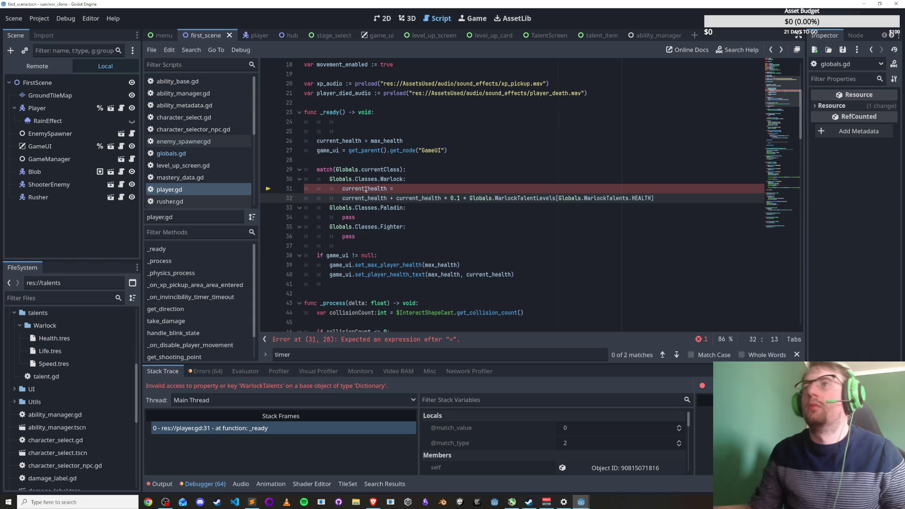
{"action": "key", "text": "BackSpace"}
{"action": "key", "text": "BackSpace"}
{"action": "key", "text": "BackSpace"}
{"action": "key", "text": "BackSpace"}
{"action": "key", "text": "ctrl+s"}
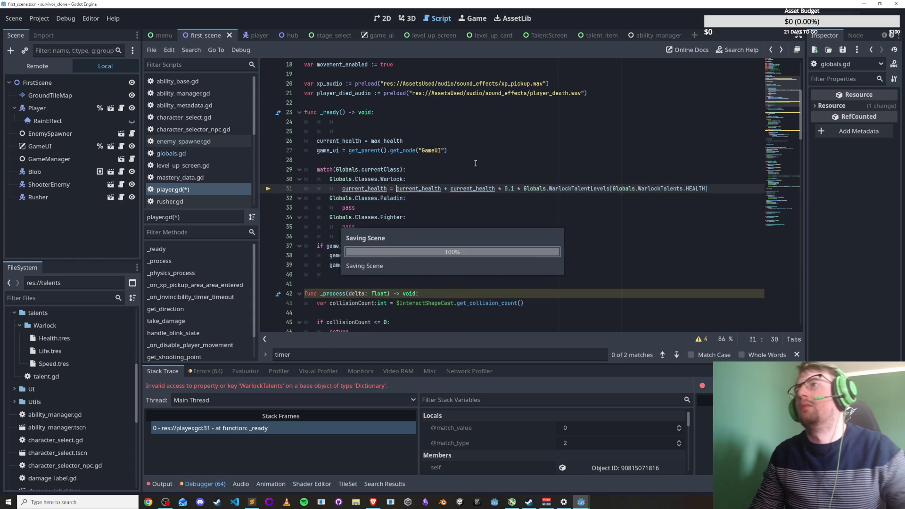
{"action": "key", "text": "Return"}
{"action": "key", "text": "ctrl+s"}
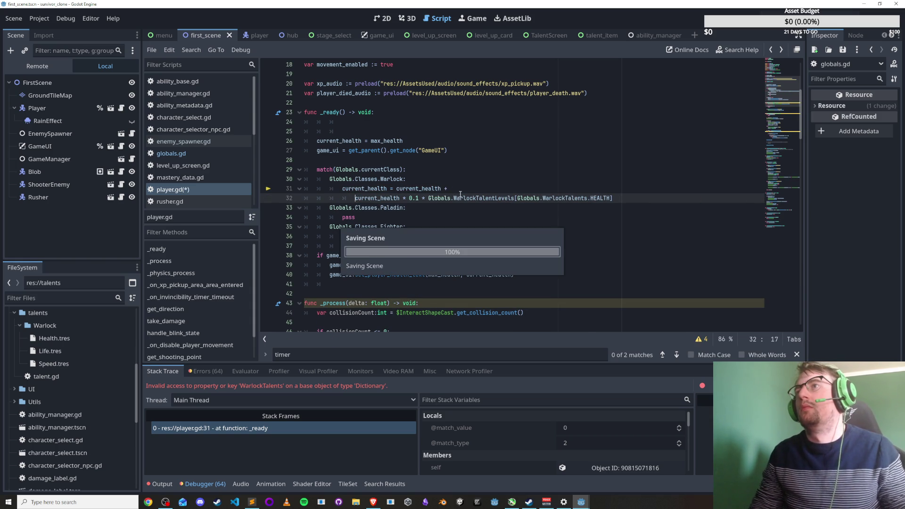
Undo those splits and break the health line before 0.1 and before the plus sign instead
{"action": "left_click", "coordinate": [409, 198]}
{"action": "key", "text": "Return"}
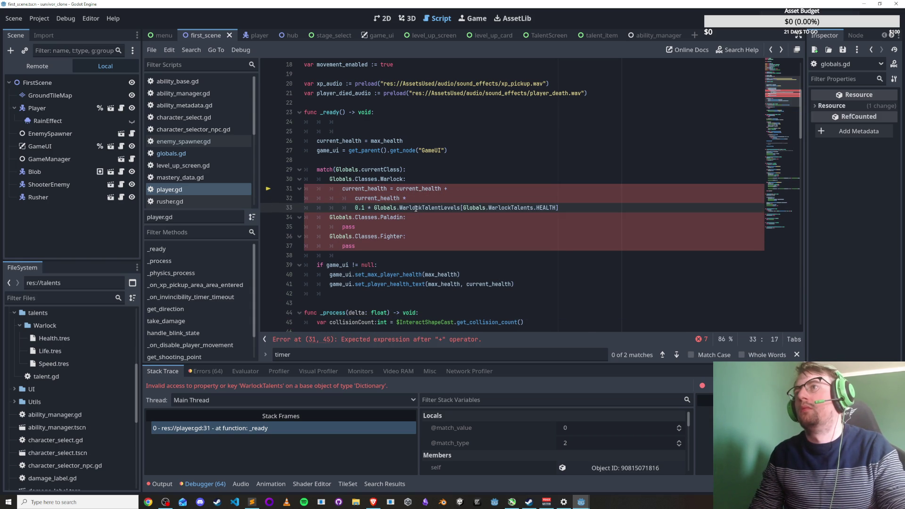
{"action": "key", "text": "ctrl+s"}
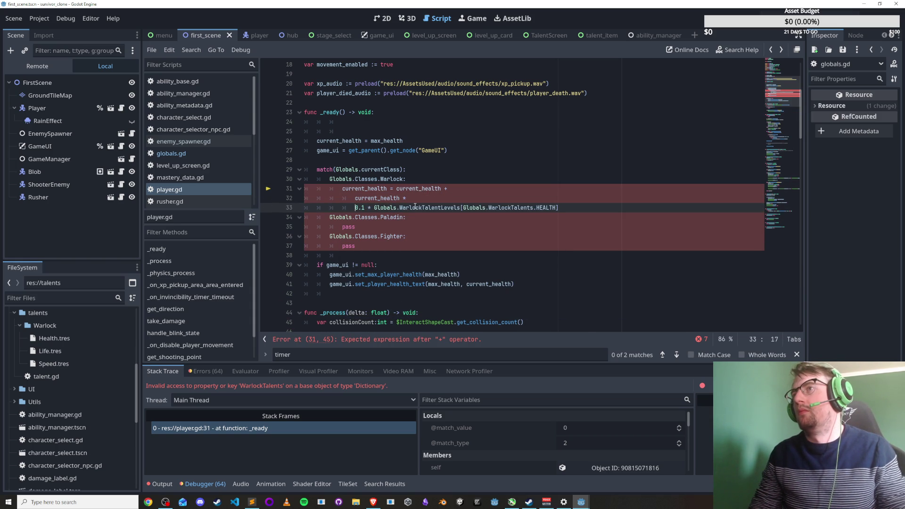
{"action": "key", "text": "ctrl+z"}
{"action": "key", "text": "ctrl+z"}
{"action": "left_click", "coordinate": [443, 189]}
{"action": "key", "text": "Return"}
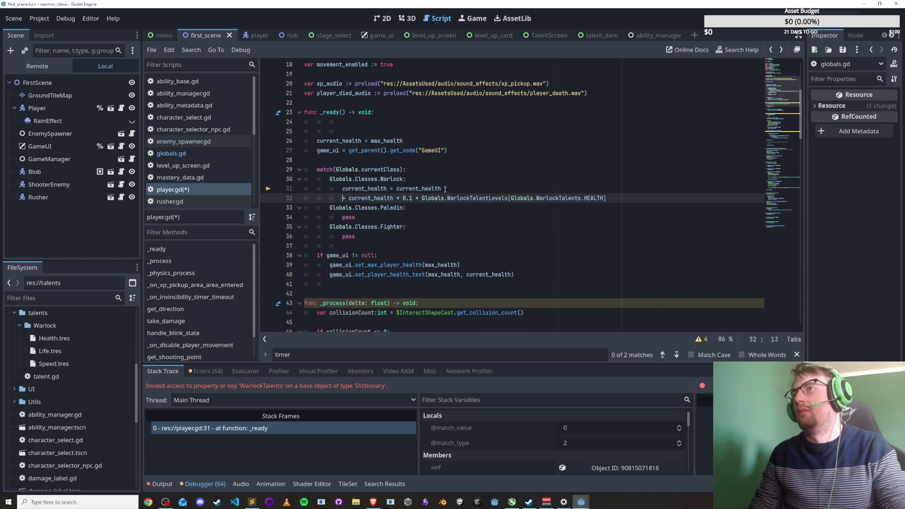
{"action": "key", "text": "ctrl+s"}
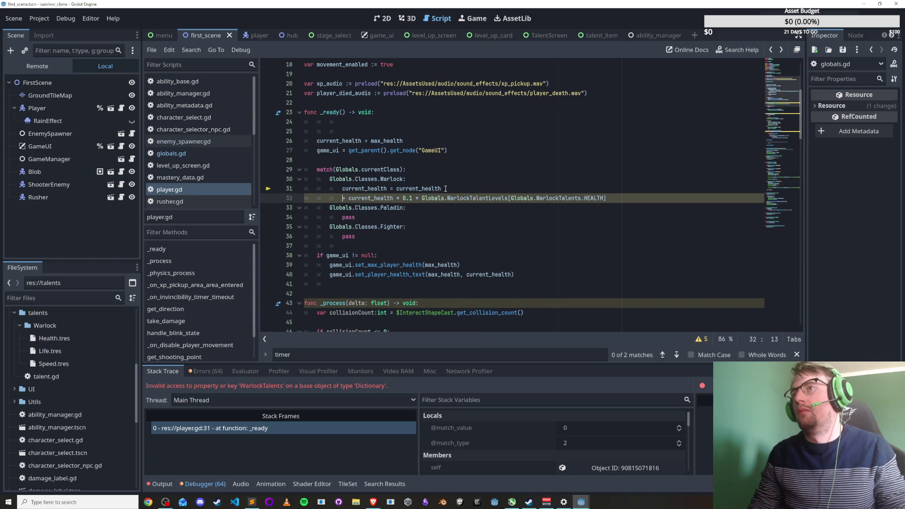
Move the 0.1 multiplier and the Globals factor of the health expression onto separate lines
{"action": "left_click", "coordinate": [368, 198]}
{"action": "mouse_move", "coordinate": [368, 198]}
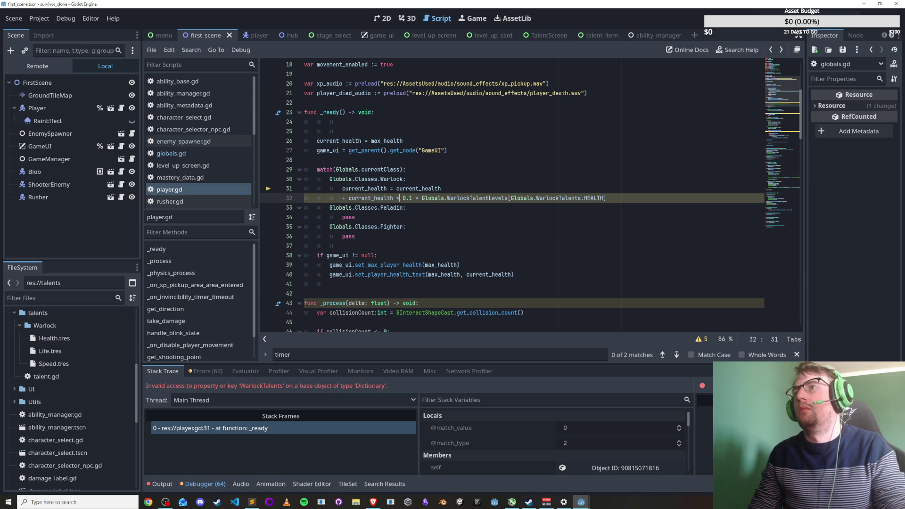
{"action": "left_click", "coordinate": [397, 199]}
{"action": "key", "text": "Return"}
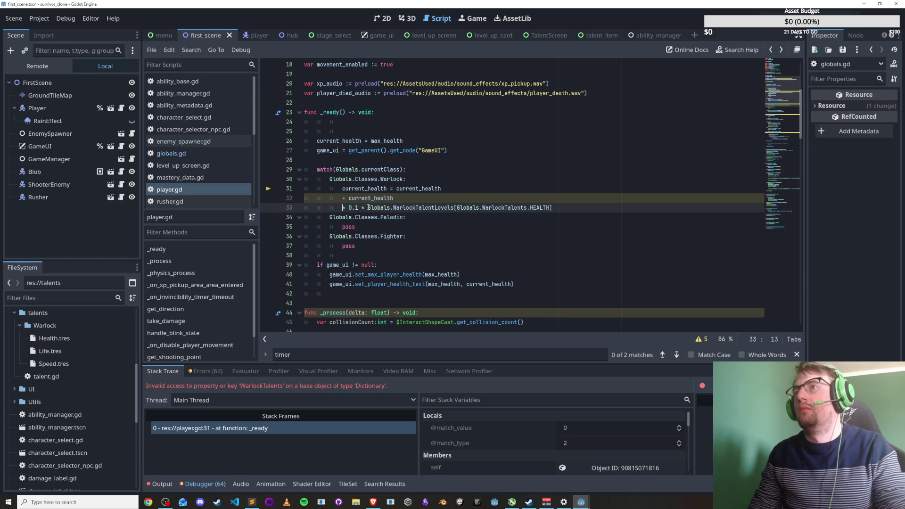
{"action": "key", "text": "Return"}
{"action": "key", "text": "ctrl+s"}
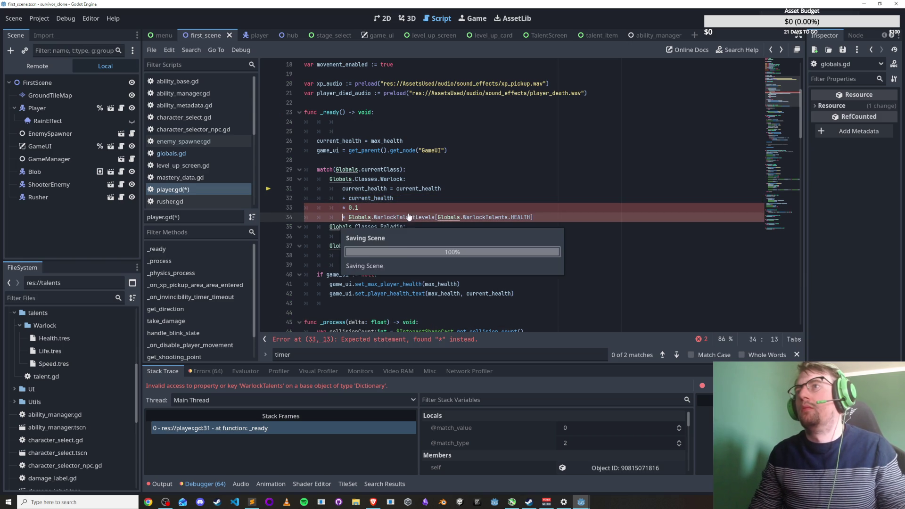
Rejoin the split health expression into a single line 31 and save
{"action": "left_click", "coordinate": [391, 208]}
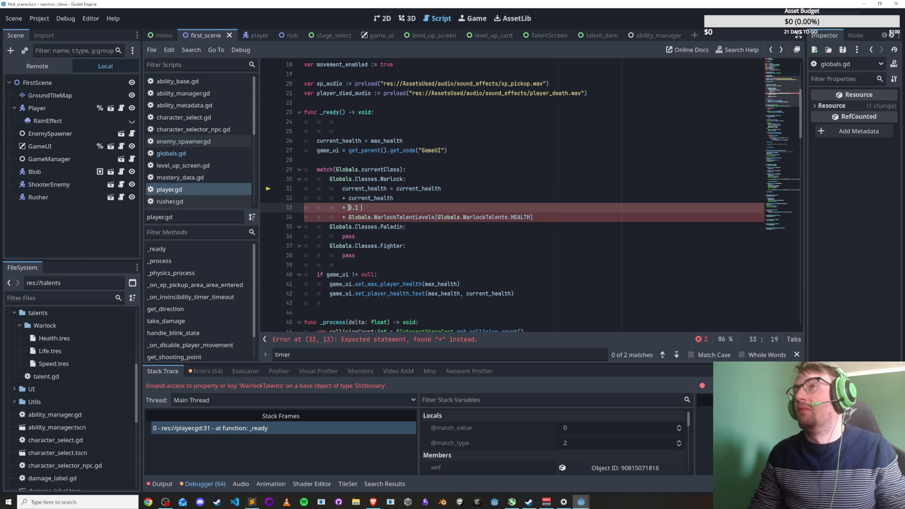
{"action": "key", "text": "Delete"}
{"action": "key", "text": "Delete"}
{"action": "key", "text": "Delete"}
{"action": "key", "text": "Home"}
{"action": "key", "text": "BackSpace"}
{"action": "key", "text": "BackSpace"}
{"action": "key", "text": "BackSpace"}
{"action": "key", "text": "ctrl+s"}
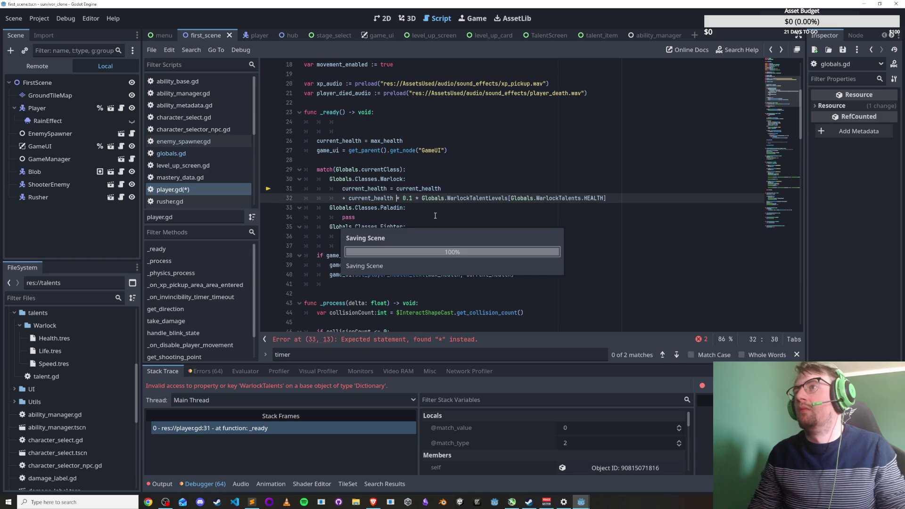
{"action": "key", "text": "Home"}
{"action": "key", "text": "BackSpace"}
{"action": "key", "text": "BackSpace"}
{"action": "key", "text": "BackSpace"}
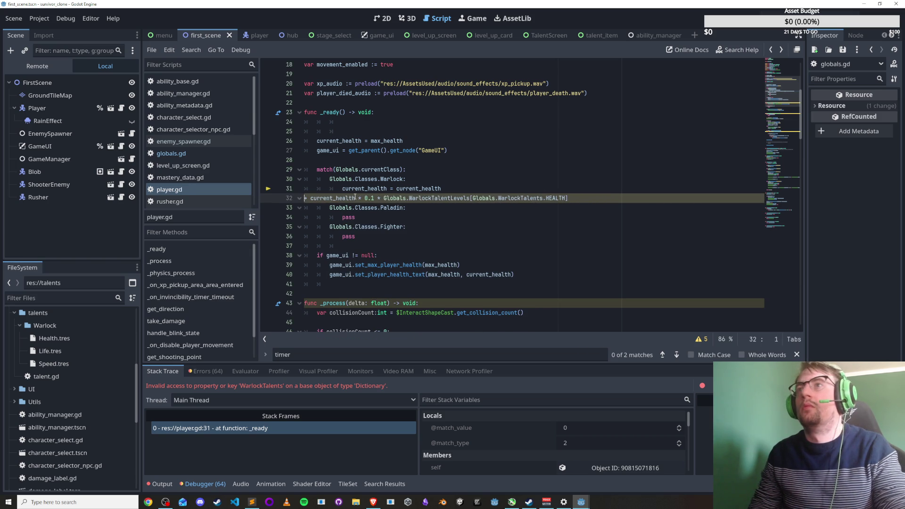
{"action": "key", "text": "ctrl+s"}
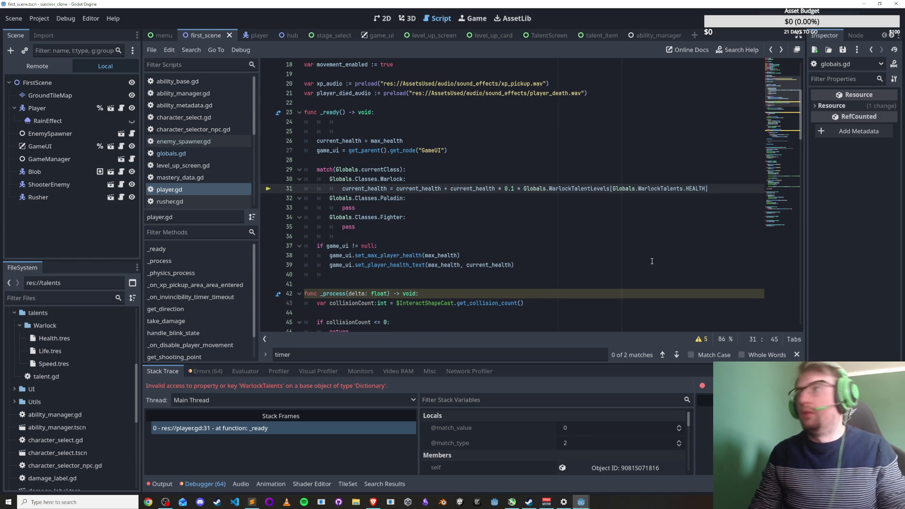
{"action": "left_click", "coordinate": [561, 253]}
{"action": "key", "text": "ctrl+s"}
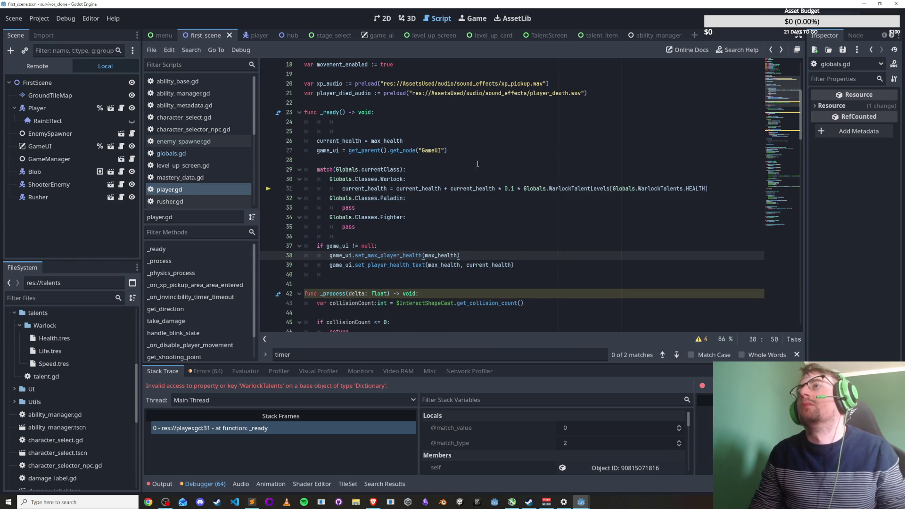
{"action": "key", "text": "Up"}
{"action": "key", "text": "Up"}
{"action": "key", "text": "Up"}
Look through the rest of player.gd, then stop the crashed game run
{"action": "scroll", "coordinate": [509, 257], "scroll_direction": "down", "scroll_amount": 1}
{"action": "left_click", "coordinate": [366, 263]}
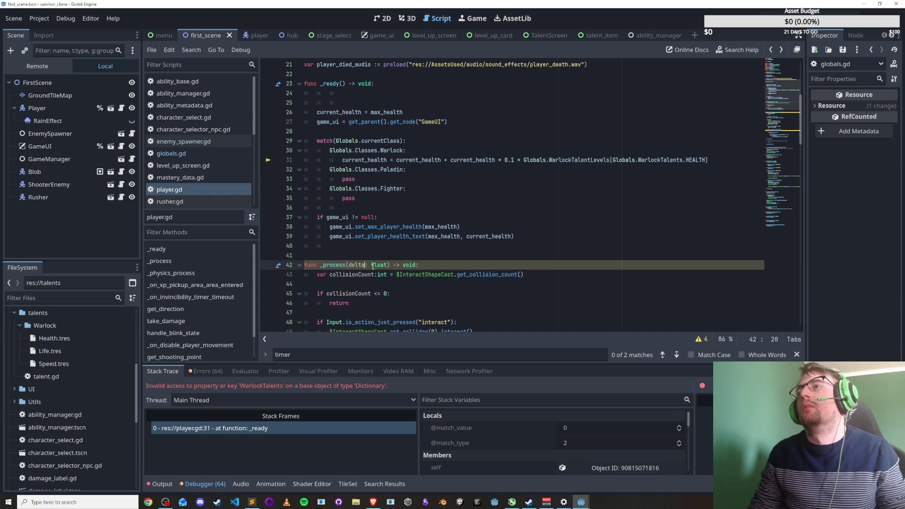
{"action": "scroll", "coordinate": [377, 261], "scroll_direction": "down", "scroll_amount": 1}
{"action": "left_click", "coordinate": [379, 256]}
{"action": "scroll", "coordinate": [382, 257], "scroll_direction": "down", "scroll_amount": 1}
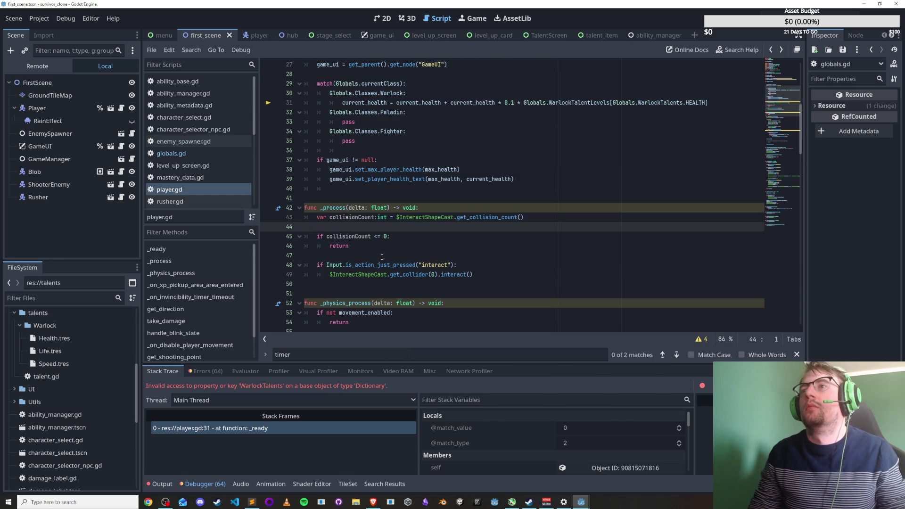
{"action": "scroll", "coordinate": [382, 256], "scroll_direction": "down", "scroll_amount": 1}
{"action": "left_click", "coordinate": [488, 256]}
{"action": "scroll", "coordinate": [489, 264], "scroll_direction": "down", "scroll_amount": 2}
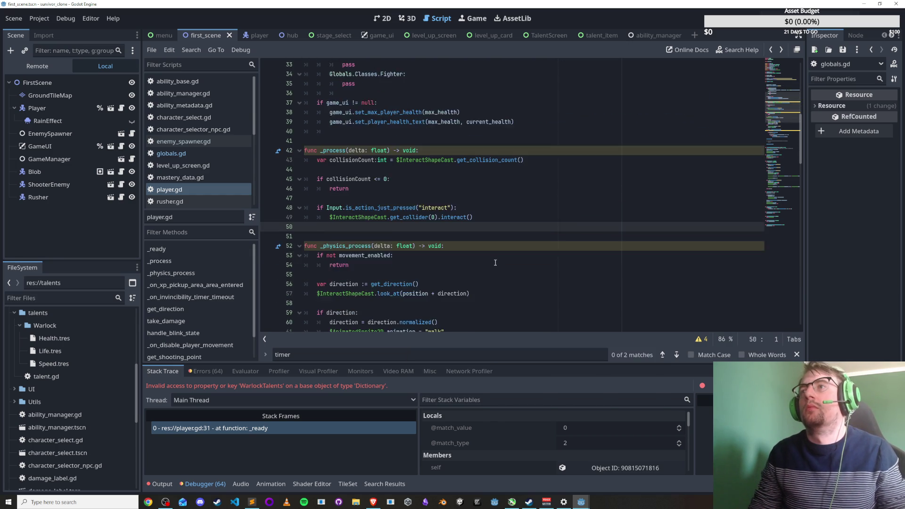
{"action": "scroll", "coordinate": [488, 266], "scroll_direction": "up", "scroll_amount": 4}
{"action": "scroll", "coordinate": [331, 256], "scroll_direction": "up", "scroll_amount": 8}
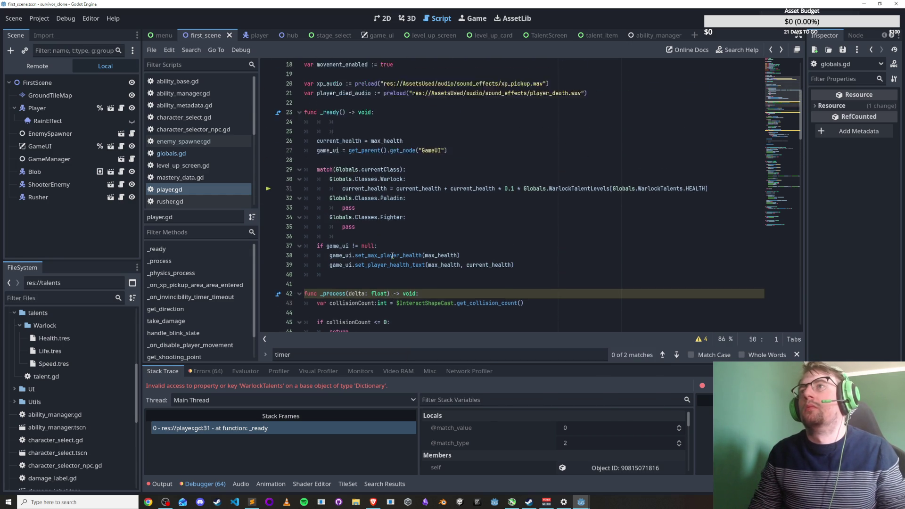
{"action": "scroll", "coordinate": [394, 257], "scroll_direction": "down", "scroll_amount": 9}
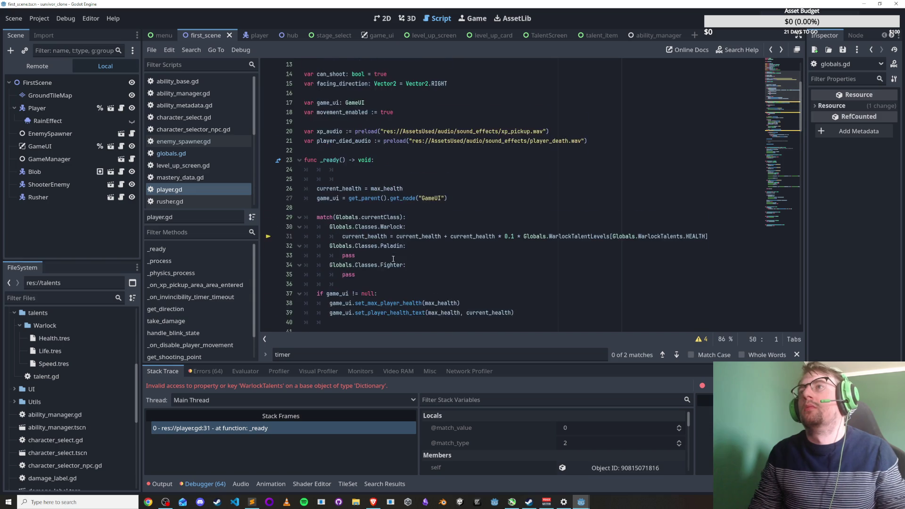
{"action": "left_click", "coordinate": [456, 156]}
{"action": "scroll", "coordinate": [448, 229], "scroll_direction": "up", "scroll_amount": 1}
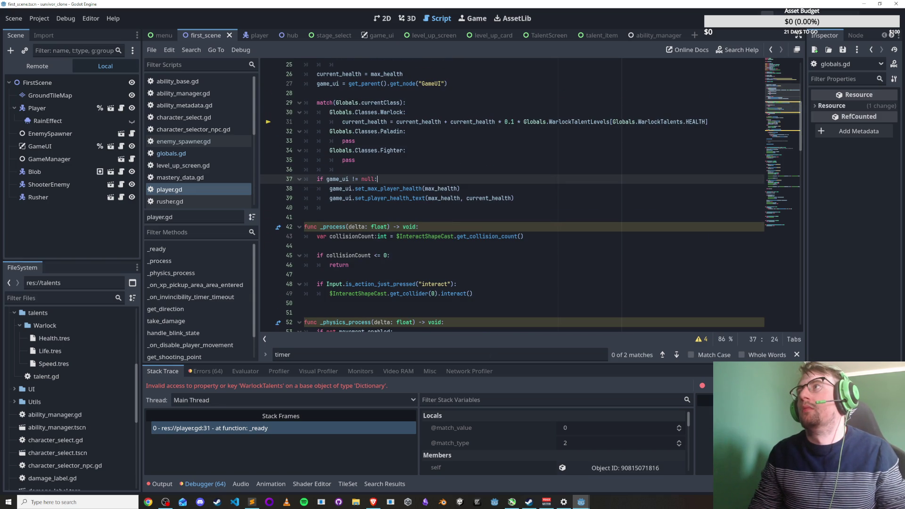
{"action": "left_click", "coordinate": [802, 28]}
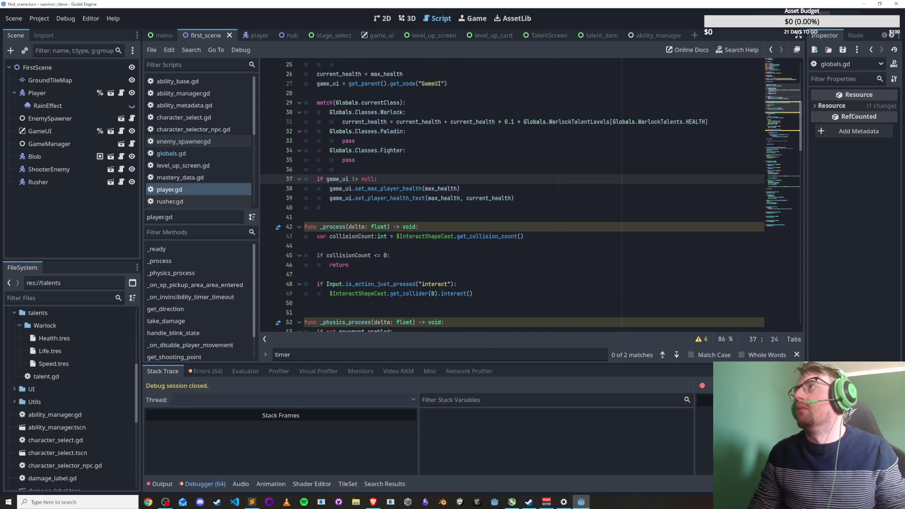
Run the game, move the player briefly with S and D, and close it
{"action": "key", "text": "F5"}
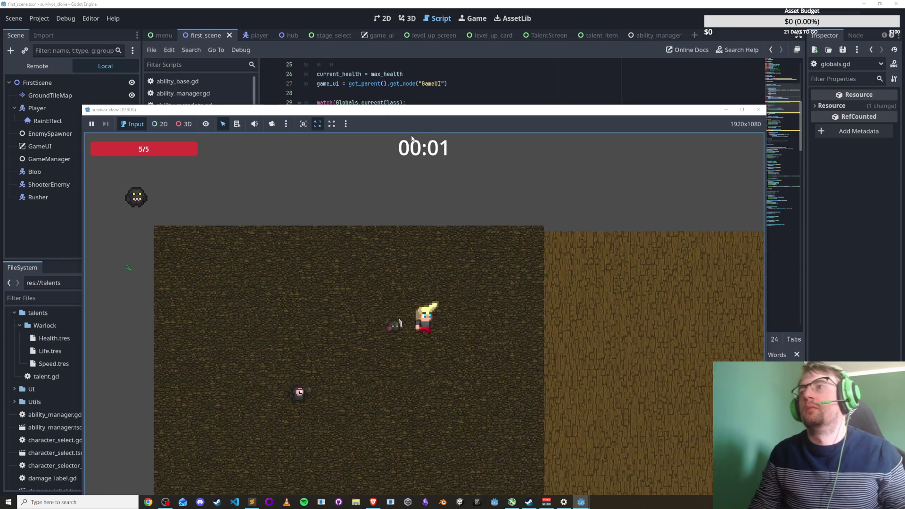
{"action": "key", "text": "s"}
{"action": "key", "text": "d"}
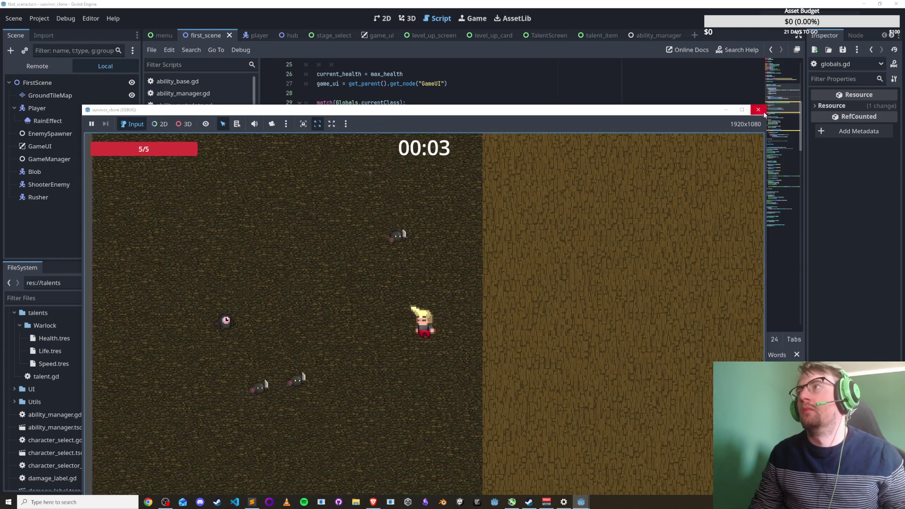
{"action": "left_click", "coordinate": [758, 109]}
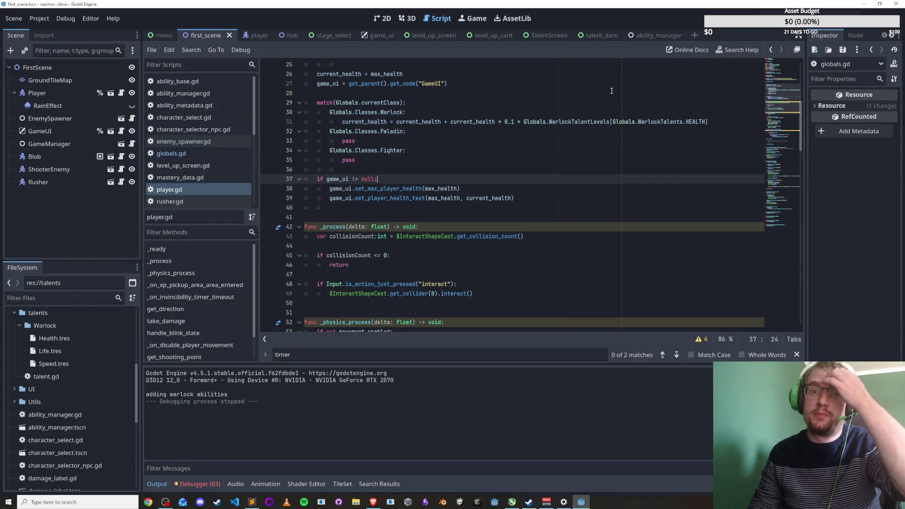
Set WarlockTalents.HEALTH to 1000 in globals.gd and rerun the game to test it
{"action": "left_click", "coordinate": [170, 153]}
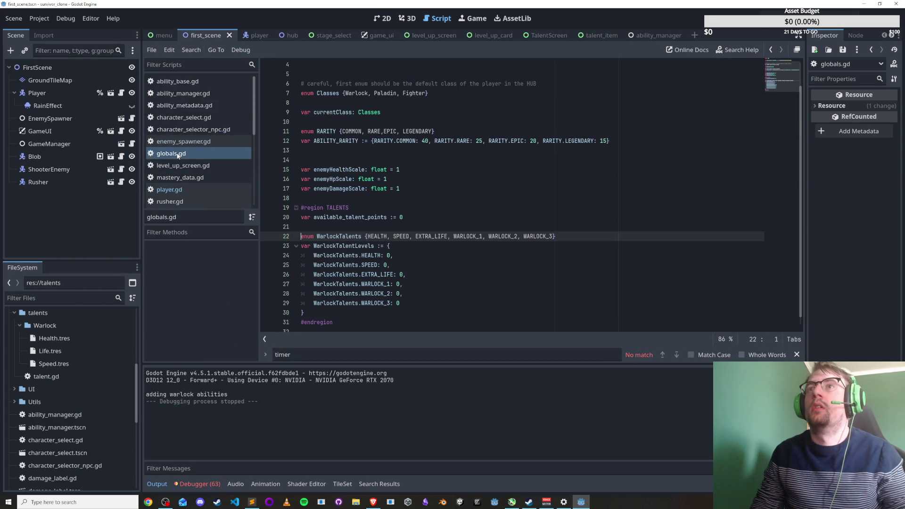
{"action": "left_click", "coordinate": [389, 255]}
{"action": "key", "text": "BackSpace"}
{"action": "type", "text": "100"}
{"action": "key", "text": "F5"}
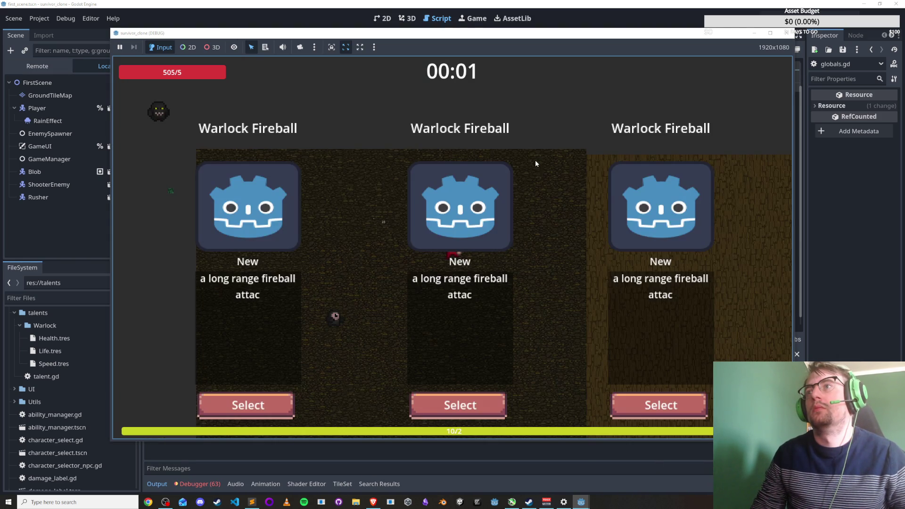
{"action": "left_click", "coordinate": [786, 33]}
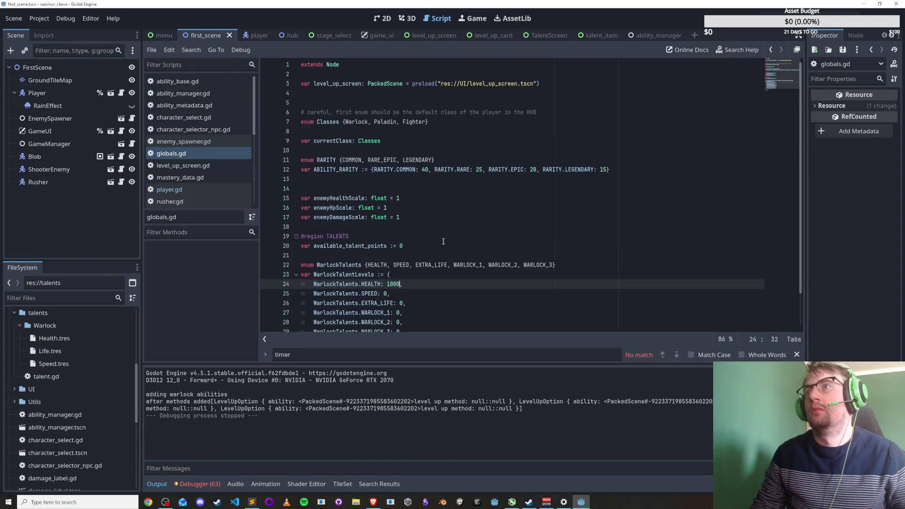
Open player.gd and locate the max_health declaration on line 26
{"action": "scroll", "coordinate": [438, 266], "scroll_direction": "down", "scroll_amount": 2}
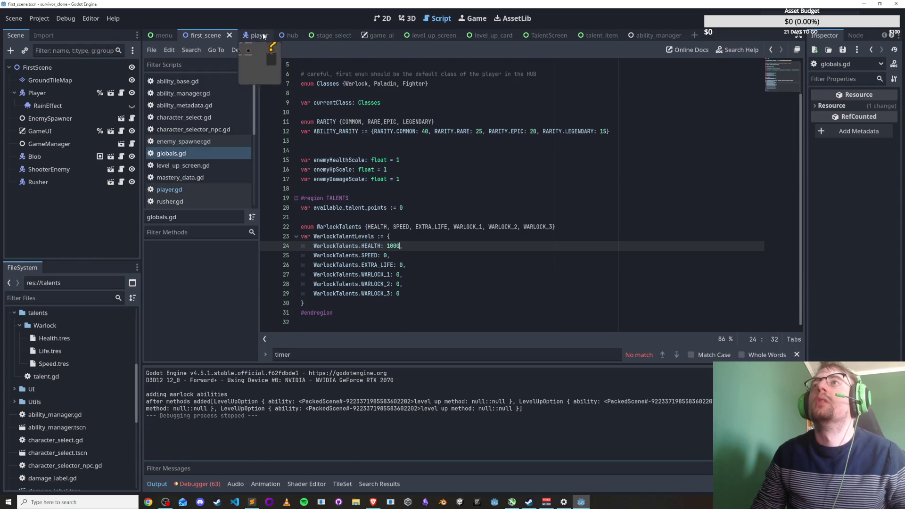
{"action": "left_click", "coordinate": [181, 189]}
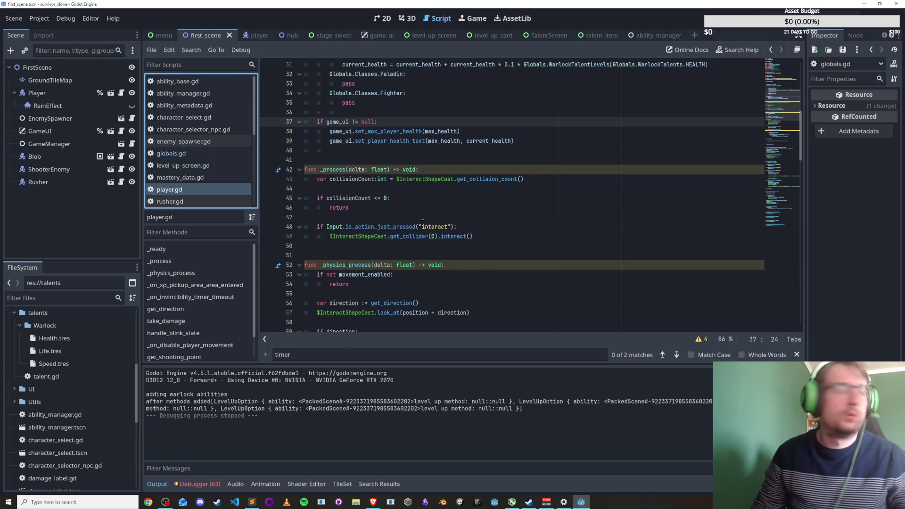
{"action": "left_click", "coordinate": [171, 153]}
{"action": "left_click", "coordinate": [178, 189]}
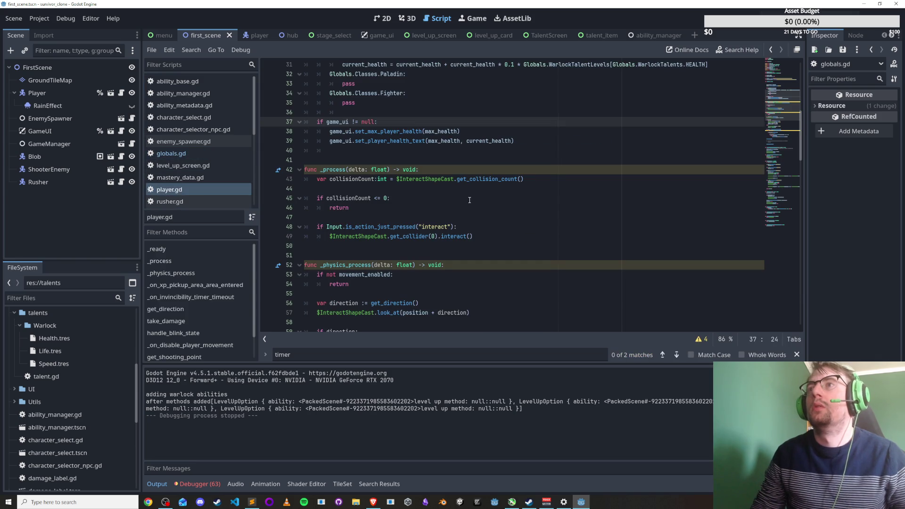
{"action": "scroll", "coordinate": [429, 196], "scroll_direction": "up", "scroll_amount": 4}
{"action": "left_click", "coordinate": [416, 179]}
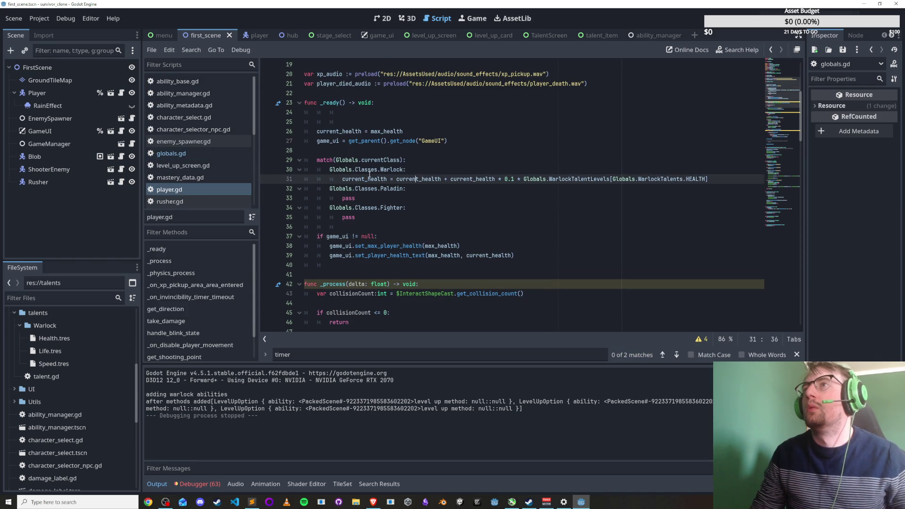
{"action": "scroll", "coordinate": [393, 189], "scroll_direction": "up", "scroll_amount": 1}
{"action": "left_click", "coordinate": [372, 160]}
{"action": "key", "text": "Up"}
{"action": "double_click", "coordinate": [372, 160]}
{"action": "left_click", "coordinate": [421, 160]}
Replace current_health with max_health in the Warlock health line 31 and save
{"action": "double_click", "coordinate": [381, 208]}
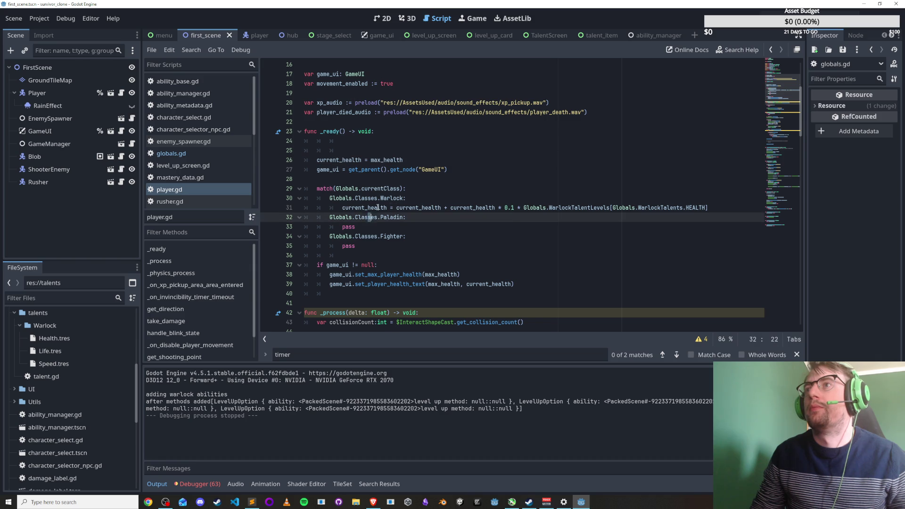
{"action": "type", "text": "max"}
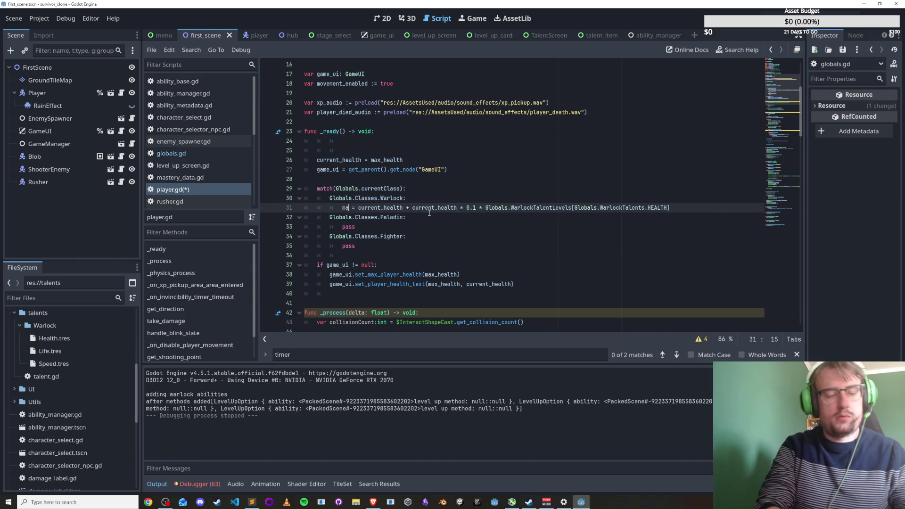
{"action": "key", "text": "Return"}
{"action": "key", "text": "ctrl+s"}
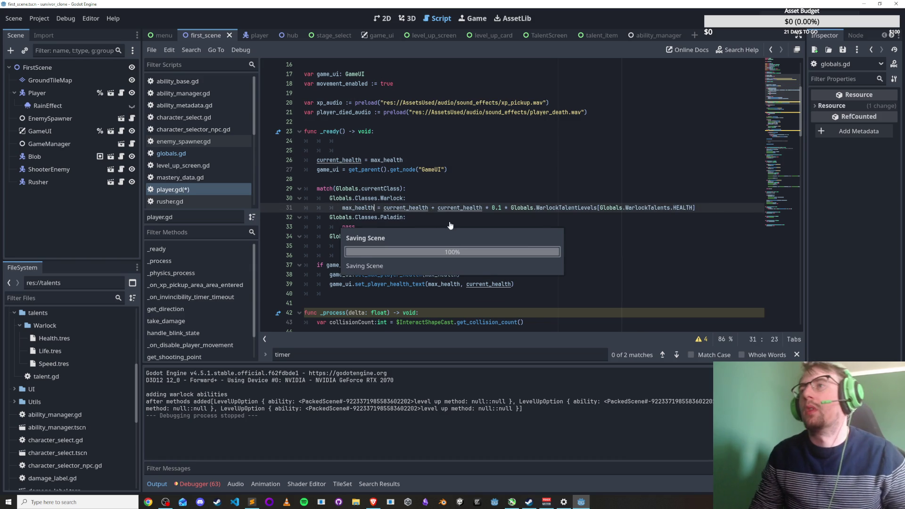
{"action": "double_click", "coordinate": [357, 207]}
{"action": "key", "text": "ctrl+c"}
{"action": "double_click", "coordinate": [406, 207]}
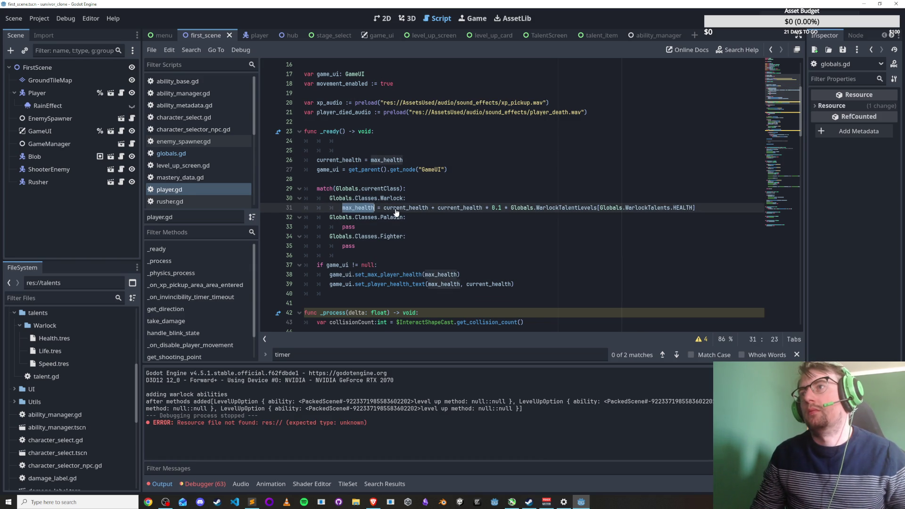
{"action": "key", "text": "ctrl+v"}
{"action": "double_click", "coordinate": [448, 207]}
{"action": "key", "text": "ctrl+v"}
{"action": "key", "text": "ctrl+s"}
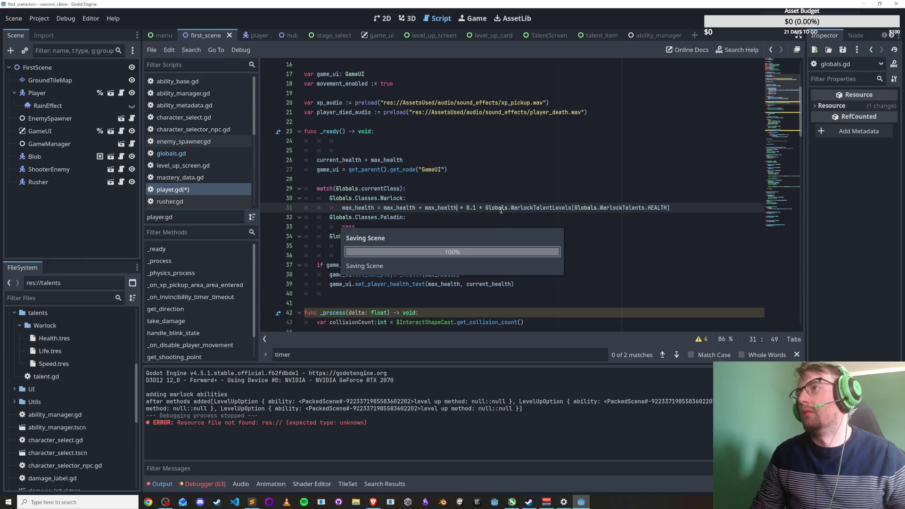
{"action": "key", "text": "Down"}
{"action": "key", "text": "ctrl+s"}
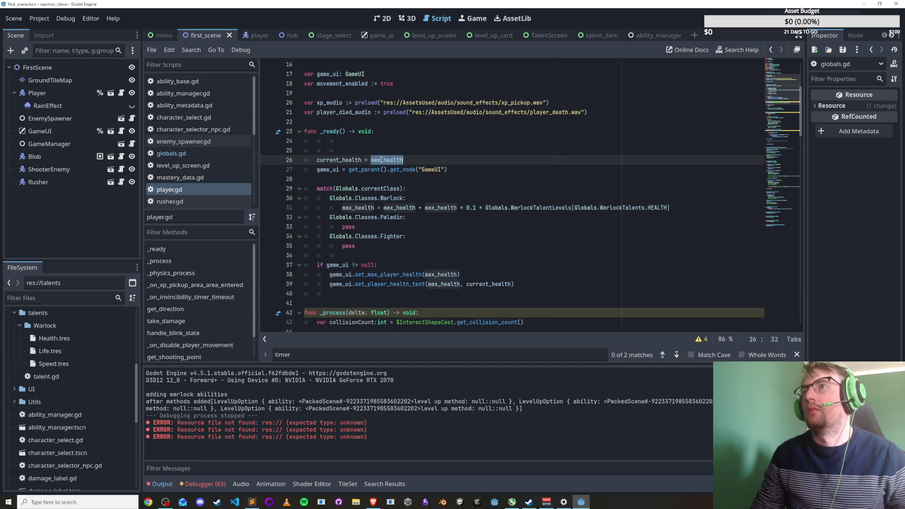
Add 'current_health = max_health' below line 31 with the correct indentation
{"action": "left_click", "coordinate": [685, 209]}
{"action": "key", "text": "Return"}
{"action": "key", "text": "ctrl+v"}
{"action": "key", "text": "ctrl+s"}
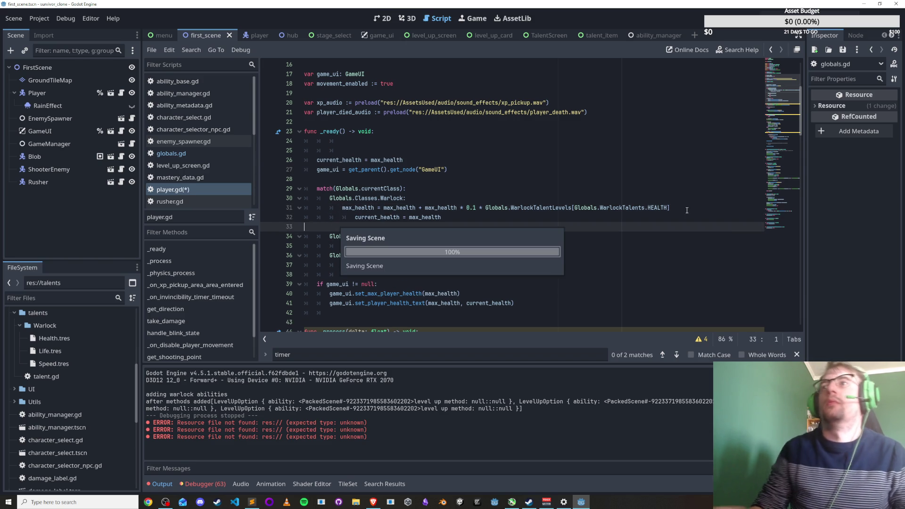
{"action": "left_click", "coordinate": [371, 215]}
{"action": "key", "text": "shift+Tab"}
{"action": "key", "text": "ctrl+s"}
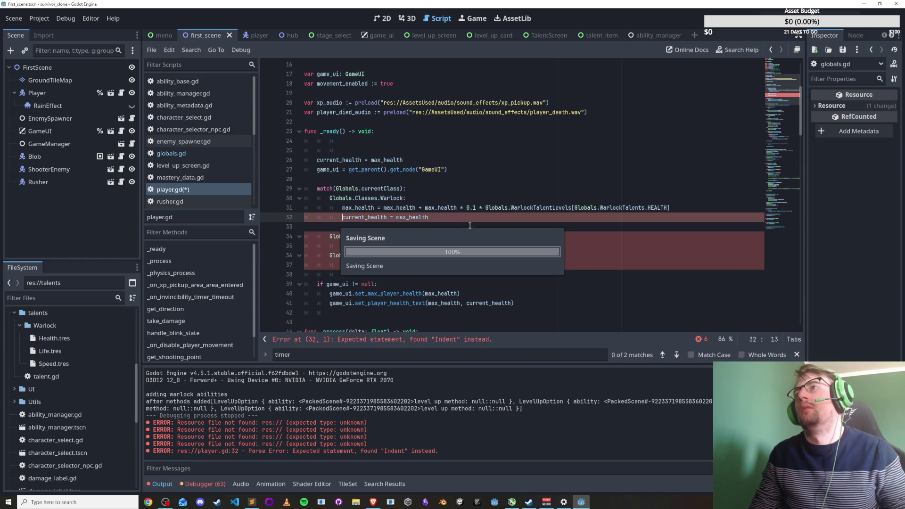
{"action": "left_click", "coordinate": [405, 188]}
{"action": "left_click", "coordinate": [405, 223]}
{"action": "key", "text": "ctrl+s"}
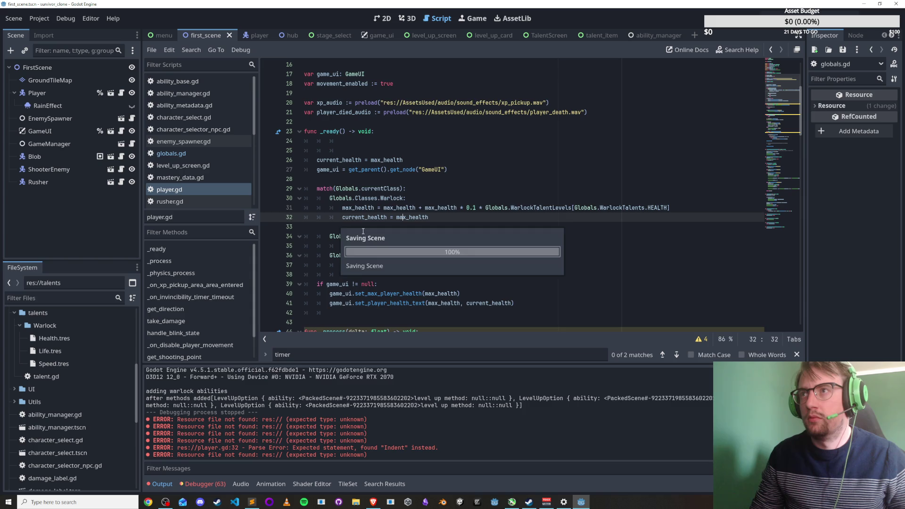
Delete the empty line 33 and relaunch the game to check the 505/505 health
{"action": "scroll", "coordinate": [368, 245], "scroll_direction": "up", "scroll_amount": 1}
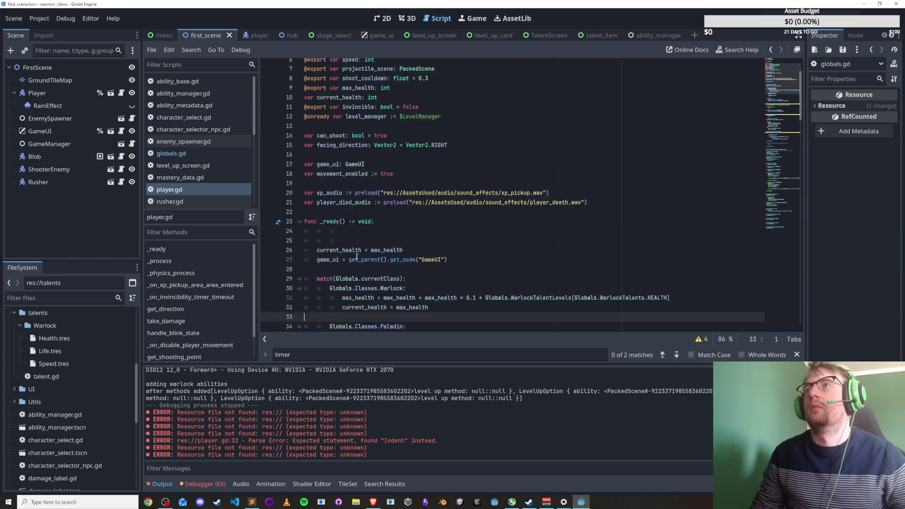
{"action": "scroll", "coordinate": [358, 255], "scroll_direction": "down", "scroll_amount": 5}
{"action": "scroll", "coordinate": [359, 256], "scroll_direction": "up", "scroll_amount": 3}
{"action": "scroll", "coordinate": [362, 237], "scroll_direction": "down", "scroll_amount": 1}
{"action": "key", "text": "ctrl+s"}
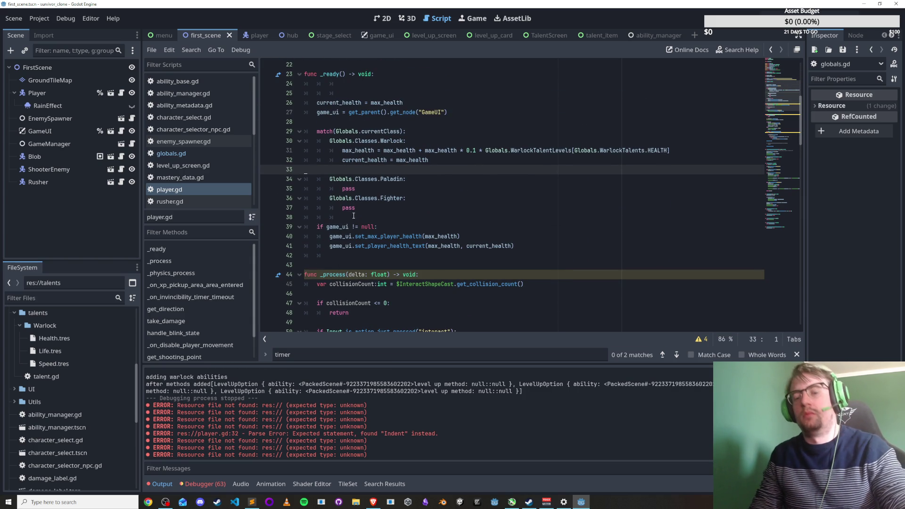
{"action": "key", "text": "BackSpace"}
{"action": "key", "text": "F5"}
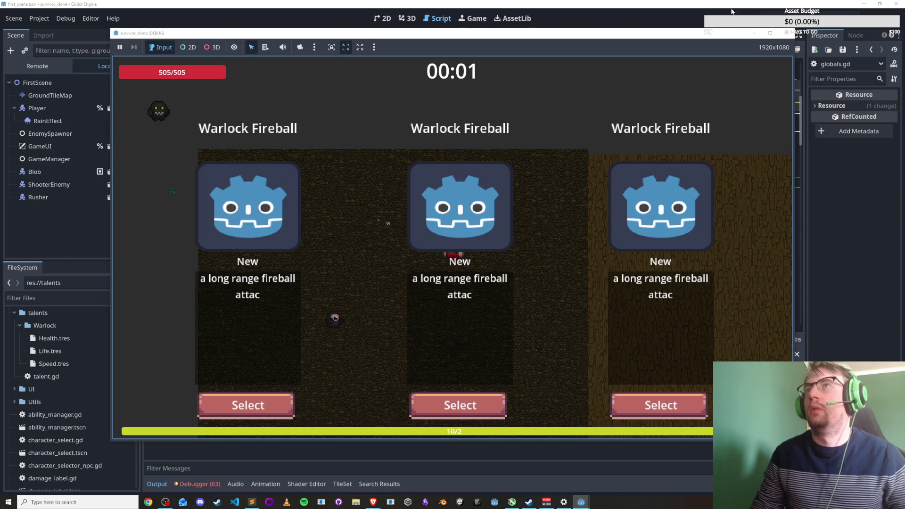
Close the test game, open globals.gd, save, and switch to the player scene tab
{"action": "left_click", "coordinate": [786, 33]}
{"action": "scroll", "coordinate": [198, 142], "scroll_direction": "down", "scroll_amount": 2}
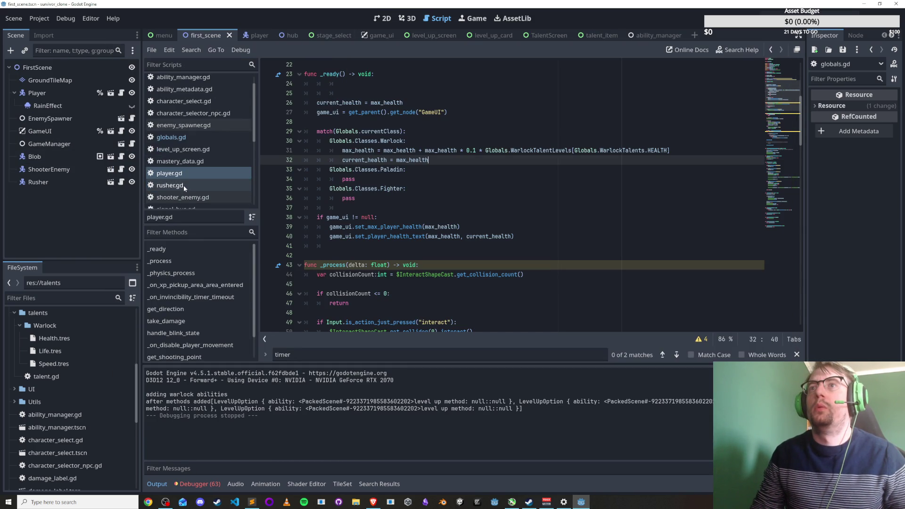
{"action": "left_click", "coordinate": [177, 104]}
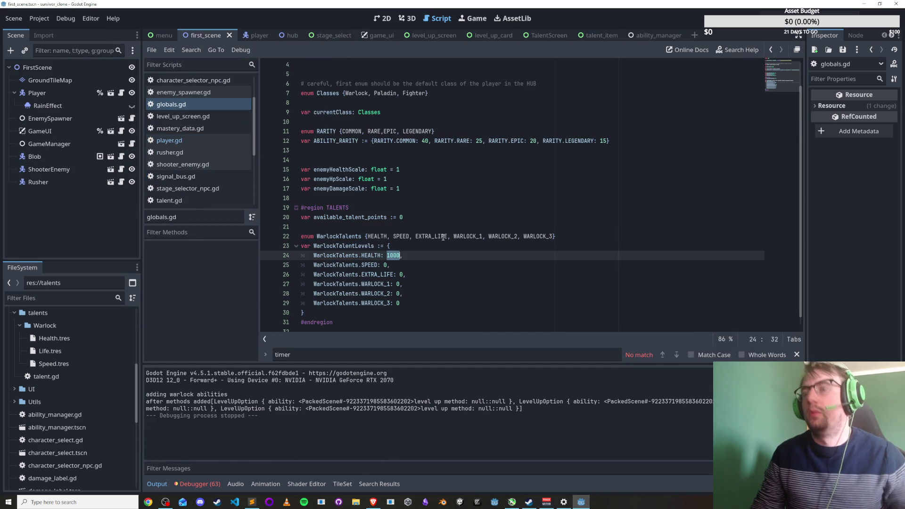
{"action": "key", "text": "ctrl+s"}
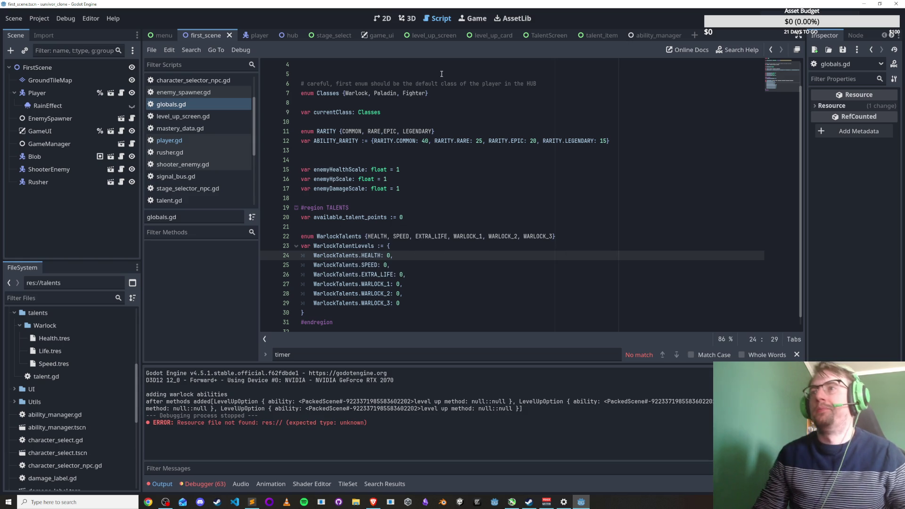
{"action": "left_click", "coordinate": [257, 36]}
{"action": "key", "text": "Up"}
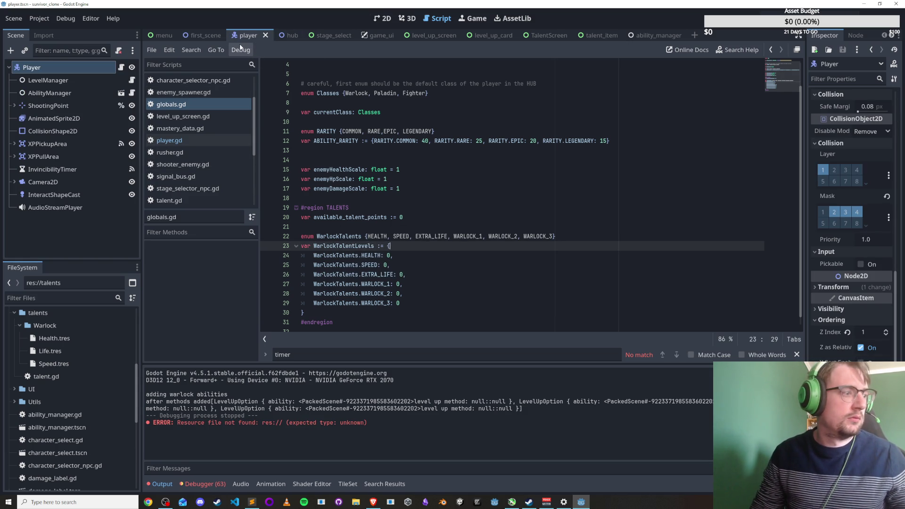
In player.gd, start a new line 'speed = speed +' under current_health = max_health
{"action": "left_click", "coordinate": [179, 140]}
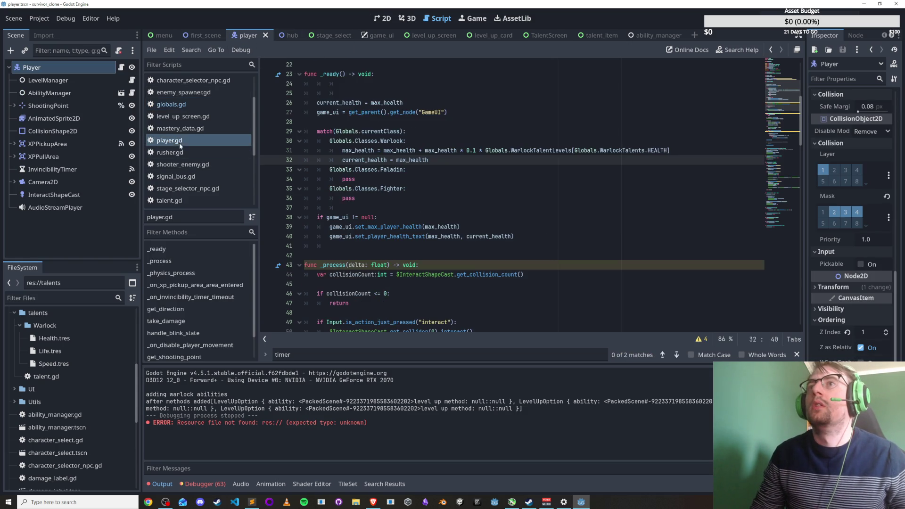
{"action": "scroll", "coordinate": [518, 189], "scroll_direction": "up", "scroll_amount": 3}
{"action": "left_click", "coordinate": [730, 192]}
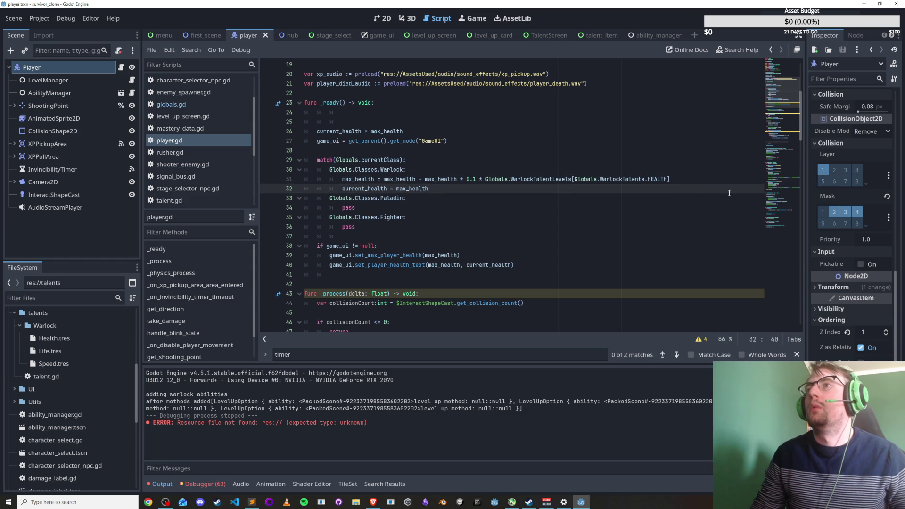
{"action": "key", "text": "Return"}
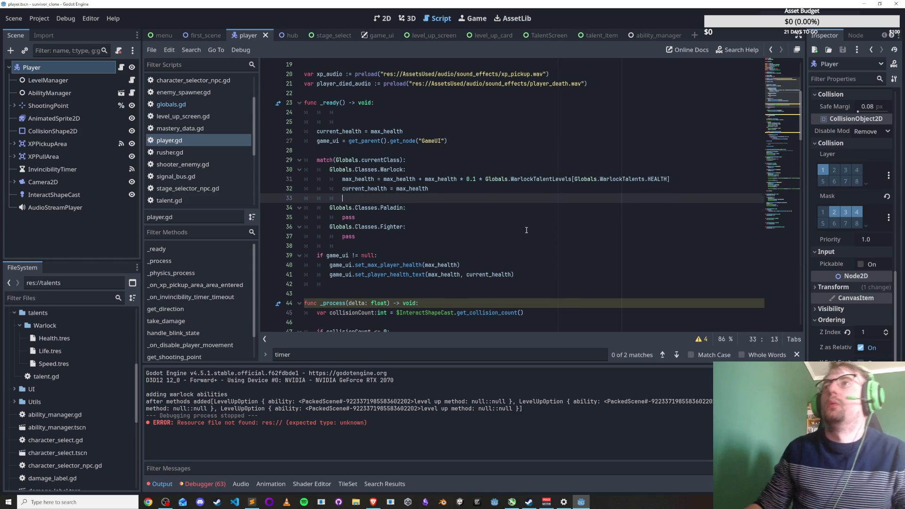
{"action": "scroll", "coordinate": [439, 162], "scroll_direction": "up", "scroll_amount": 6}
{"action": "scroll", "coordinate": [535, 206], "scroll_direction": "down", "scroll_amount": 6}
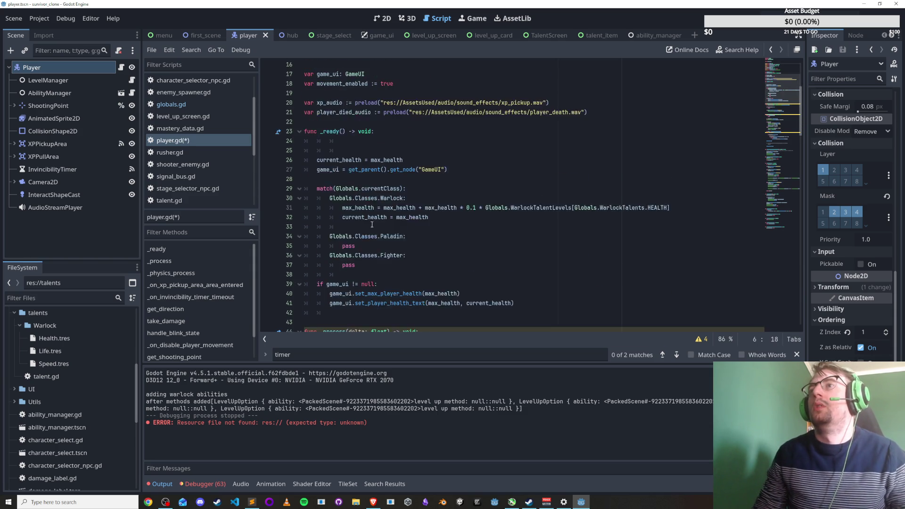
{"action": "type", "text": "speed = "}
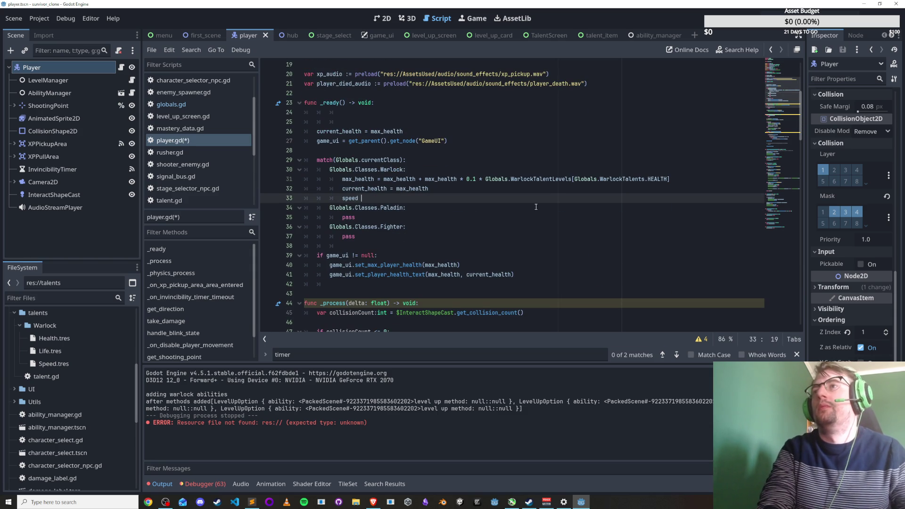
{"action": "type", "text": "speed +"}
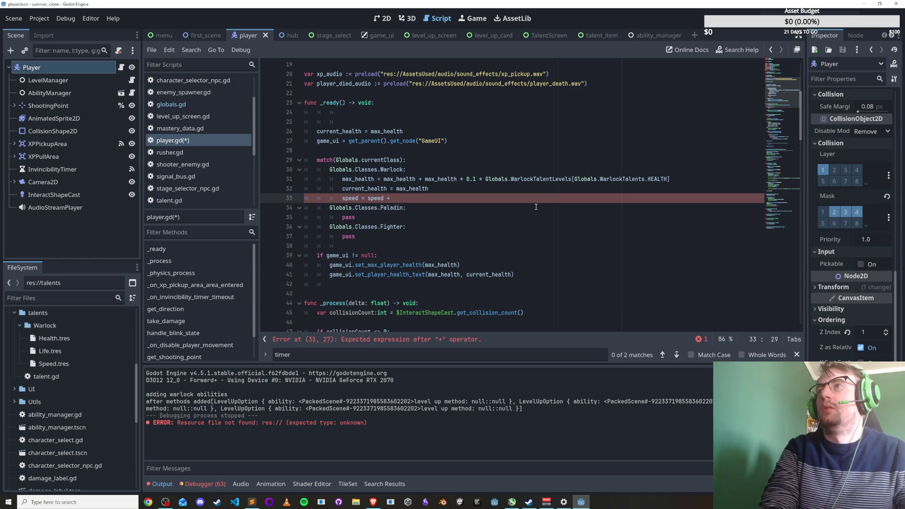
Finish the speed line with 0.1 * Globals.WarlockTalentLevels[Globals.WarlockTalents.HEALTH], copied from line 31, and save
{"action": "left_click_drag", "start_coordinate": [485, 178], "coordinate": [701, 175]}
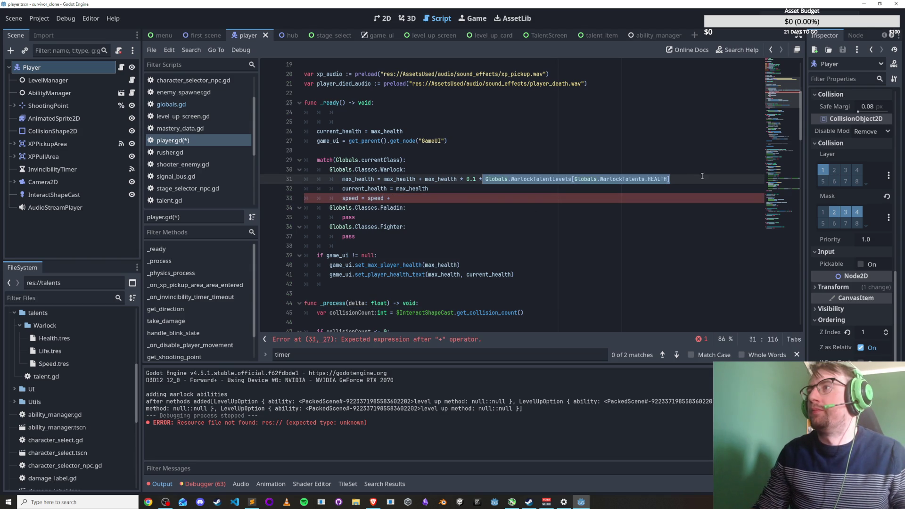
{"action": "left_click", "coordinate": [438, 199]}
{"action": "left_click_drag", "start_coordinate": [462, 179], "coordinate": [677, 179]}
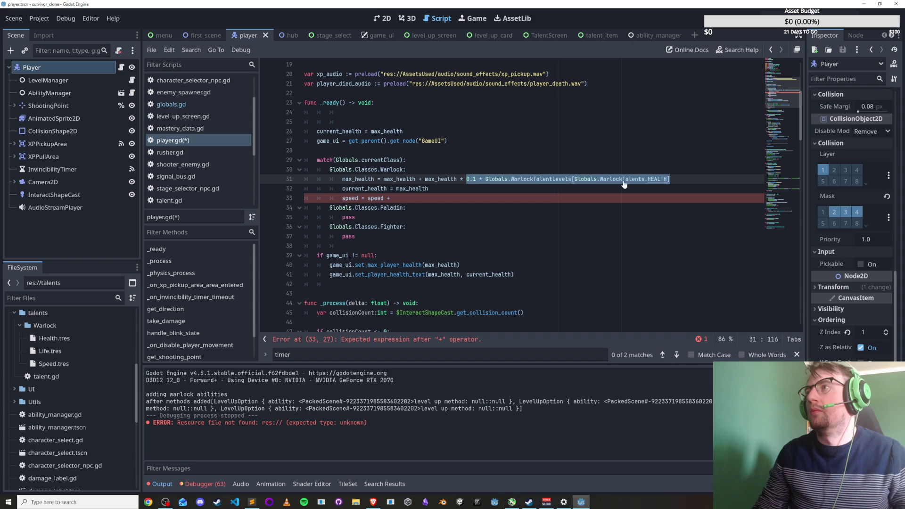
{"action": "key", "text": "ctrl+c"}
{"action": "left_click", "coordinate": [448, 198]}
{"action": "key", "text": "ctrl+v"}
{"action": "key", "text": "ctrl+s"}
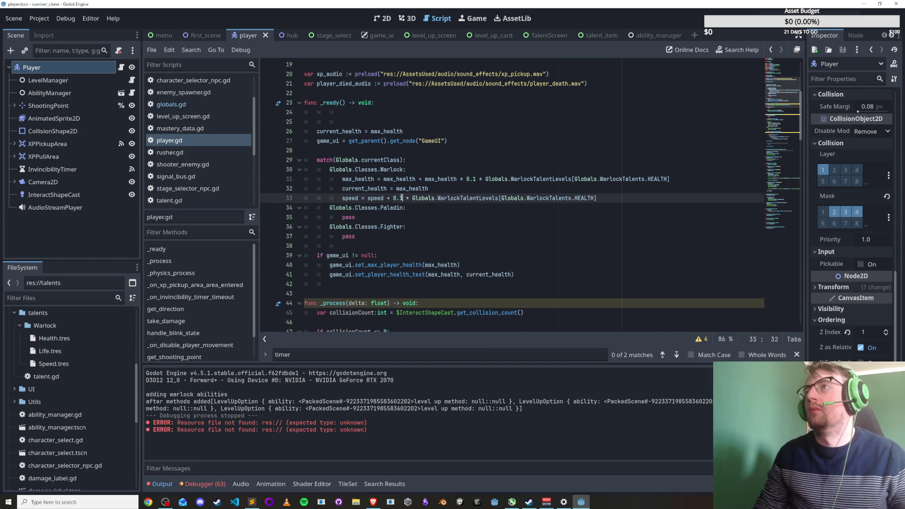
{"action": "left_click", "coordinate": [447, 208]}
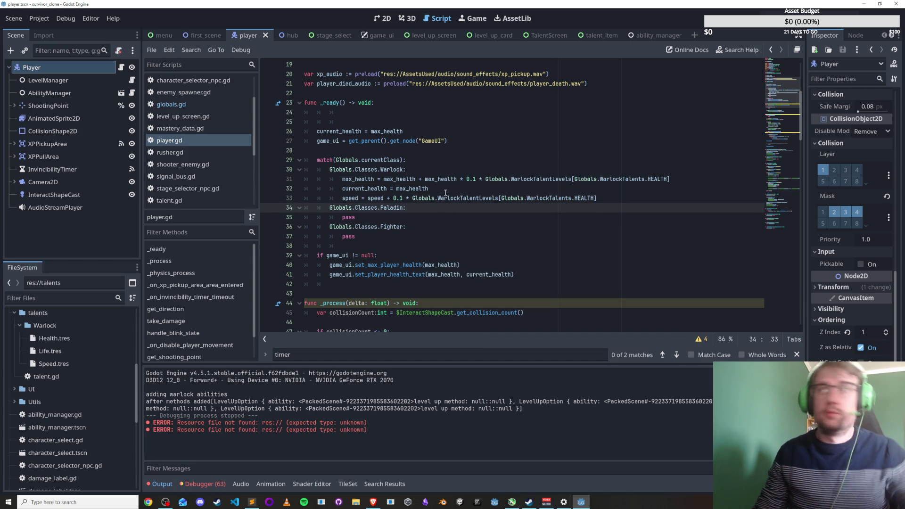
Look through rusher.gd and level_up_screen.gd, then bring globals.gd back into the editor
{"action": "left_click", "coordinate": [394, 198]}
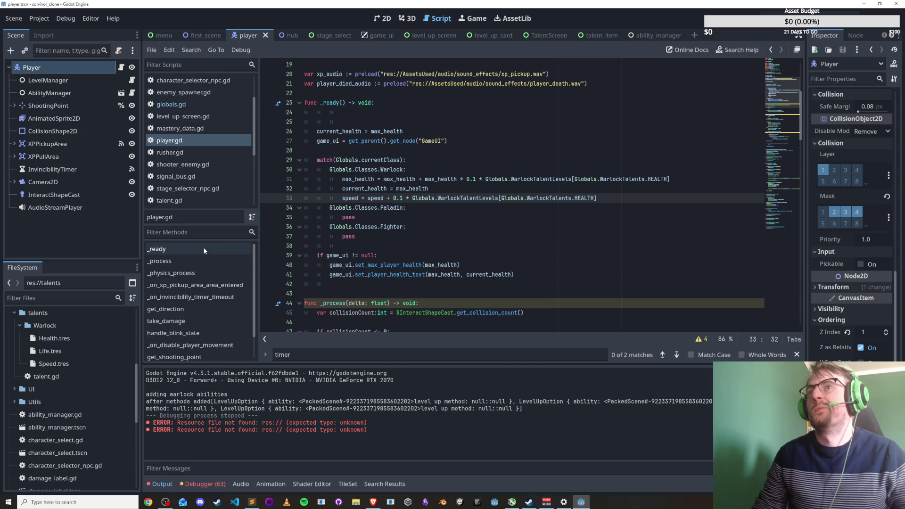
{"action": "scroll", "coordinate": [191, 149], "scroll_direction": "down", "scroll_amount": 2}
{"action": "scroll", "coordinate": [192, 197], "scroll_direction": "down", "scroll_amount": 3}
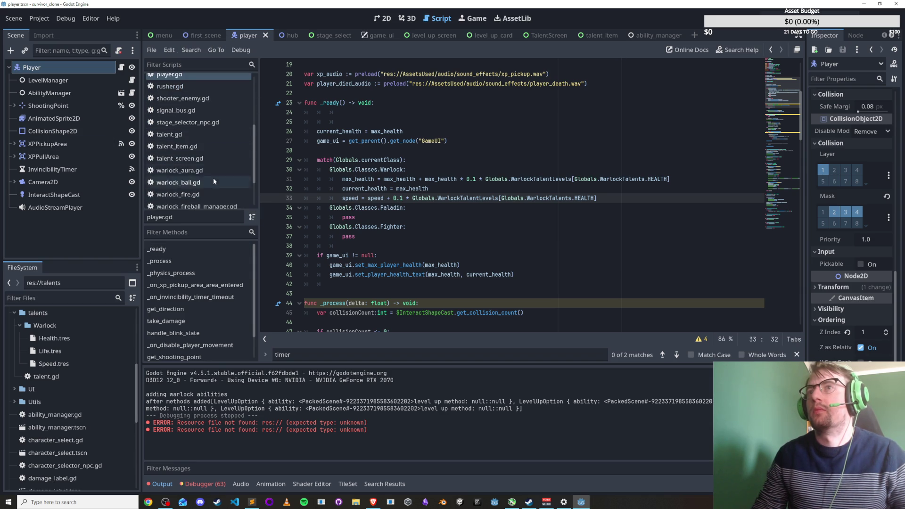
{"action": "scroll", "coordinate": [179, 160], "scroll_direction": "down", "scroll_amount": 3}
{"action": "scroll", "coordinate": [188, 153], "scroll_direction": "up", "scroll_amount": 4}
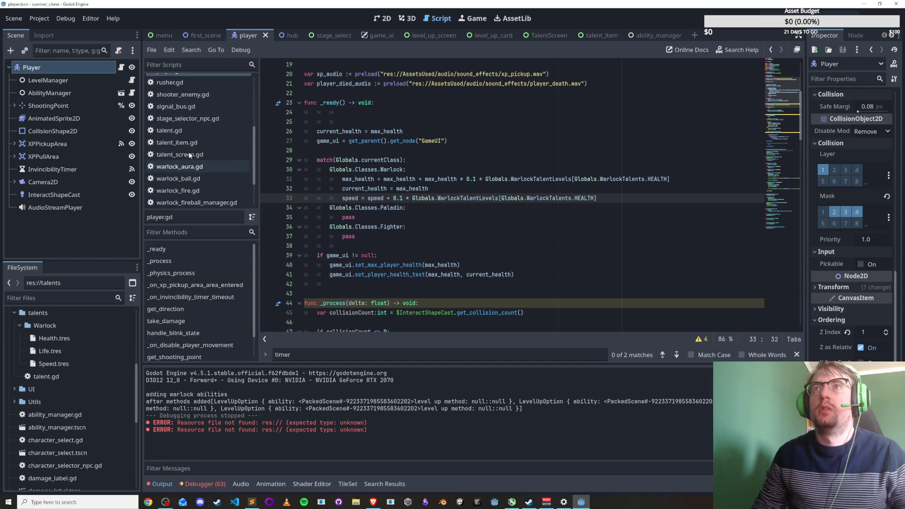
{"action": "left_click", "coordinate": [177, 99]}
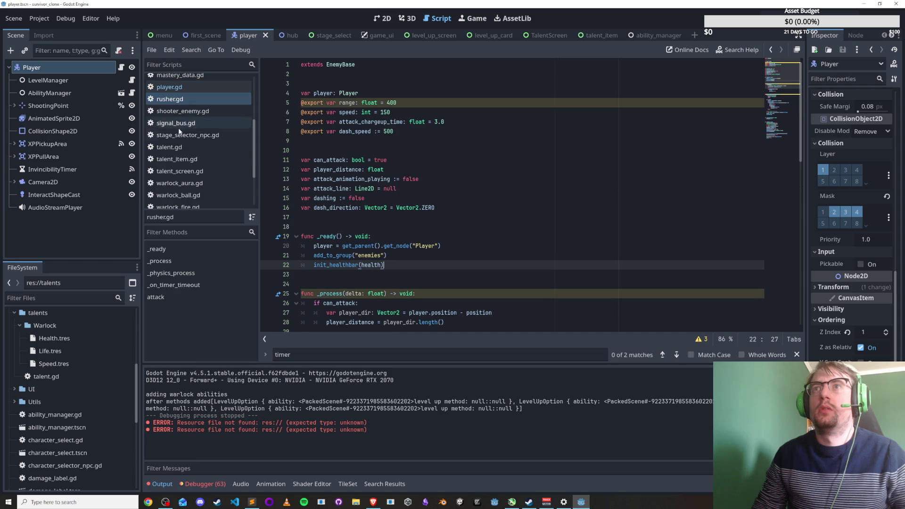
{"action": "scroll", "coordinate": [183, 132], "scroll_direction": "up", "scroll_amount": 3}
{"action": "left_click", "coordinate": [187, 96]}
{"action": "left_click", "coordinate": [187, 84]}
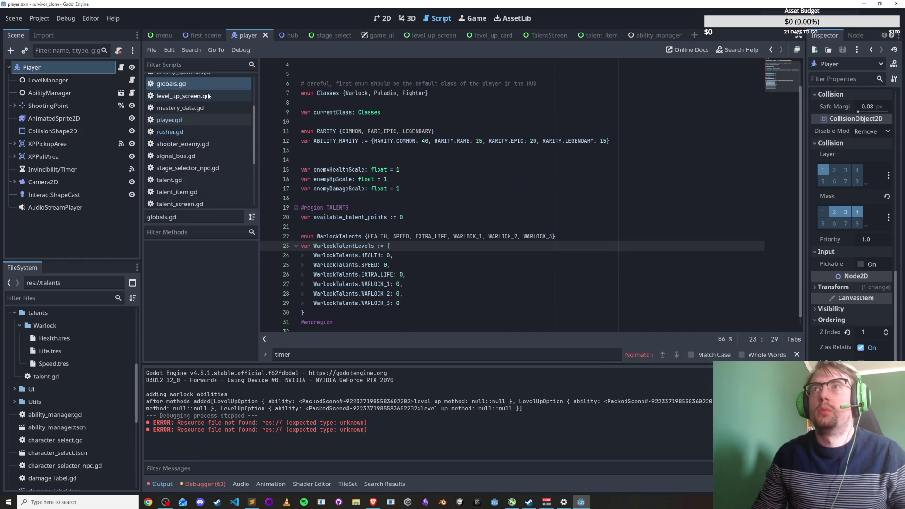
{"action": "left_click", "coordinate": [171, 85]}
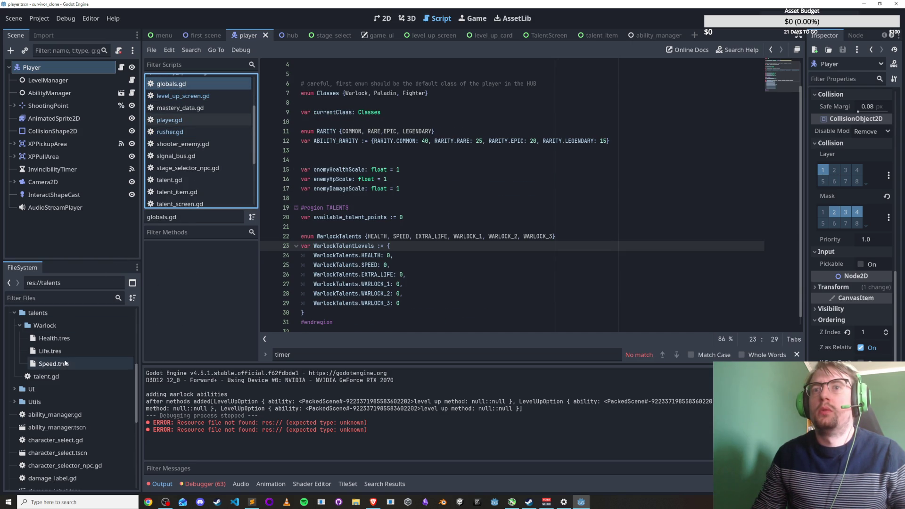
Collapse the Warlock folder and expand Utils in the FileSystem dock
{"action": "scroll", "coordinate": [56, 358], "scroll_direction": "up", "scroll_amount": 2}
{"action": "left_click", "coordinate": [20, 348]}
{"action": "scroll", "coordinate": [21, 350], "scroll_direction": "down", "scroll_amount": 1}
{"action": "double_click", "coordinate": [26, 364]}
{"action": "left_click", "coordinate": [56, 388]}
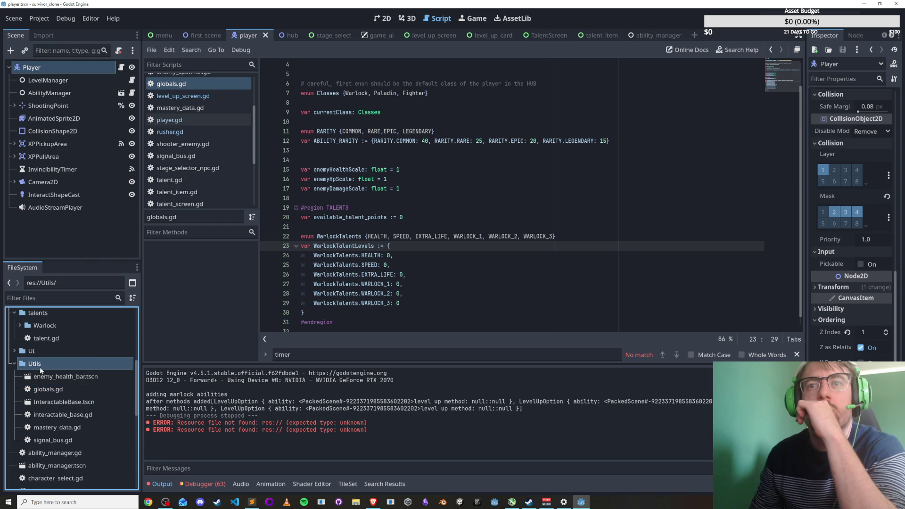
Create a new script at res://Utils/talent_modifiers.gd from the Utils folder's context menu
{"action": "right_click", "coordinate": [40, 366]}
{"action": "mouse_move", "coordinate": [87, 315]}
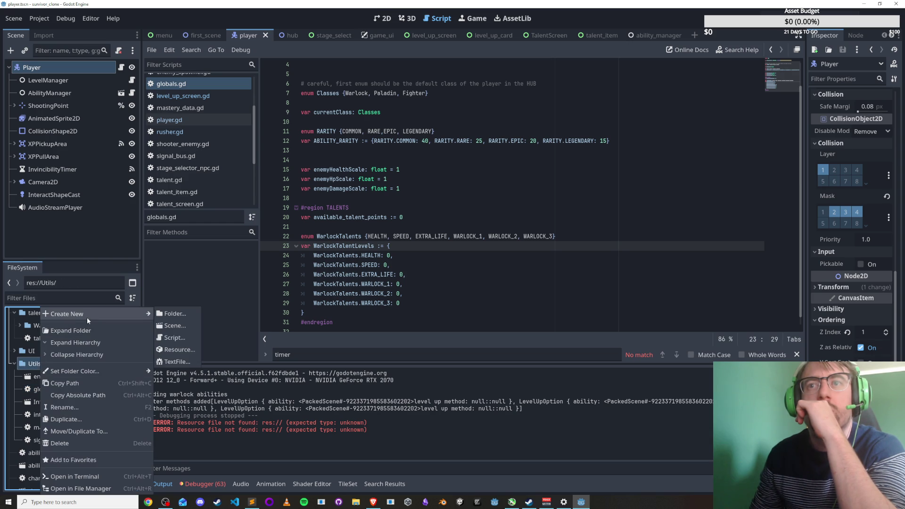
{"action": "left_click", "coordinate": [174, 337]}
{"action": "key", "text": "Right"}
{"action": "left_click_drag", "start_coordinate": [460, 239], "coordinate": [434, 239]}
{"action": "key", "text": "BackSpace"}
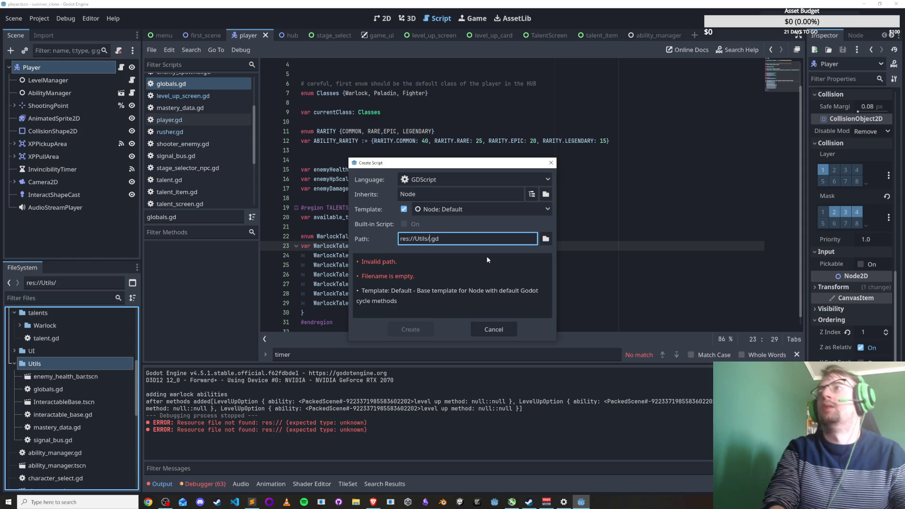
{"action": "type", "text": "talent_modifier"}
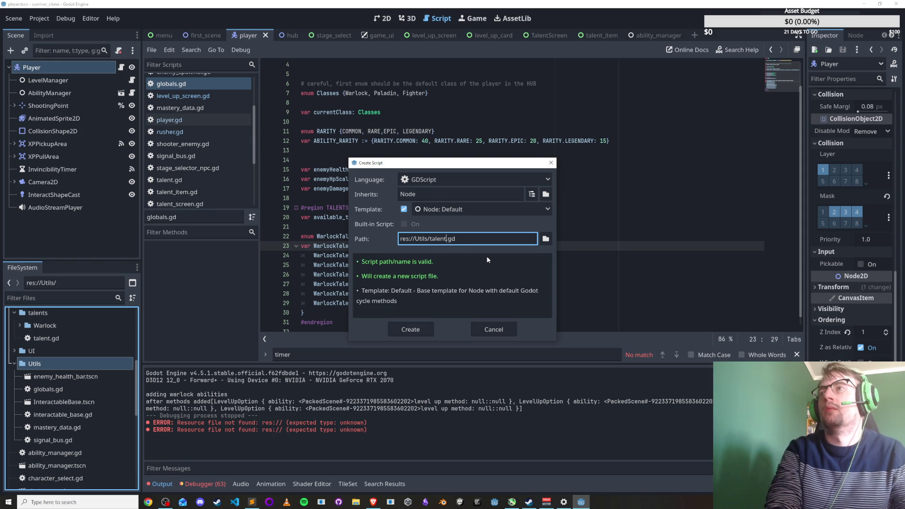
{"action": "type", "text": "s"}
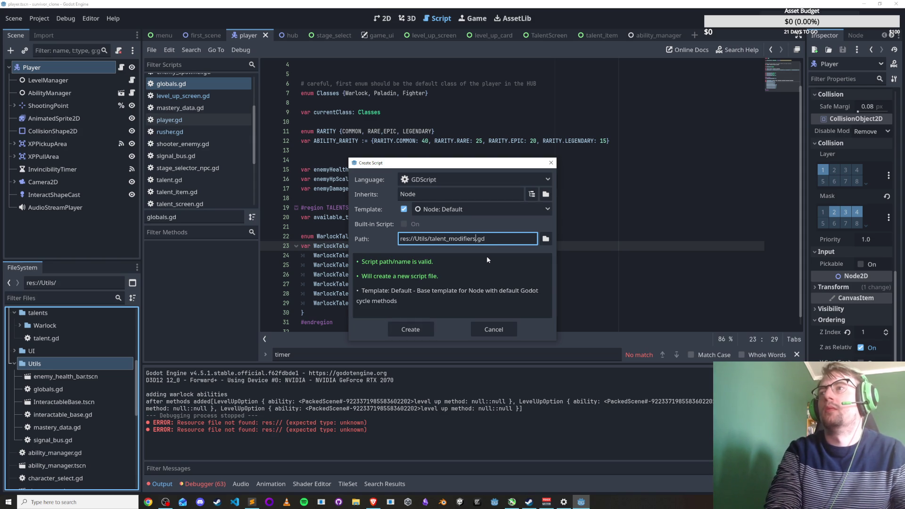
{"action": "key", "text": "Return"}
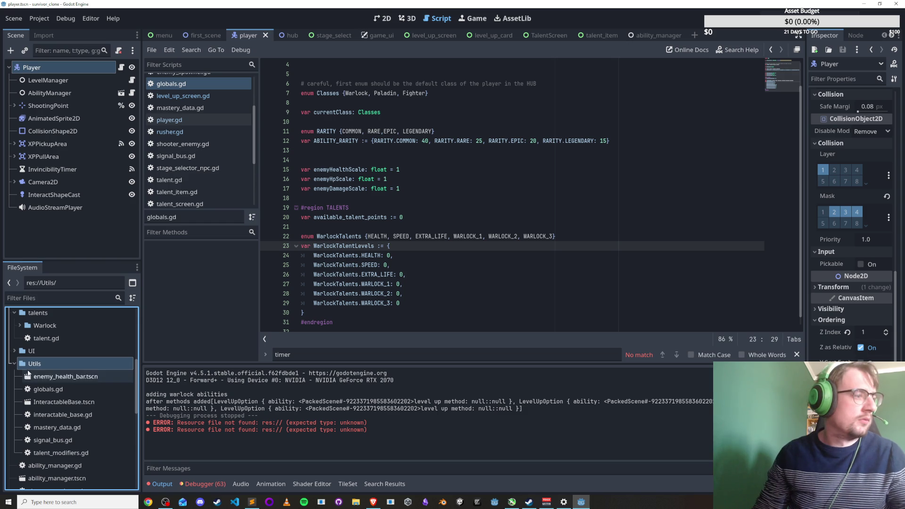
Open the new talent_modifiers.gd from Utils in the script editor
{"action": "left_click", "coordinate": [66, 402]}
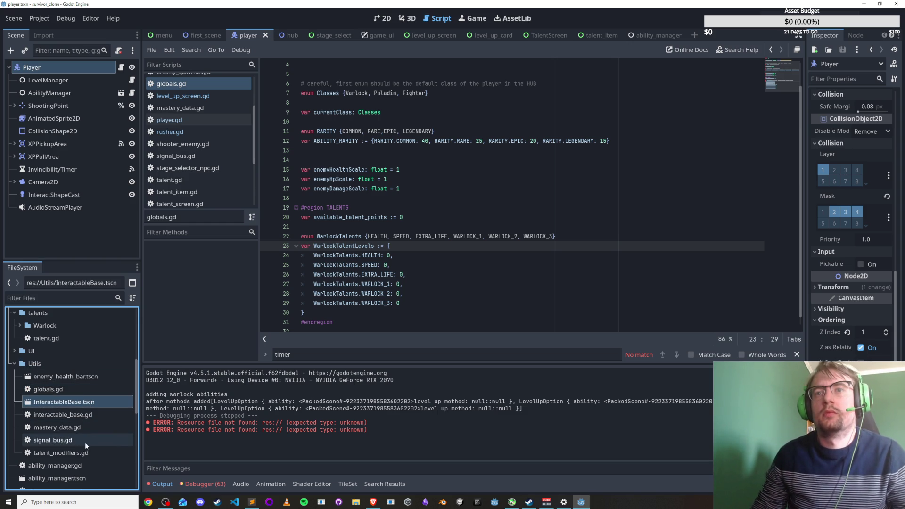
{"action": "left_click", "coordinate": [85, 453]}
{"action": "double_click", "coordinate": [84, 454]}
{"action": "left_click", "coordinate": [424, 227]}
{"action": "key", "text": "ctrl+a"}
{"action": "left_click", "coordinate": [454, 186]}
Switch back to globals.gd and look over its class comment and HEALTH talent entry
{"action": "left_click", "coordinate": [67, 391]}
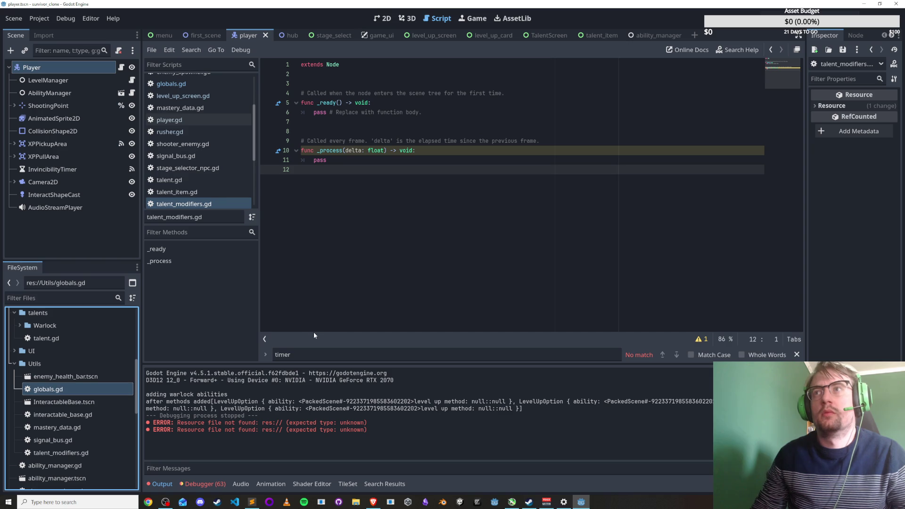
{"action": "left_click", "coordinate": [187, 83]}
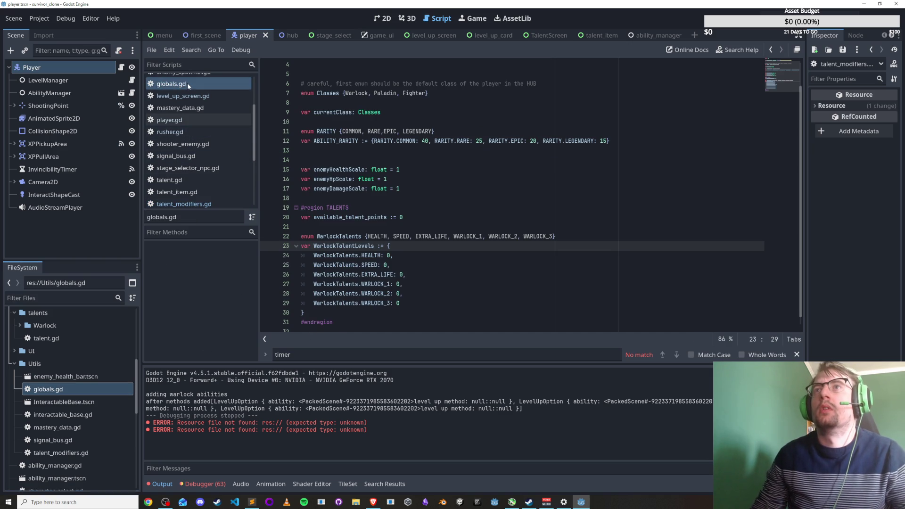
{"action": "scroll", "coordinate": [311, 218], "scroll_direction": "up", "scroll_amount": 1}
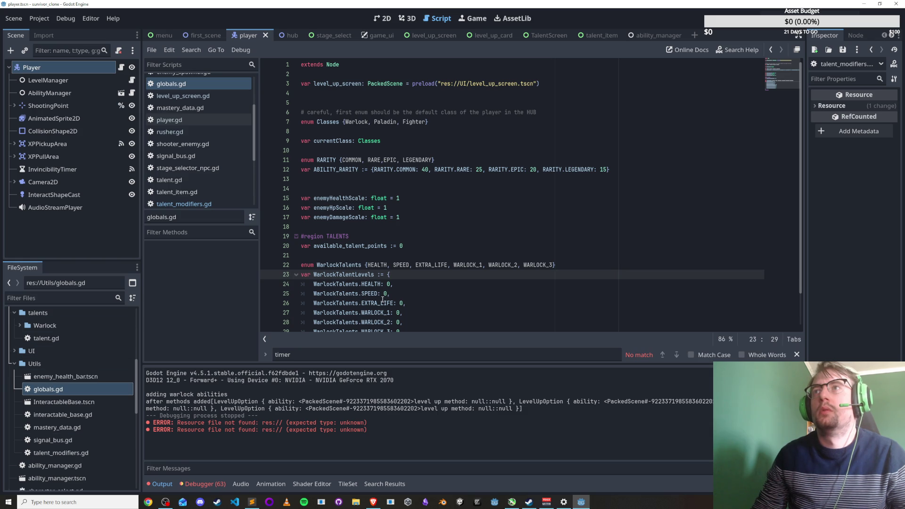
{"action": "left_click", "coordinate": [369, 111]}
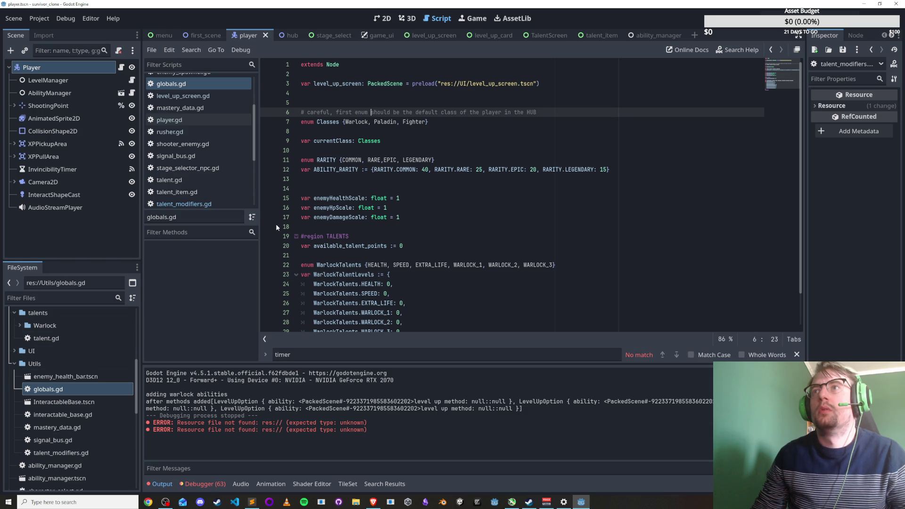
{"action": "left_click_drag", "start_coordinate": [335, 141], "coordinate": [332, 150]}
{"action": "scroll", "coordinate": [358, 188], "scroll_direction": "down", "scroll_amount": 1}
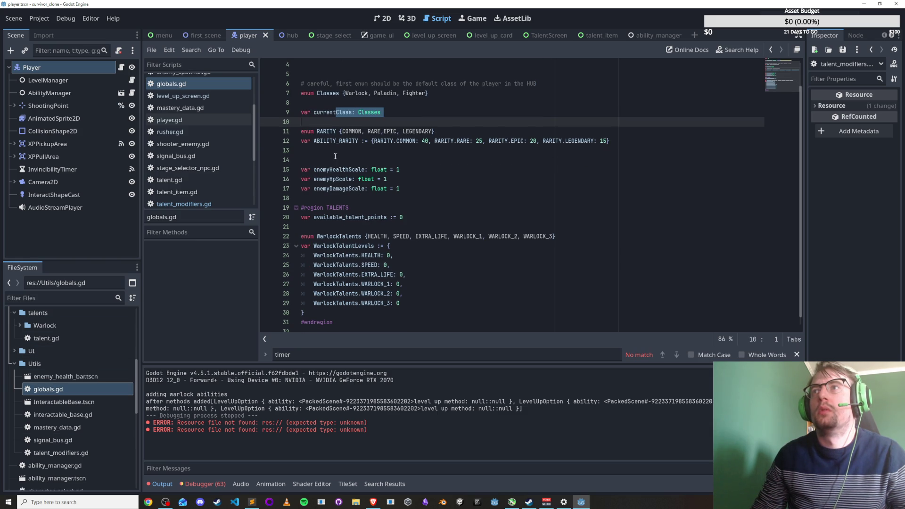
{"action": "scroll", "coordinate": [337, 185], "scroll_direction": "down", "scroll_amount": 1}
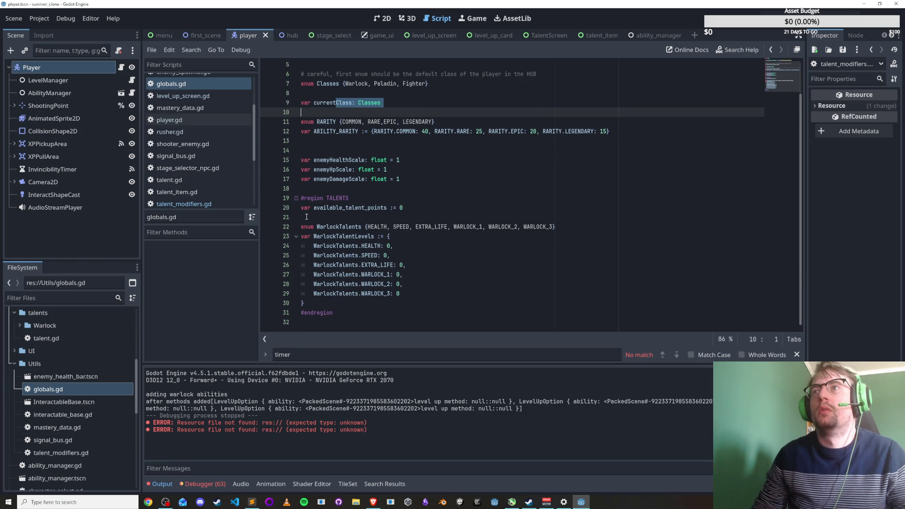
{"action": "left_click", "coordinate": [398, 245]}
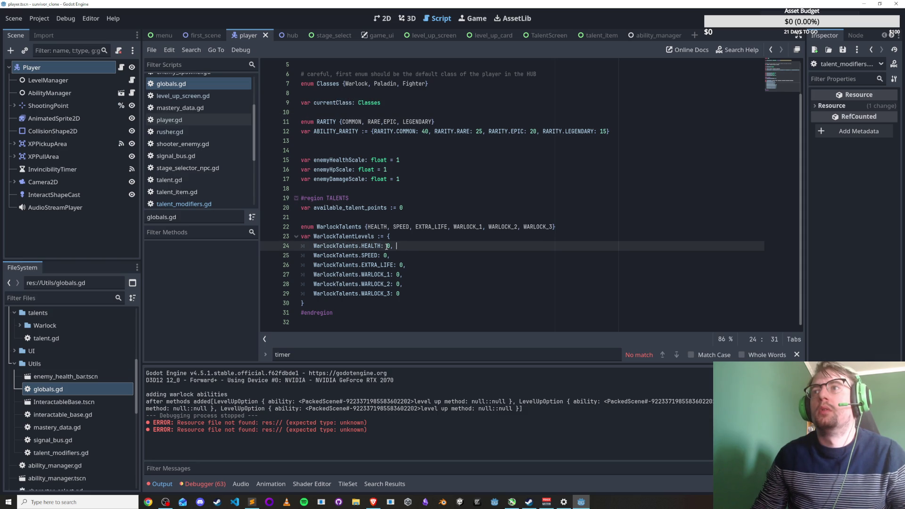
Reopen talent_modifiers.gd and select the template functions below extends Node
{"action": "left_click", "coordinate": [72, 415]}
{"action": "left_click", "coordinate": [61, 453]}
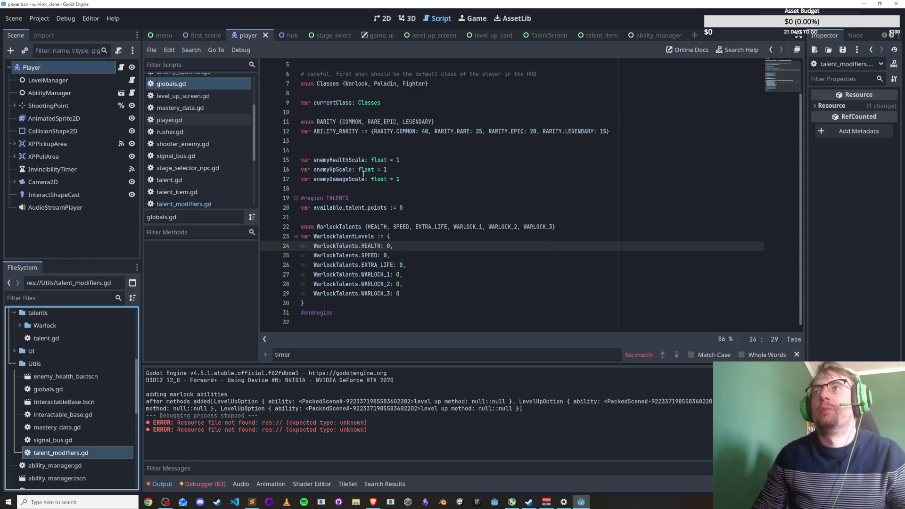
{"action": "scroll", "coordinate": [198, 165], "scroll_direction": "down", "scroll_amount": 1}
{"action": "left_click", "coordinate": [216, 174]}
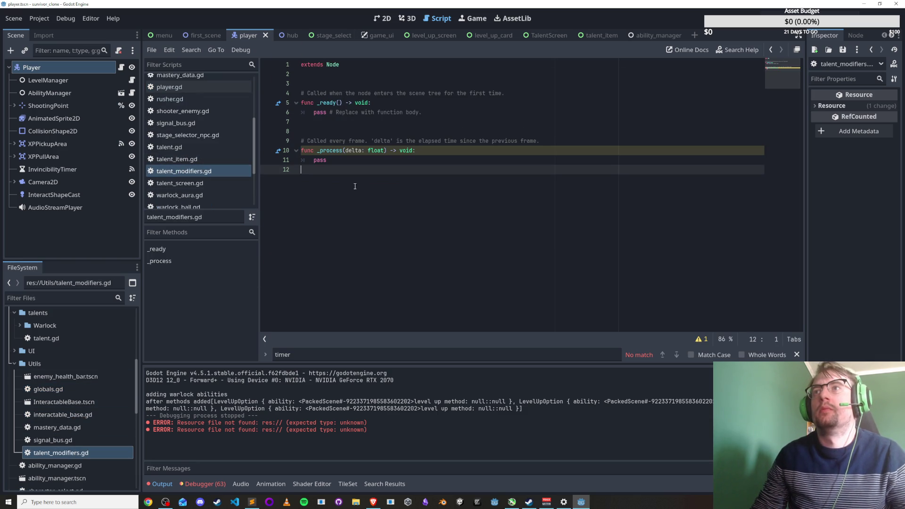
{"action": "left_click_drag", "start_coordinate": [357, 188], "coordinate": [277, 93]}
Replace the template code with var WARLOCK_SPEED_MODIFIER := 0.1
{"action": "key", "text": "BackSpace"}
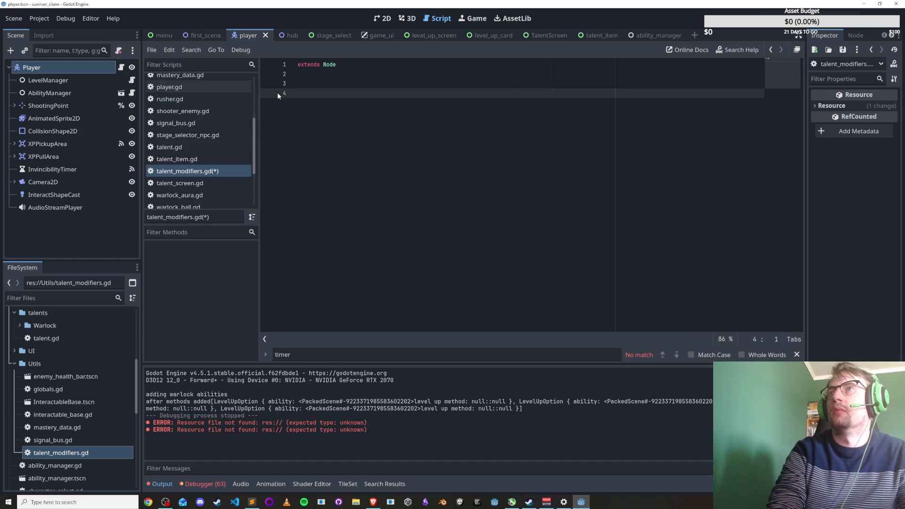
{"action": "type", "text": "WARLOCK_S"}
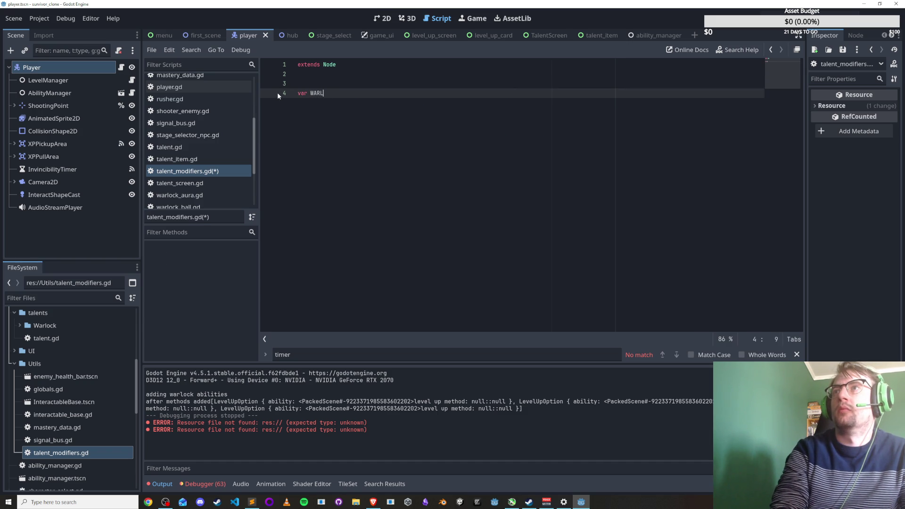
{"action": "type", "text": "PEED"}
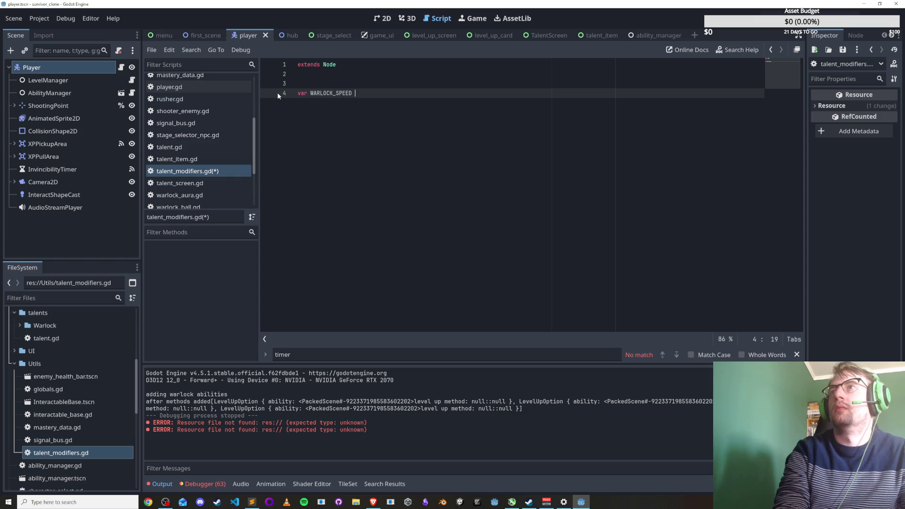
{"action": "type", "text": "_MODIFI"}
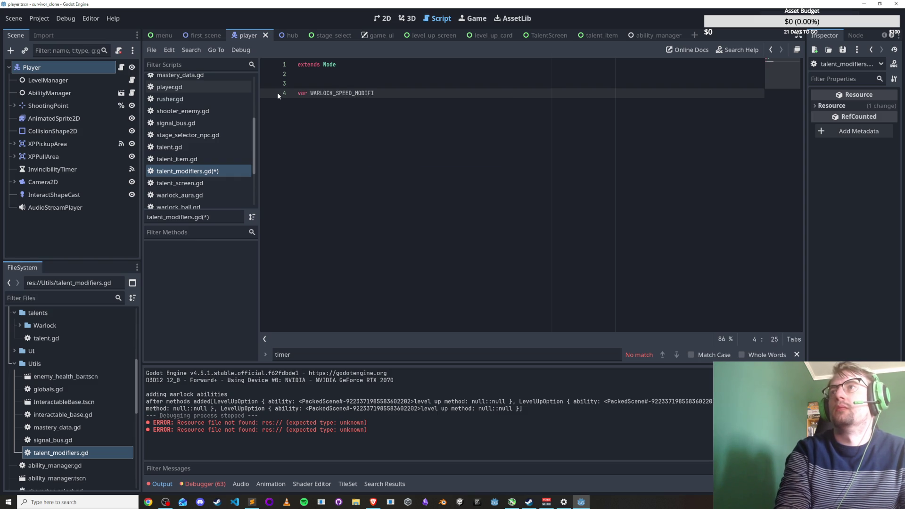
{"action": "type", "text": "ER"}
{"action": "key", "text": "ctrl+s"}
{"action": "type", "text": "= 0.1"}
{"action": "key", "text": "ctrl+s"}
{"action": "key", "text": "Left"}
{"action": "key", "text": "Left"}
{"action": "key", "text": "Left"}
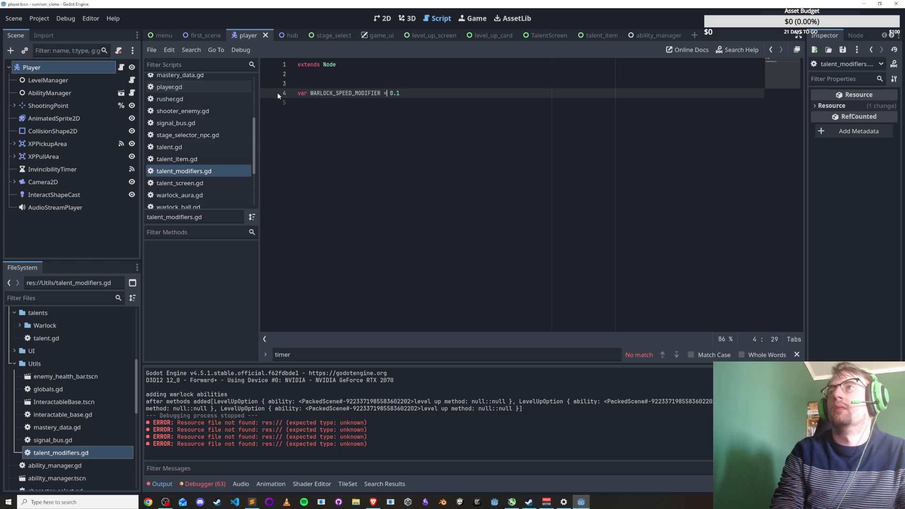
{"action": "key", "text": "Left"}
{"action": "type", "text": ":"}
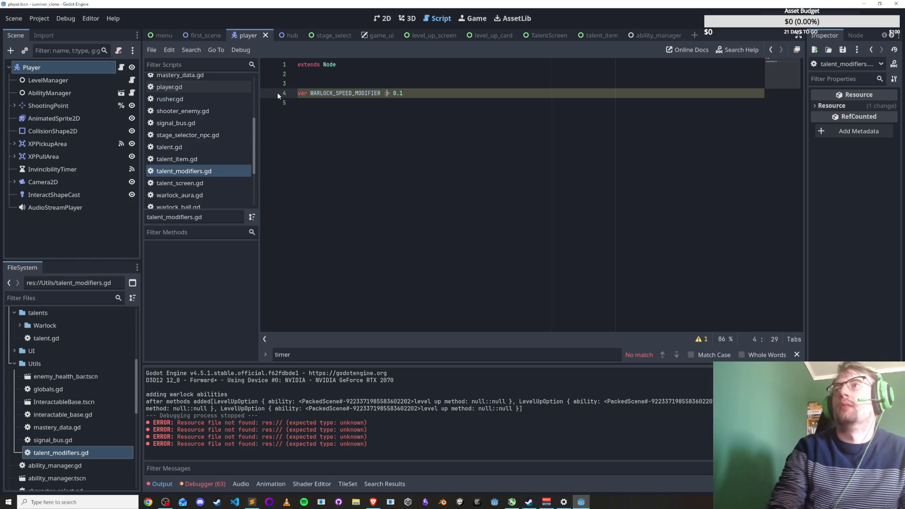
Duplicate the line as WARLOCK_HEALTH_MODIFIER := 0.1 and save talent_modifiers.gd
{"action": "key", "text": "ctrl+shift+d"}
{"action": "key", "text": "Left"}
{"action": "key", "text": "Left"}
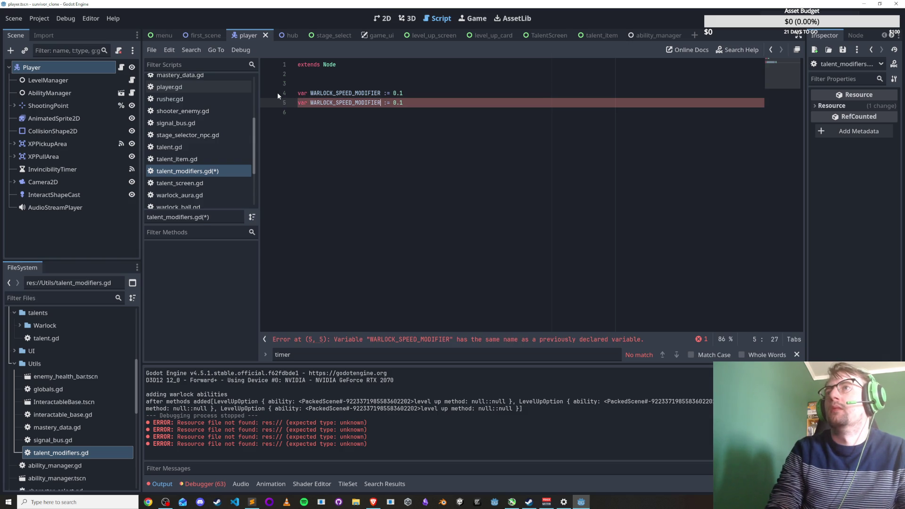
{"action": "key", "text": "Delete"}
{"action": "key", "text": "Delete"}
{"action": "key", "text": "Delete"}
{"action": "type", "text": "Health"}
{"action": "key", "text": "ctrl+s"}
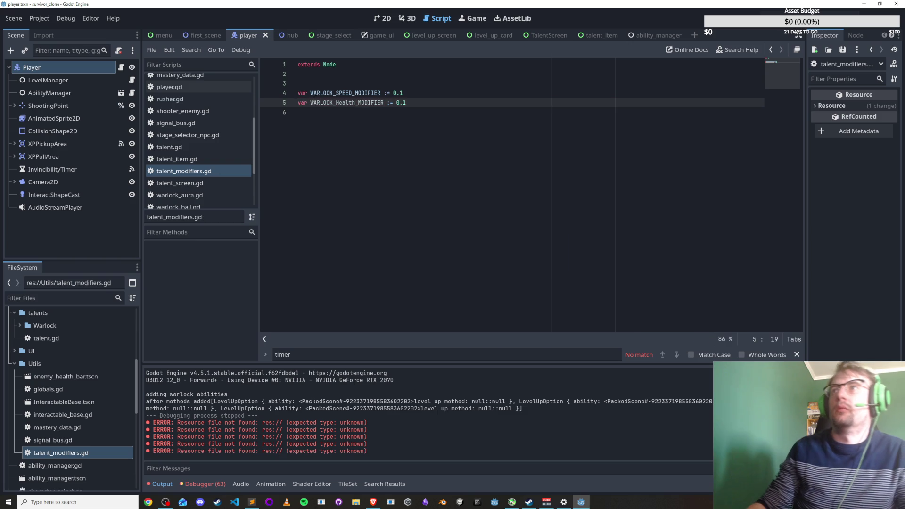
{"action": "left_click", "coordinate": [332, 103]}
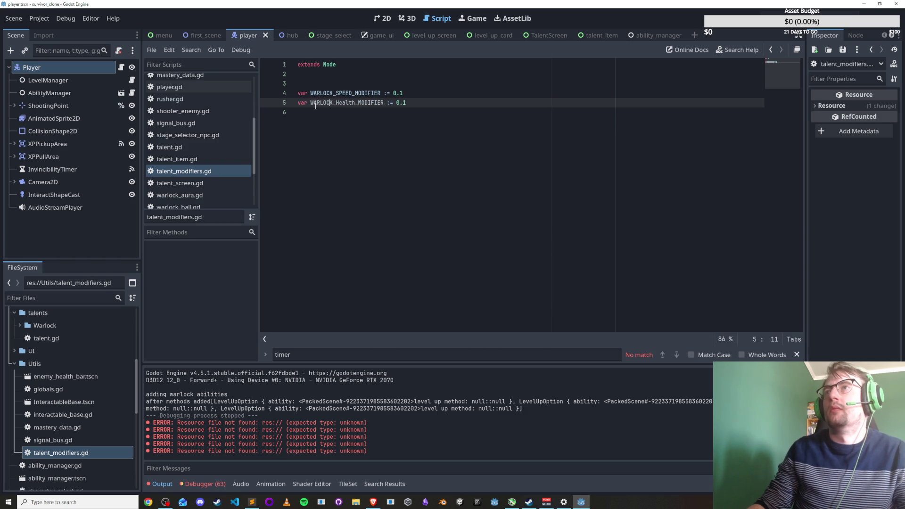
{"action": "left_click_drag", "start_coordinate": [341, 103], "coordinate": [356, 103]}
{"action": "type", "text": "HEALTH"}
{"action": "key", "text": "ctrl+s"}
Check the two modifier declarations by selecting them
{"action": "left_click", "coordinate": [342, 102]}
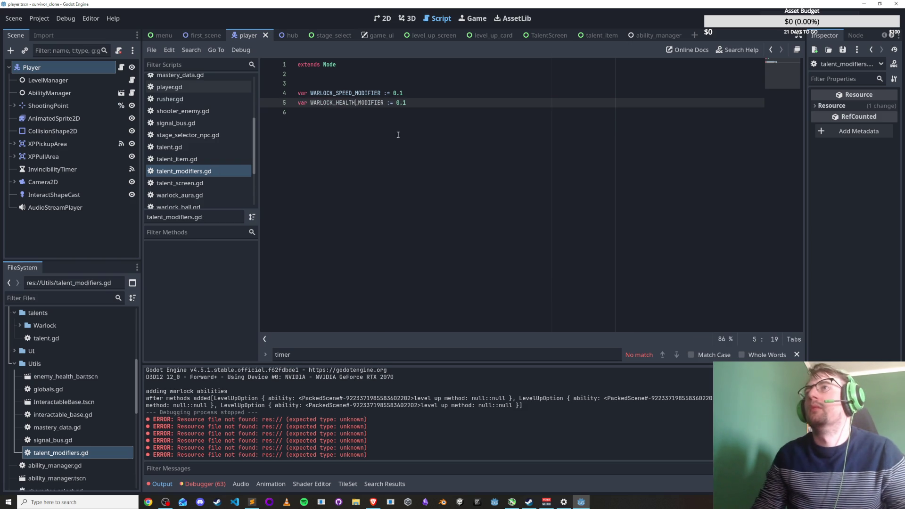
{"action": "left_click_drag", "start_coordinate": [408, 104], "coordinate": [368, 104]}
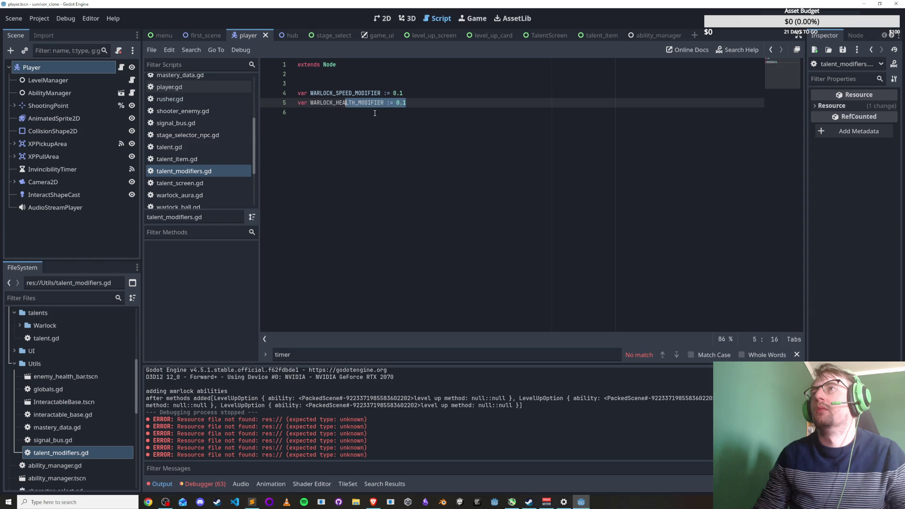
{"action": "left_click", "coordinate": [403, 108]}
{"action": "key", "text": "shift+Up"}
{"action": "key", "text": "shift+Up"}
{"action": "key", "text": "Right"}
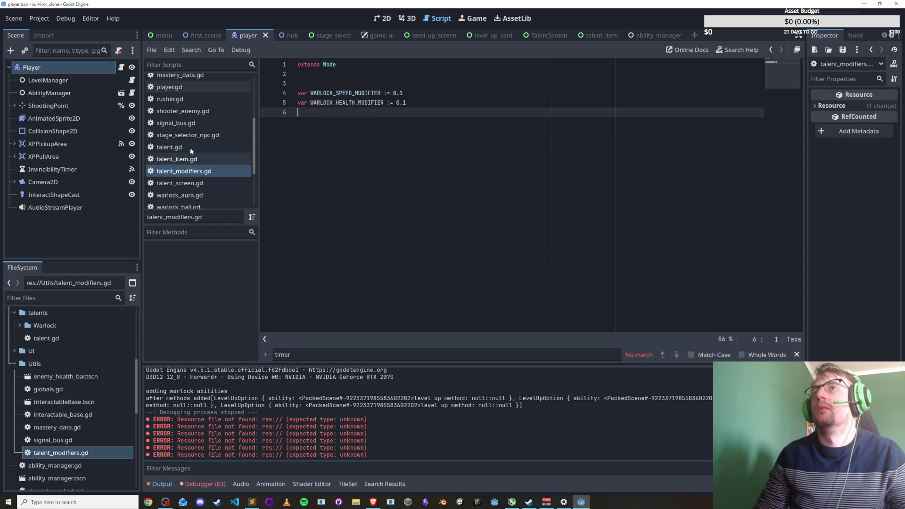
Open player.gd and toggle the scene tabs between first_scene and player
{"action": "scroll", "coordinate": [186, 134], "scroll_direction": "up", "scroll_amount": 5}
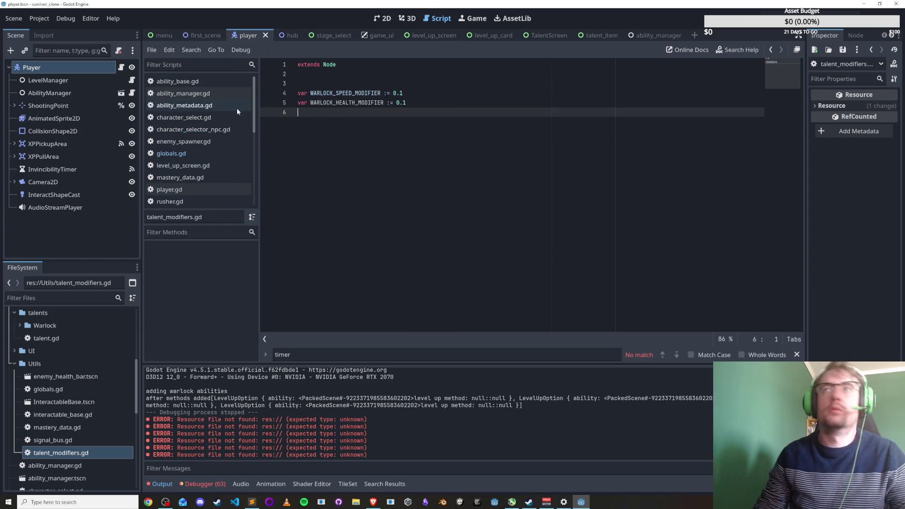
{"action": "scroll", "coordinate": [186, 152], "scroll_direction": "down", "scroll_amount": 5}
{"action": "scroll", "coordinate": [195, 168], "scroll_direction": "down", "scroll_amount": 3}
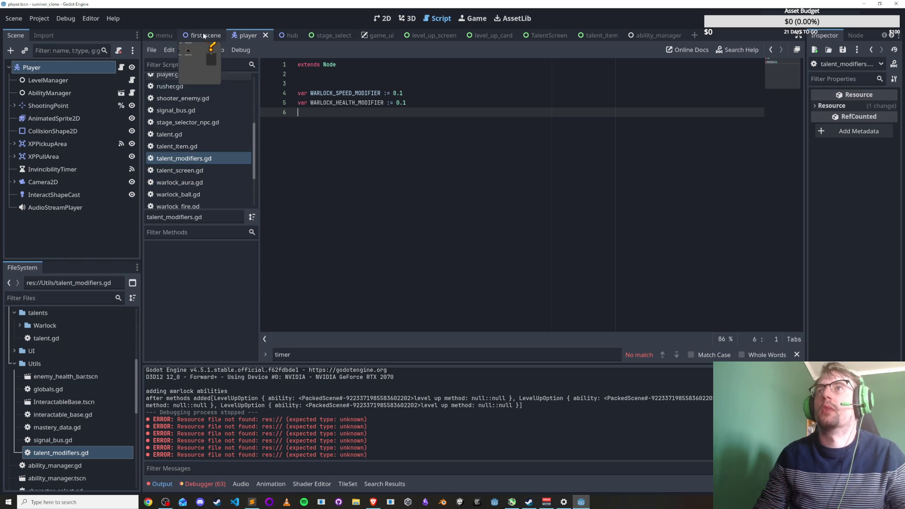
{"action": "scroll", "coordinate": [194, 163], "scroll_direction": "down", "scroll_amount": 5}
{"action": "scroll", "coordinate": [194, 163], "scroll_direction": "up", "scroll_amount": 7}
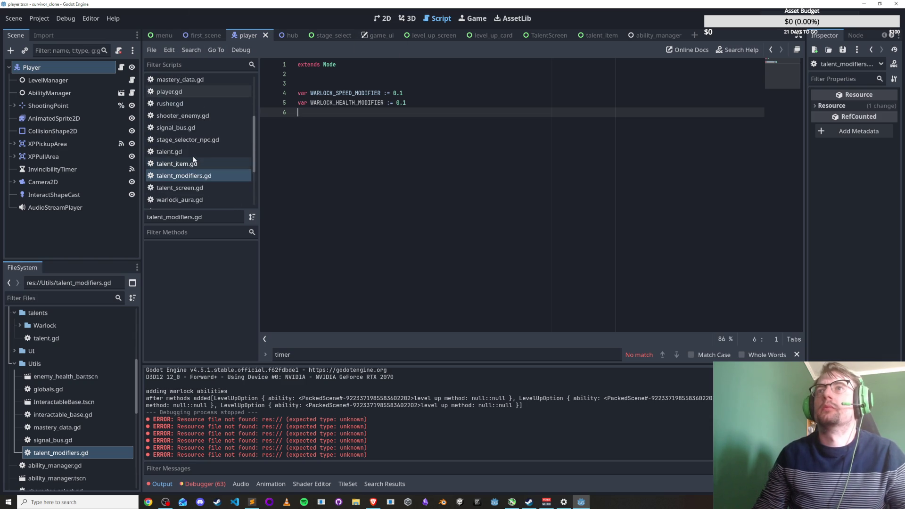
{"action": "scroll", "coordinate": [194, 162], "scroll_direction": "up", "scroll_amount": 3}
{"action": "left_click", "coordinate": [180, 127]}
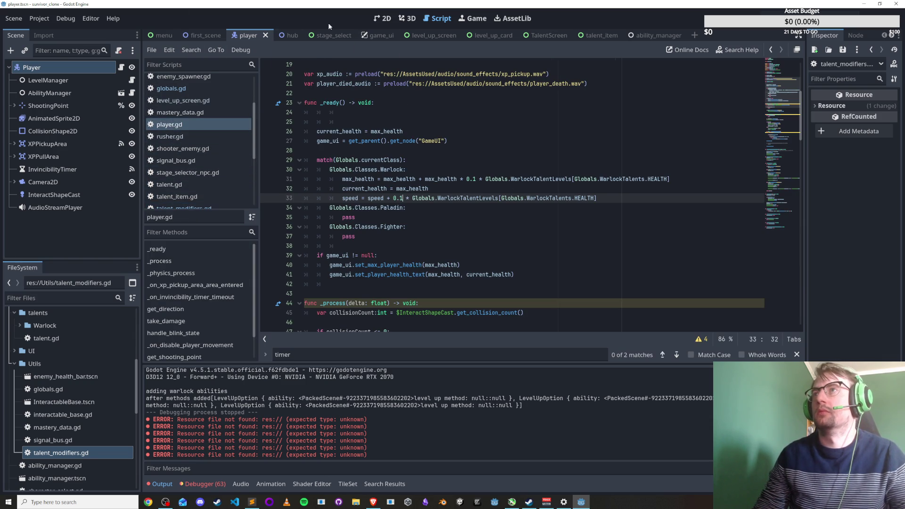
{"action": "left_click", "coordinate": [204, 35]}
{"action": "left_click", "coordinate": [248, 36]}
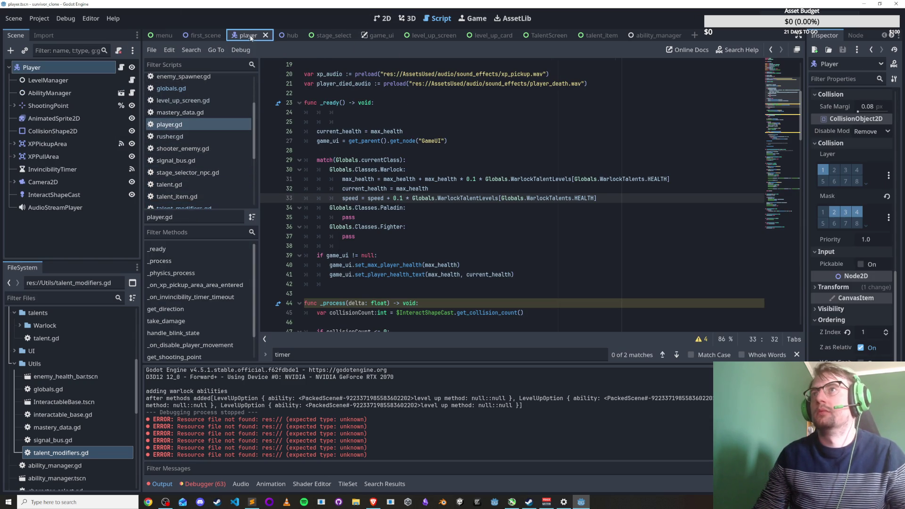
Open globals.gd and review the WarlockTalentLevels entries, starting with HEALTH
{"action": "scroll", "coordinate": [171, 126], "scroll_direction": "up", "scroll_amount": 2}
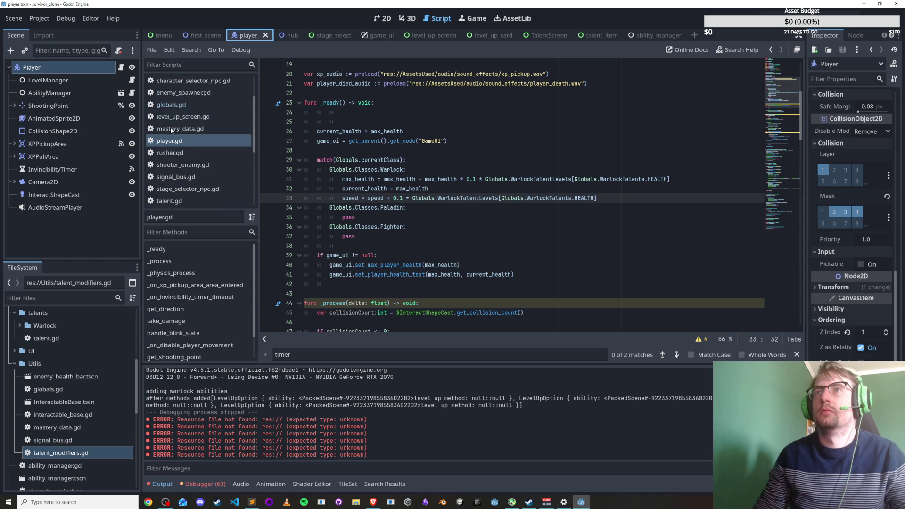
{"action": "left_click", "coordinate": [170, 105]}
{"action": "left_click", "coordinate": [402, 251]}
{"action": "double_click", "coordinate": [387, 245]}
{"action": "scroll", "coordinate": [349, 200], "scroll_direction": "up", "scroll_amount": 2}
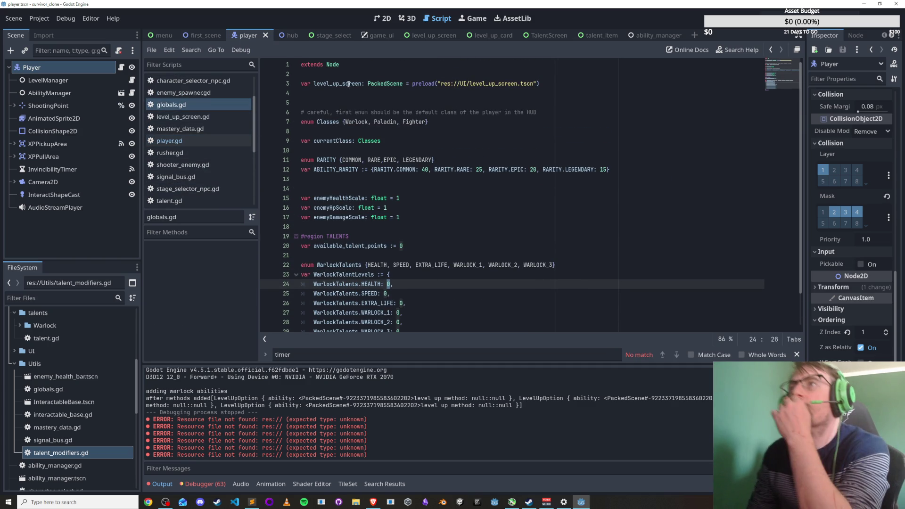
{"action": "scroll", "coordinate": [358, 193], "scroll_direction": "down", "scroll_amount": 2}
{"action": "scroll", "coordinate": [374, 181], "scroll_direction": "up", "scroll_amount": 2}
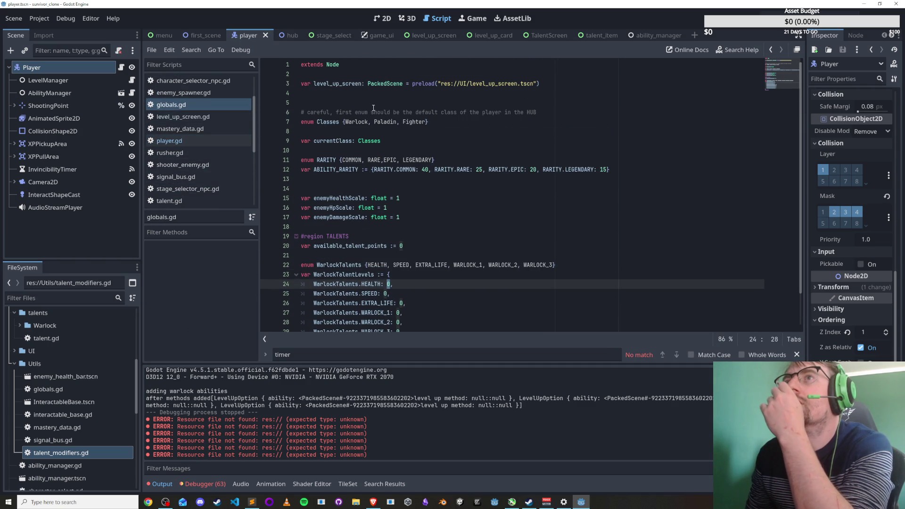
{"action": "scroll", "coordinate": [458, 227], "scroll_direction": "down", "scroll_amount": 2}
{"action": "scroll", "coordinate": [458, 227], "scroll_direction": "up", "scroll_amount": 2}
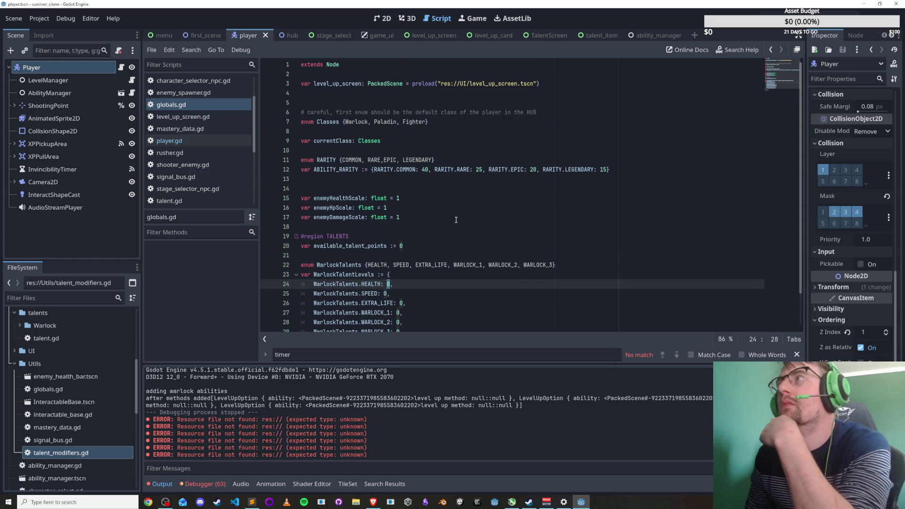
{"action": "scroll", "coordinate": [424, 226], "scroll_direction": "down", "scroll_amount": 2}
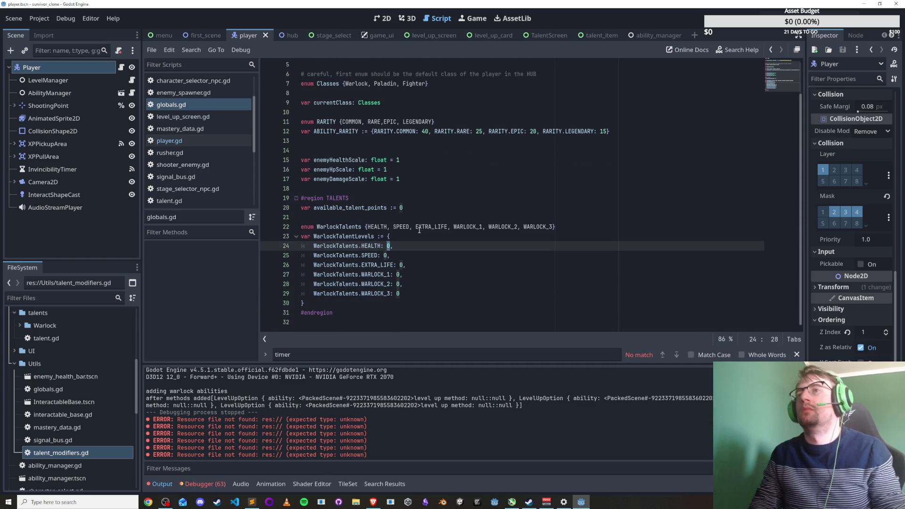
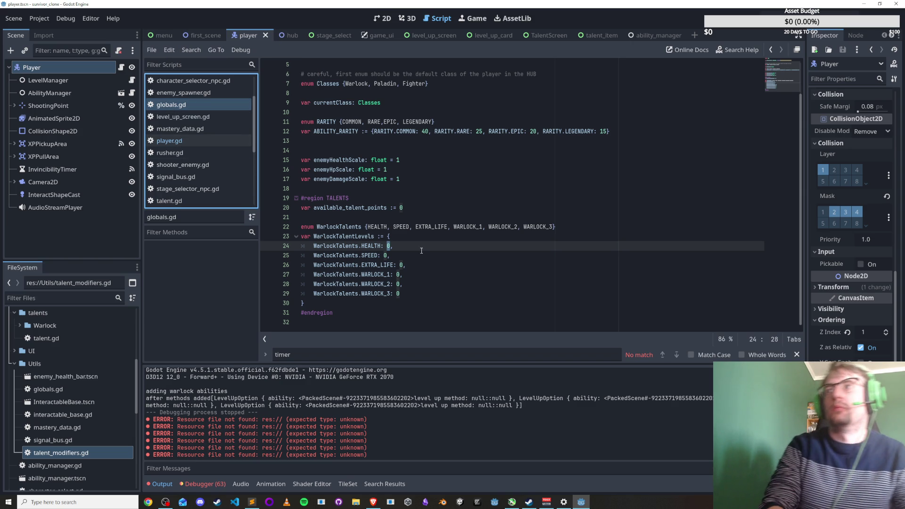
Remove the mistyped TalentModifiers reference from line 24 of globals.gd and save it
{"action": "left_click", "coordinate": [391, 245]}
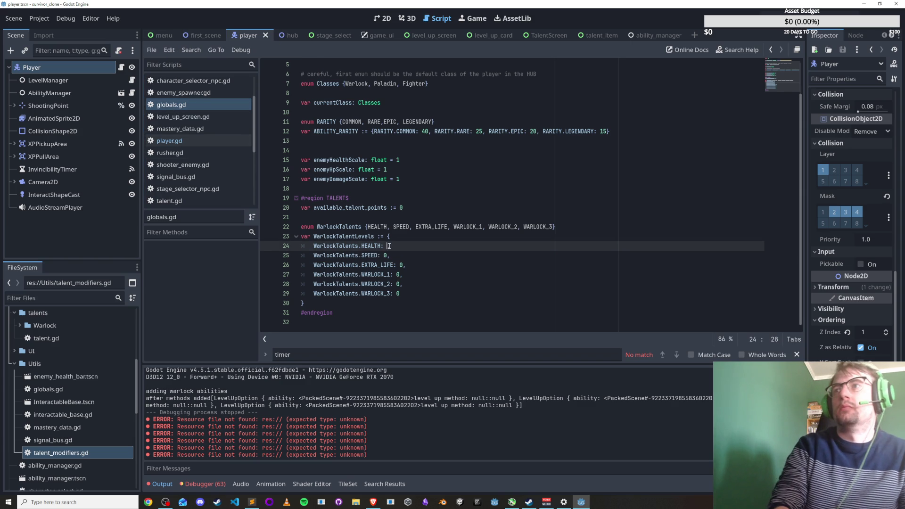
{"action": "type", "text": "TalentM"}
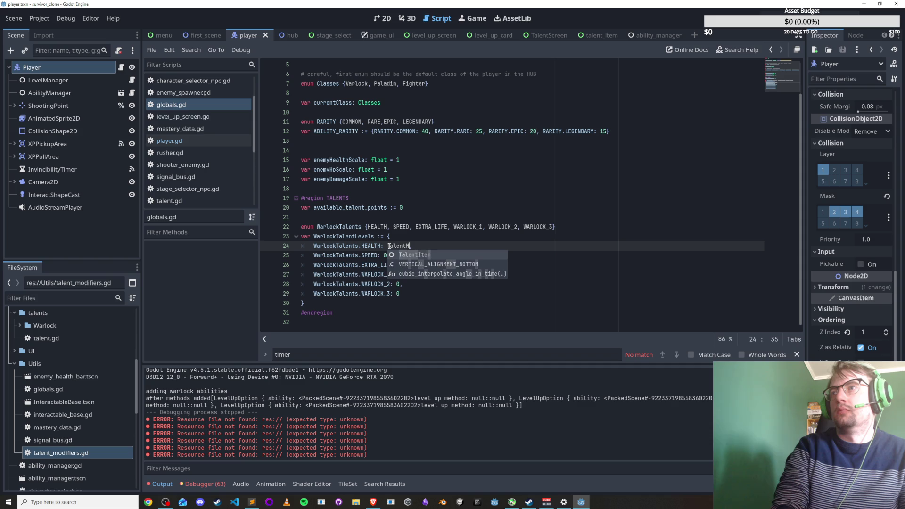
{"action": "type", "text": "o"}
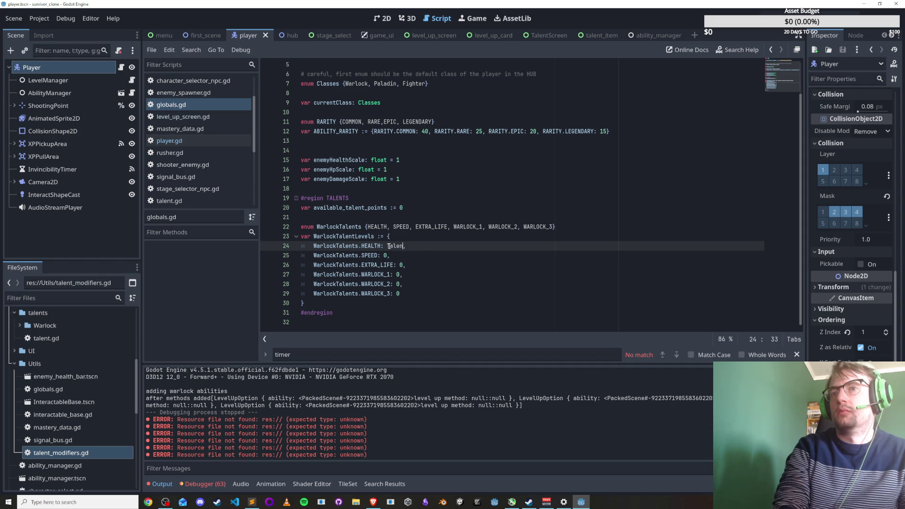
{"action": "type", "text": "t_Mo"}
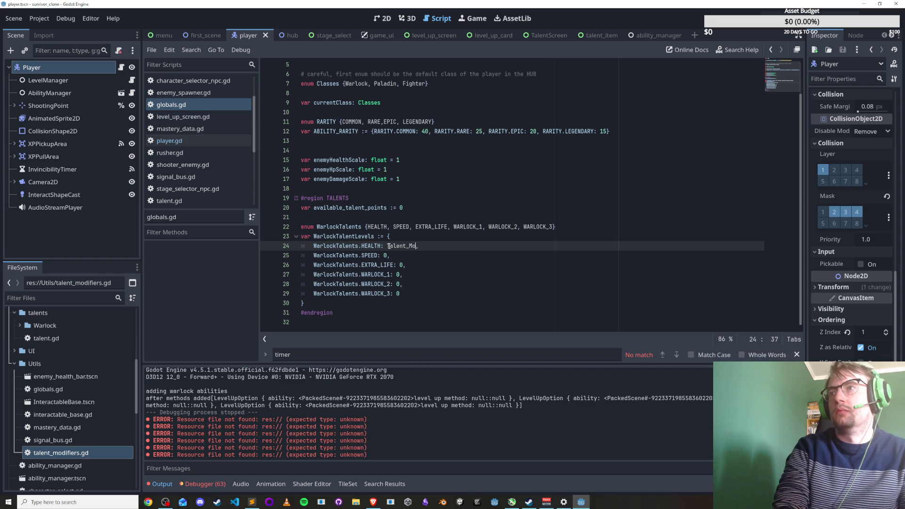
{"action": "key", "text": "BackSpace"}
{"action": "type", "text": "entMO"}
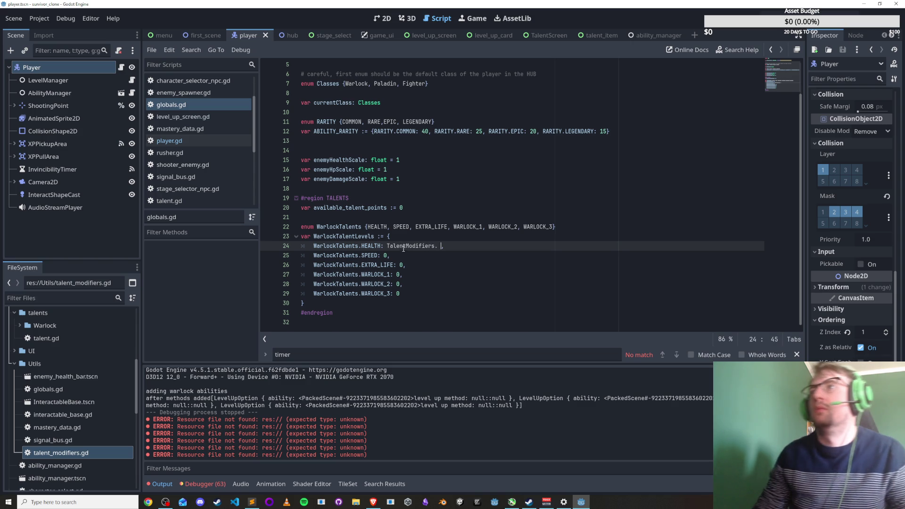
{"action": "left_click", "coordinate": [426, 239]}
{"action": "double_click", "coordinate": [415, 246]}
{"action": "key", "text": "BackSpace"}
{"action": "key", "text": "Delete"}
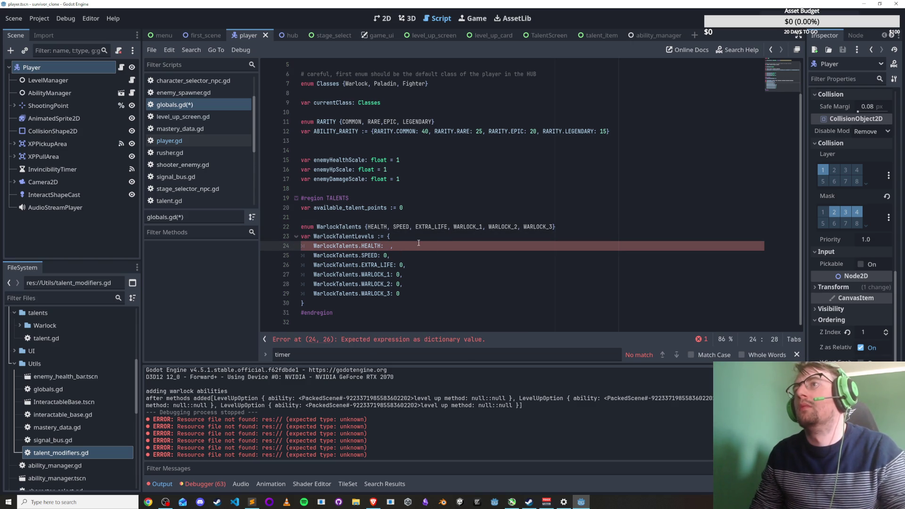
{"action": "key", "text": "ctrl+s"}
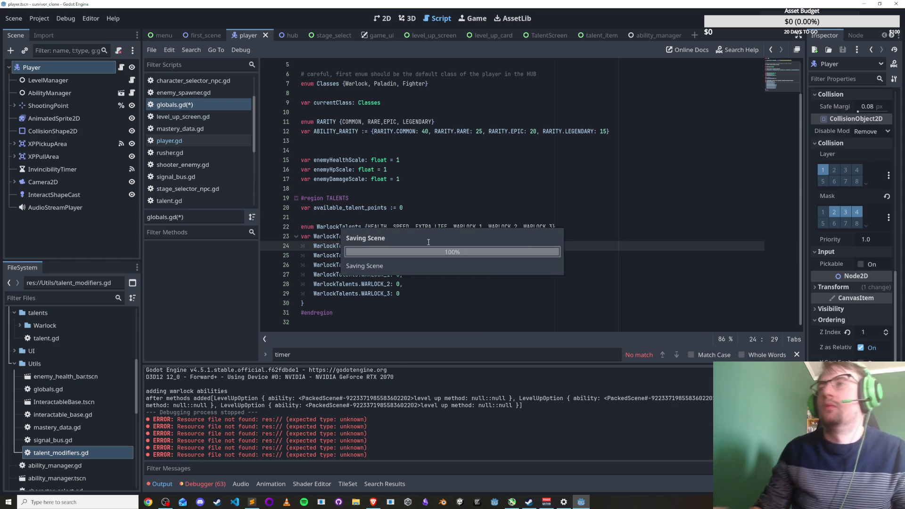
{"action": "left_click", "coordinate": [419, 235]}
{"action": "key", "text": "ctrl+s"}
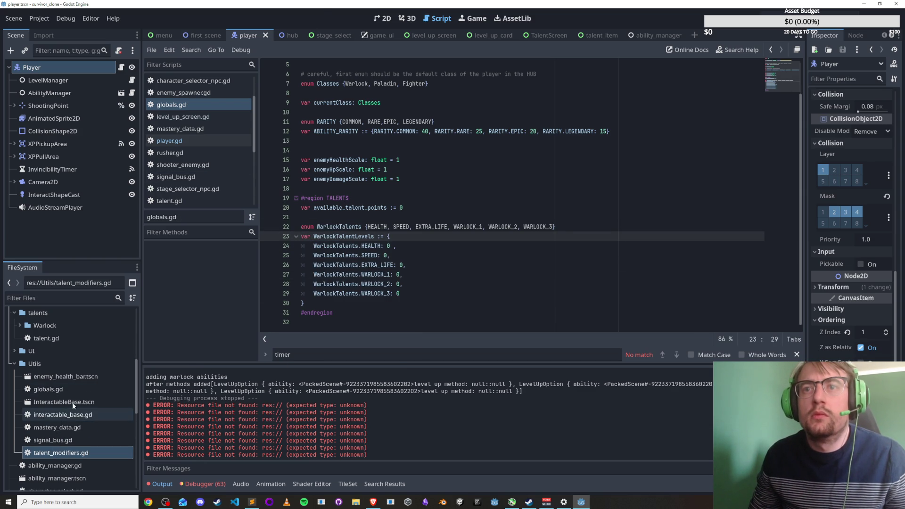
Open Project Settings on the Globals > Autoload list
{"action": "left_click", "coordinate": [52, 439]}
{"action": "left_click", "coordinate": [14, 18]}
{"action": "left_click", "coordinate": [39, 19]}
{"action": "left_click", "coordinate": [51, 31]}
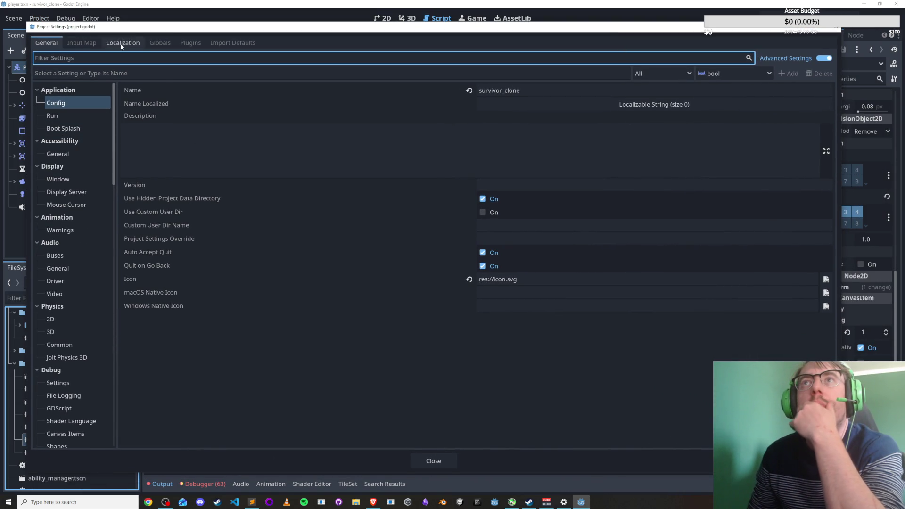
{"action": "left_click", "coordinate": [160, 42]}
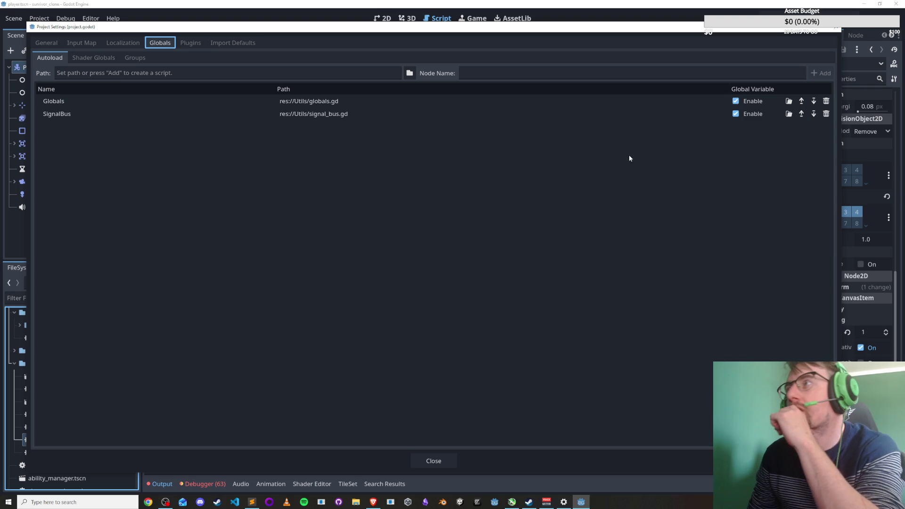
{"action": "left_click", "coordinate": [196, 72]}
{"action": "key", "text": "shift+Tab"}
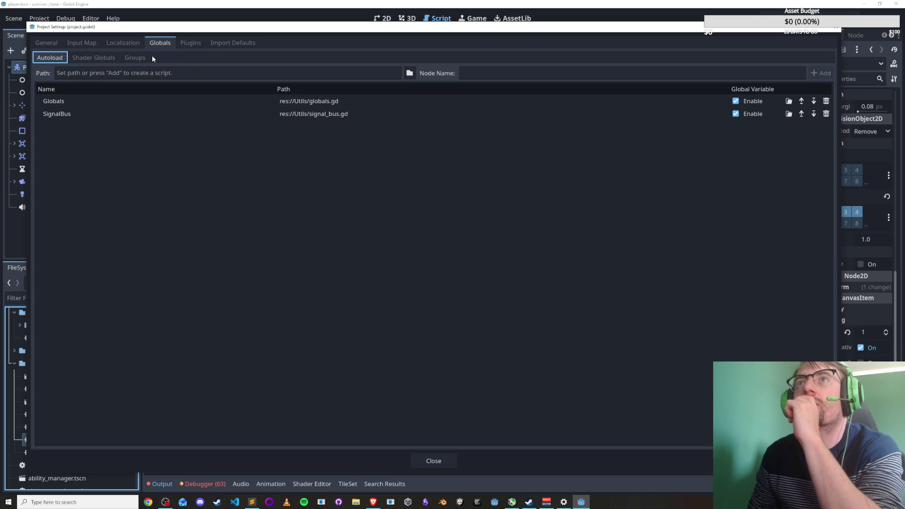
{"action": "left_click", "coordinate": [516, 75]}
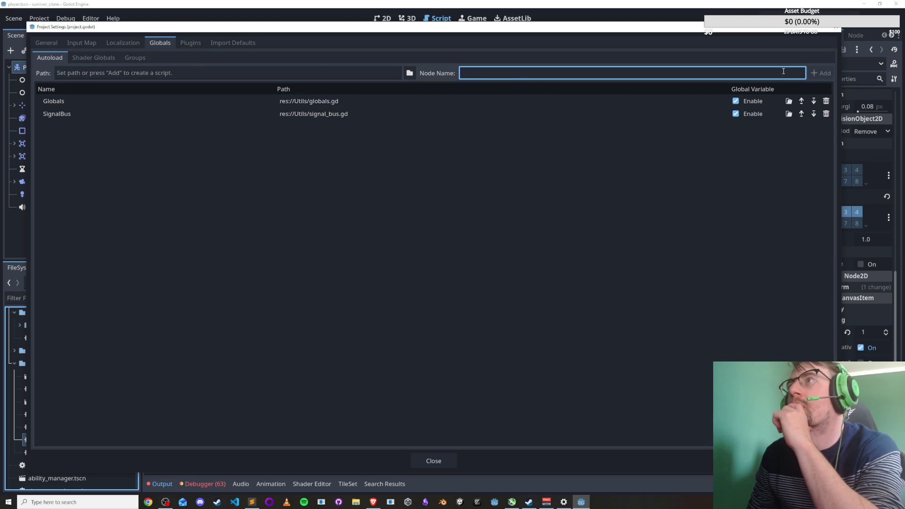
Browse to res://Utils/talent_modifiers.gd and add it to the autoload list
{"action": "left_click_drag", "start_coordinate": [298, 36], "coordinate": [401, 49]}
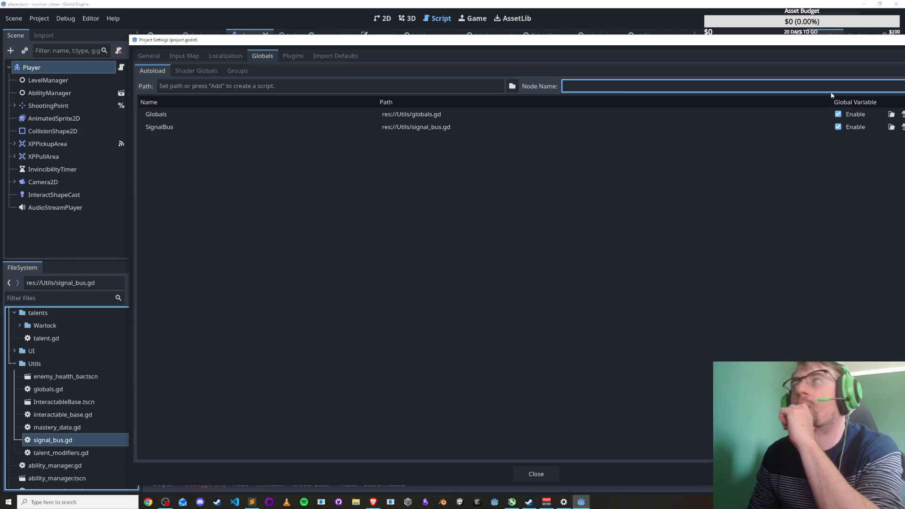
{"action": "left_click_drag", "start_coordinate": [656, 43], "coordinate": [604, 44]}
{"action": "left_click", "coordinate": [370, 87]}
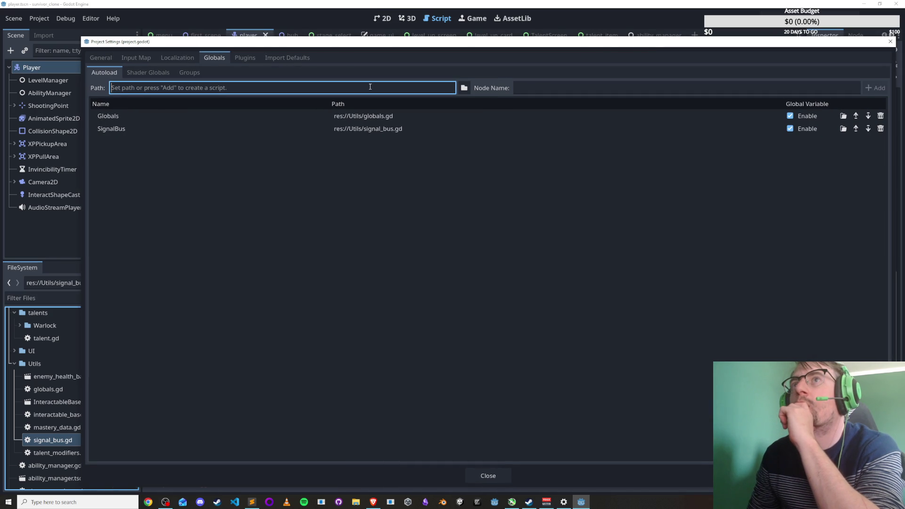
{"action": "mouse_move", "coordinate": [384, 50]}
{"action": "left_mouse_down"}
{"action": "mouse_move", "coordinate": [263, 36]}
{"action": "mouse_move", "coordinate": [307, 35]}
{"action": "left_mouse_up"}
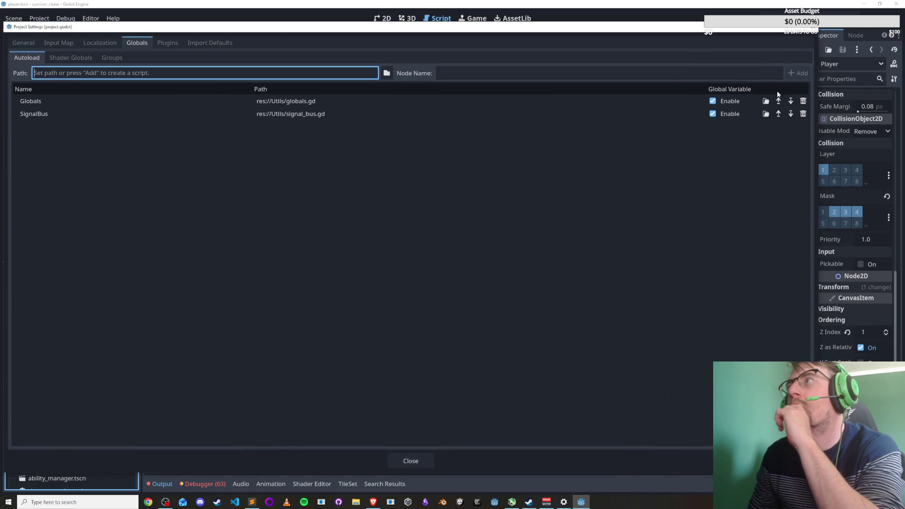
{"action": "left_click", "coordinate": [460, 75]}
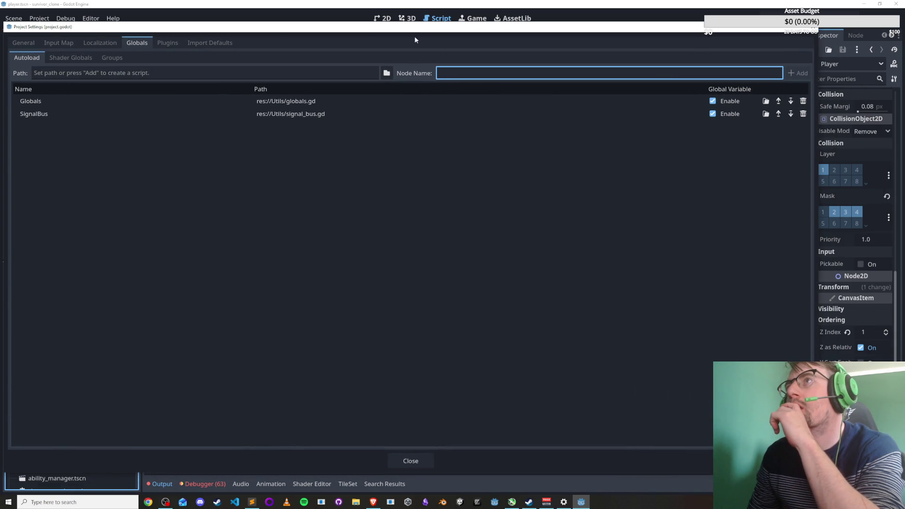
{"action": "left_click", "coordinate": [493, 96]}
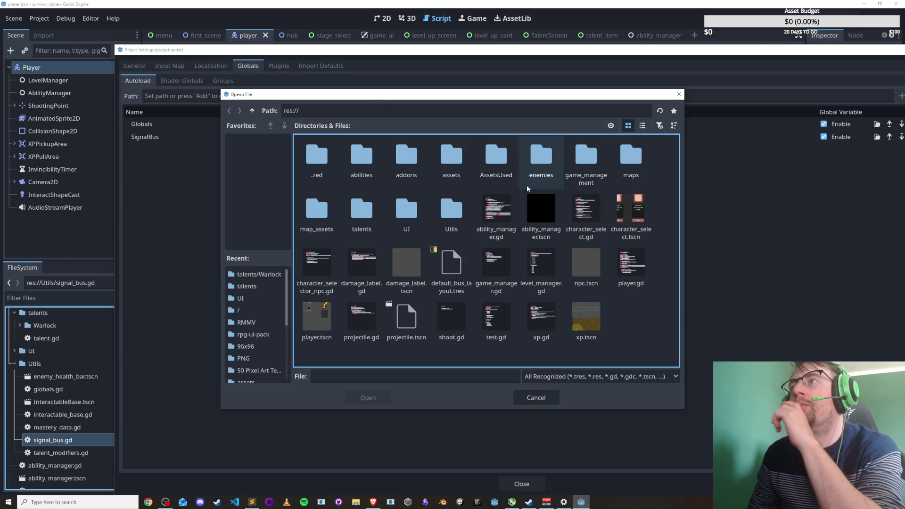
{"action": "double_click", "coordinate": [455, 216]}
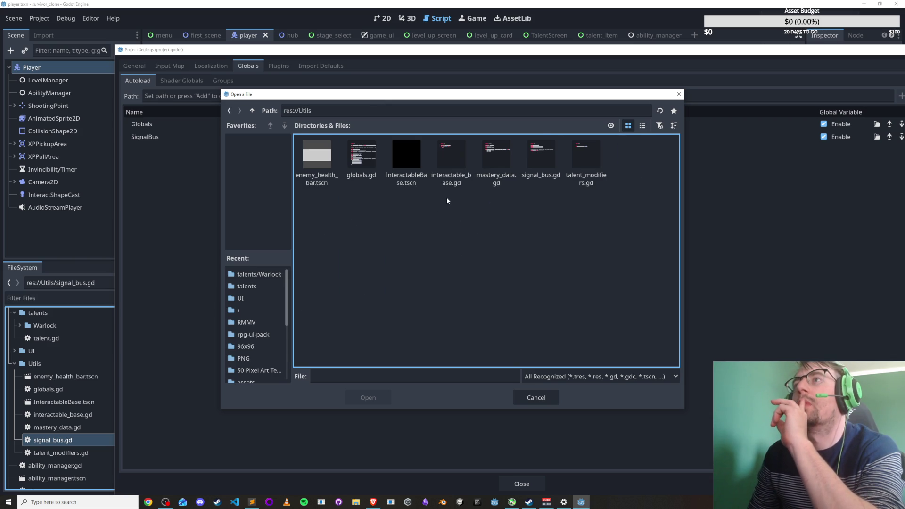
{"action": "double_click", "coordinate": [579, 160]}
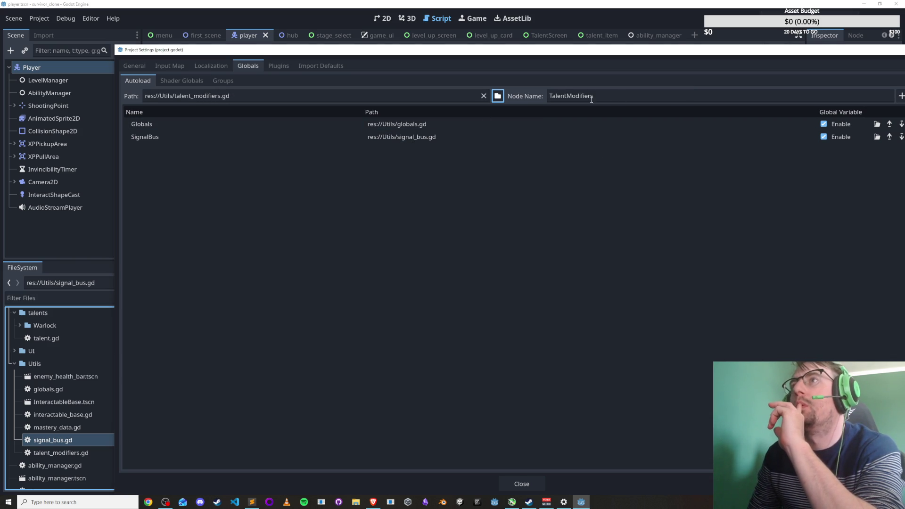
{"action": "left_click", "coordinate": [851, 89]}
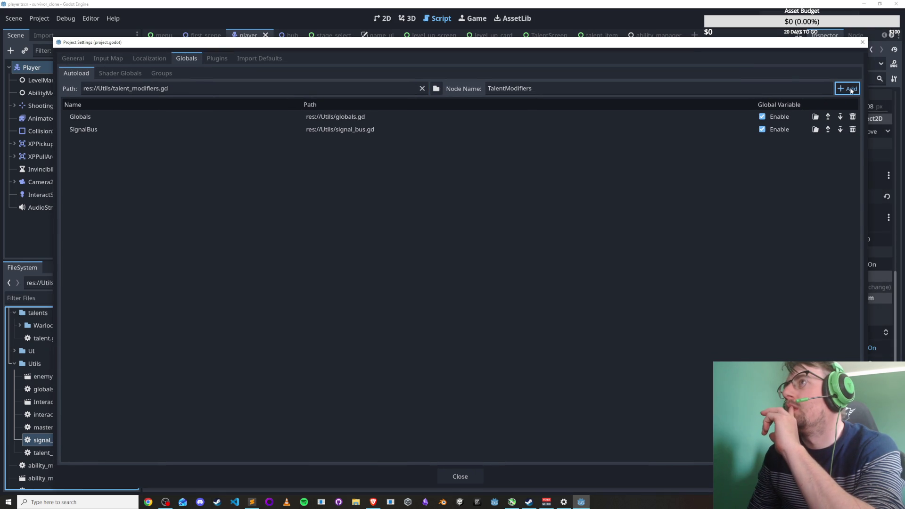
Confirm the autoload name TalentModifiers and close Project Settings
{"action": "left_click", "coordinate": [129, 146]}
{"action": "left_click", "coordinate": [129, 146]}
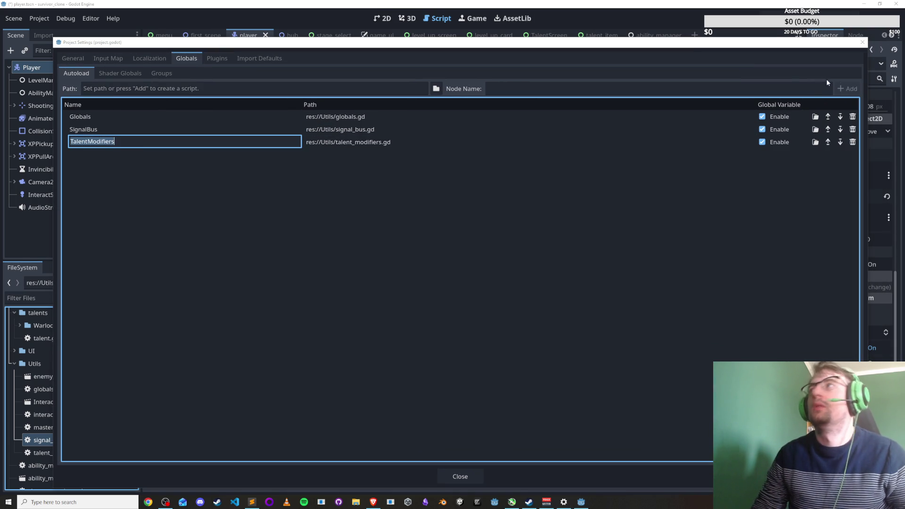
{"action": "key", "text": "Return"}
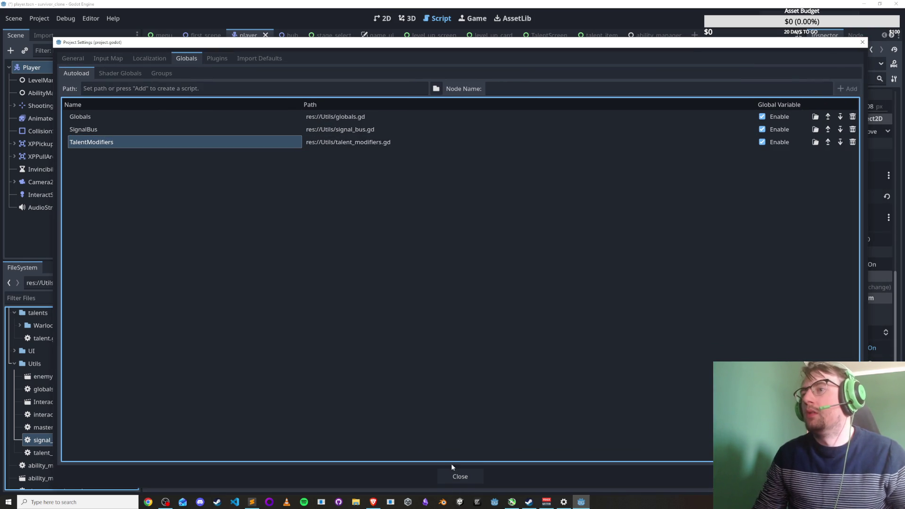
{"action": "left_click", "coordinate": [460, 476]}
{"action": "left_click", "coordinate": [390, 238]}
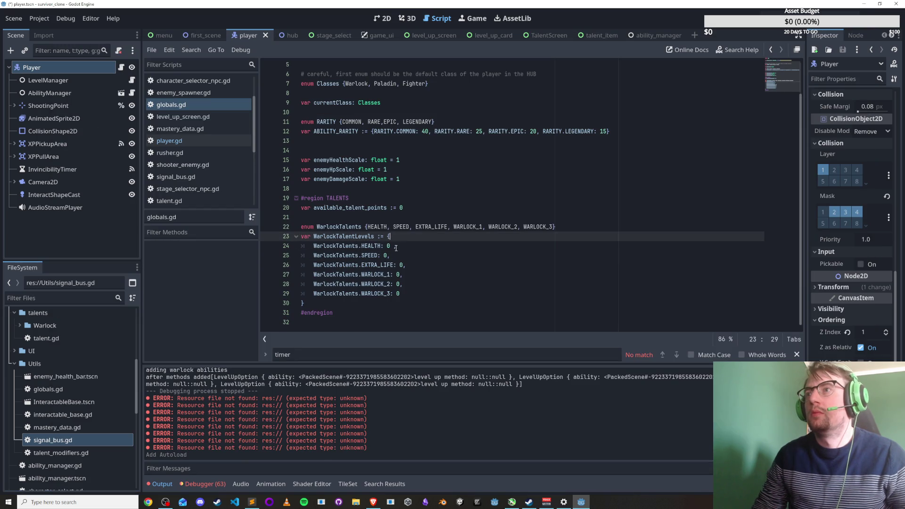
Replace line 33's 0.1 speed multiplier in player.gd with TalentModifiers.WARLOCK_SPEED_MODIFIER and save
{"action": "left_click", "coordinate": [202, 37]}
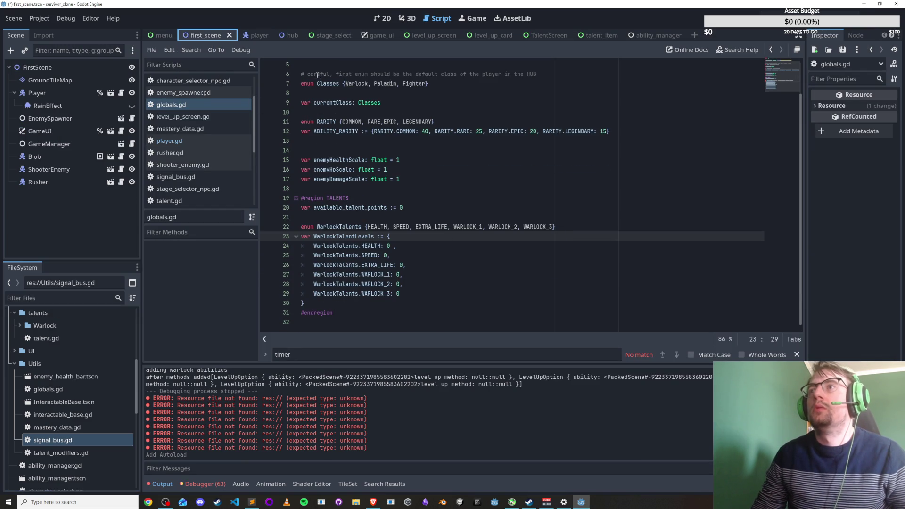
{"action": "left_click", "coordinate": [254, 35]}
{"action": "left_click", "coordinate": [188, 141]}
{"action": "left_click", "coordinate": [425, 227]}
{"action": "double_click", "coordinate": [398, 198]}
{"action": "type", "text": "TalentModifiers."}
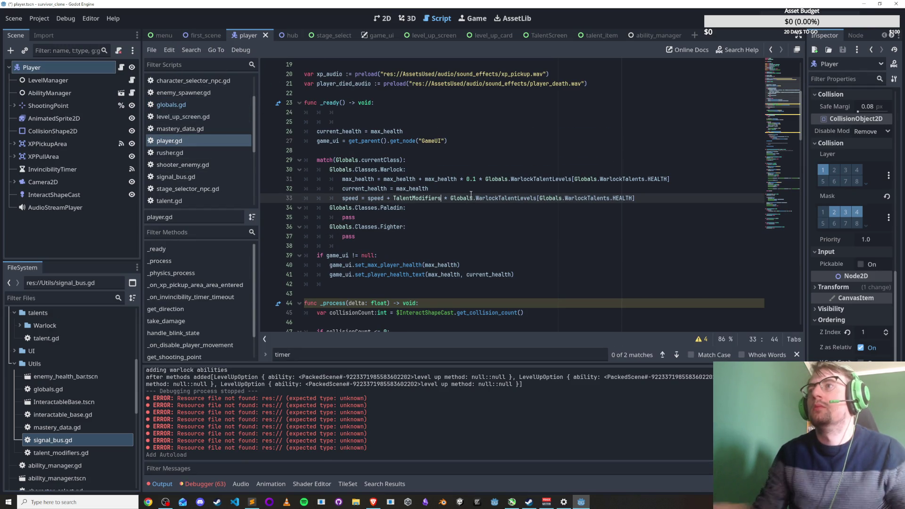
{"action": "type", "text": "W"}
{"action": "key", "text": "Down"}
{"action": "key", "text": "Return"}
{"action": "key", "text": "ctrl+s"}
Replace 0.1 on line 31 with the WARLOCK_HEALTH_MODIFIER multiplier and save
{"action": "key", "text": "Down"}
{"action": "key", "text": "Down"}
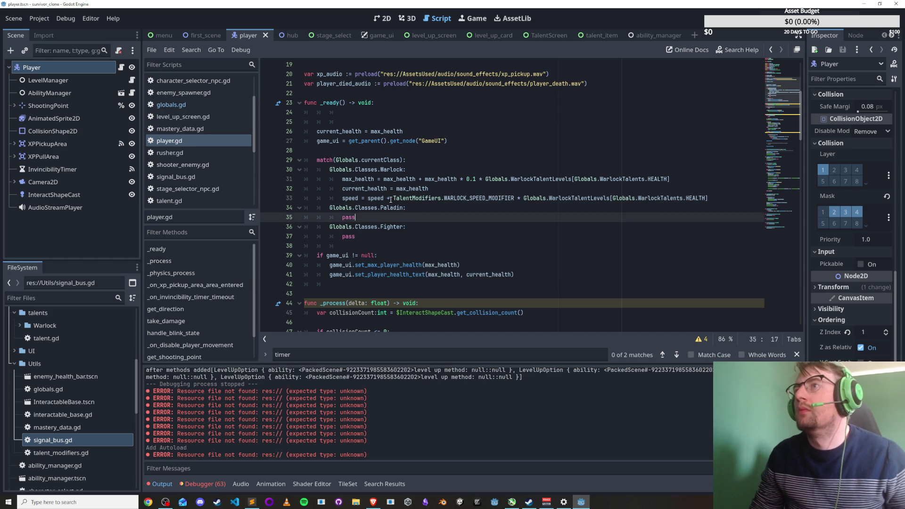
{"action": "left_click_drag", "start_coordinate": [387, 198], "coordinate": [514, 198]}
{"action": "key", "text": "ctrl+c"}
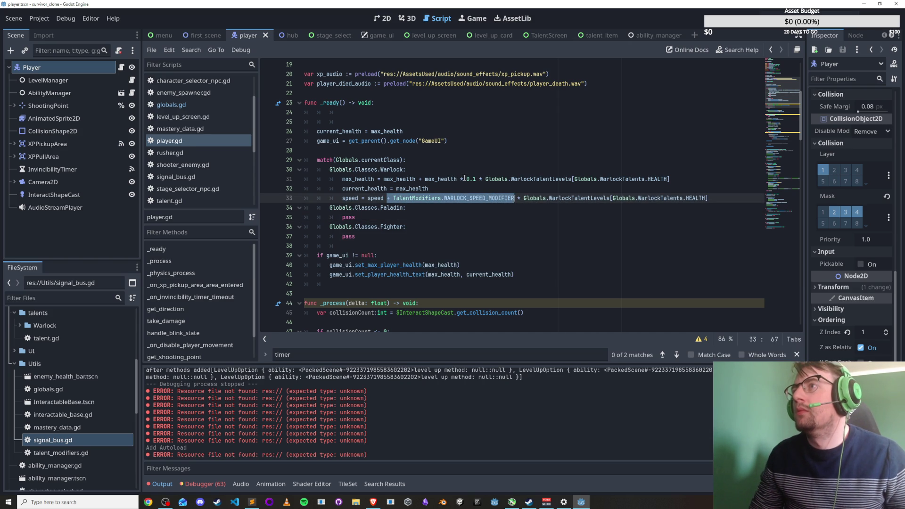
{"action": "left_click", "coordinate": [464, 179]}
{"action": "key", "text": "Right"}
{"action": "key", "text": "Right"}
{"action": "key", "text": "Right"}
{"action": "key", "text": "ctrl+v"}
{"action": "key", "text": "ctrl+s"}
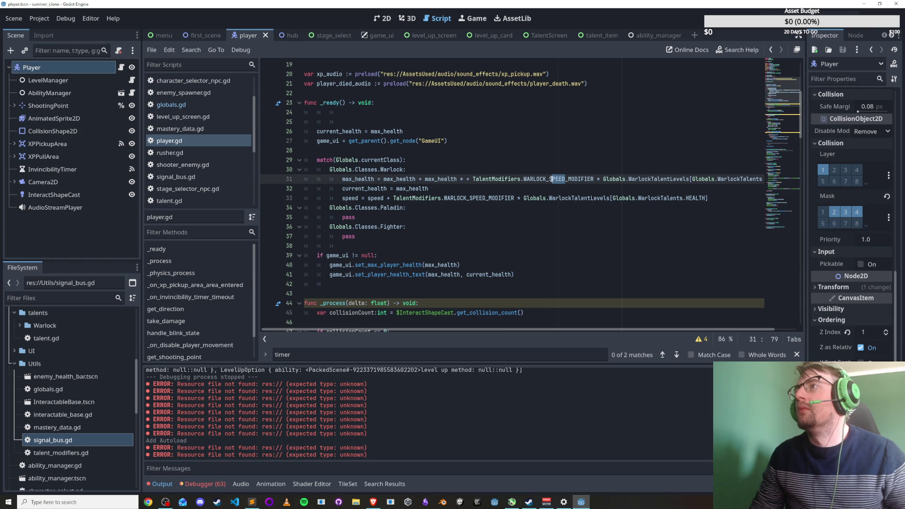
{"action": "type", "text": "HEALTH"}
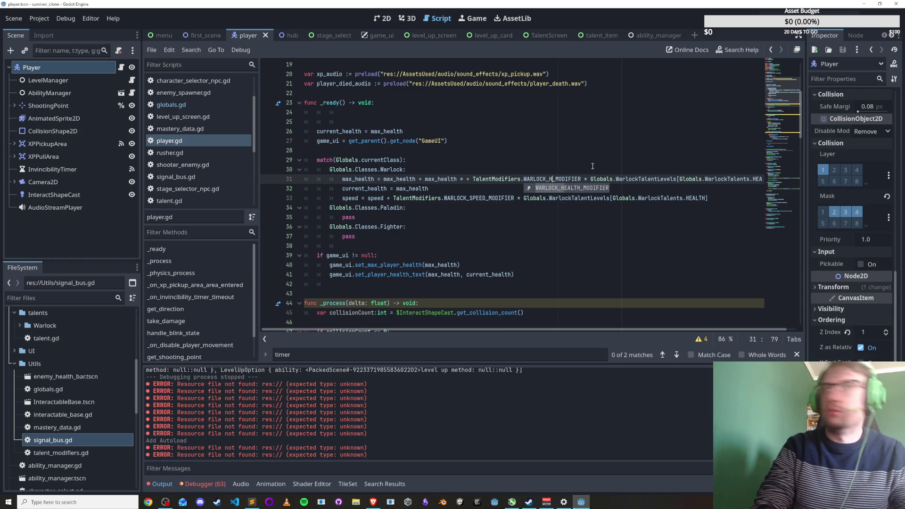
{"action": "key", "text": "Return"}
{"action": "key", "text": "ctrl+s"}
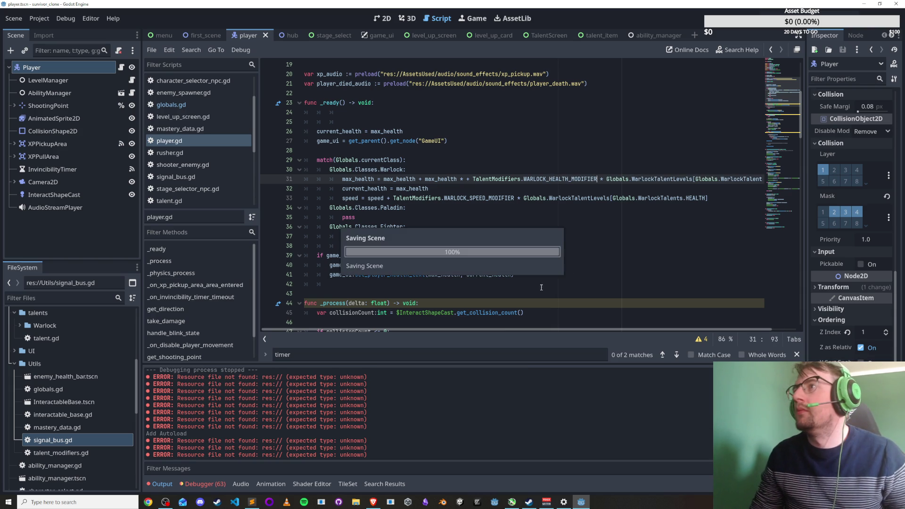
Insert 'speed * ' before TalentModifiers on line 33 and save
{"action": "double_click", "coordinate": [393, 198]}
{"action": "left_click", "coordinate": [513, 198]}
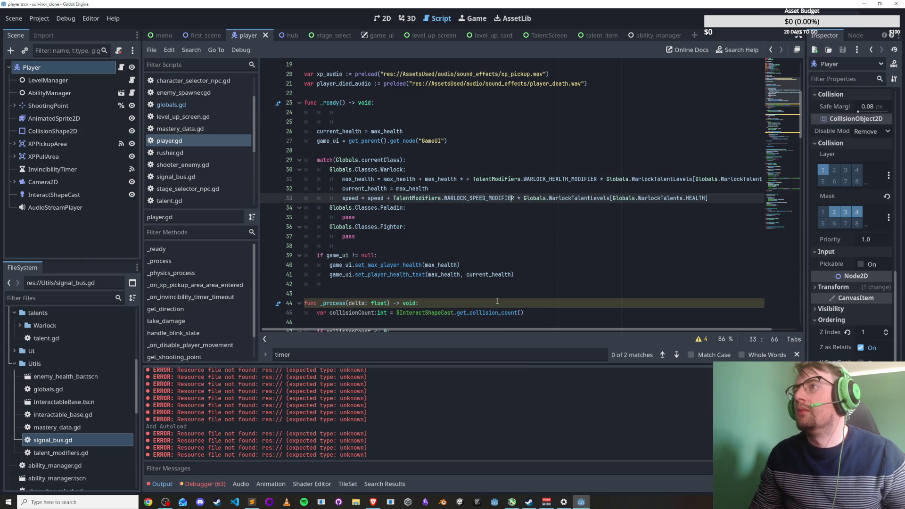
{"action": "double_click", "coordinate": [374, 178]}
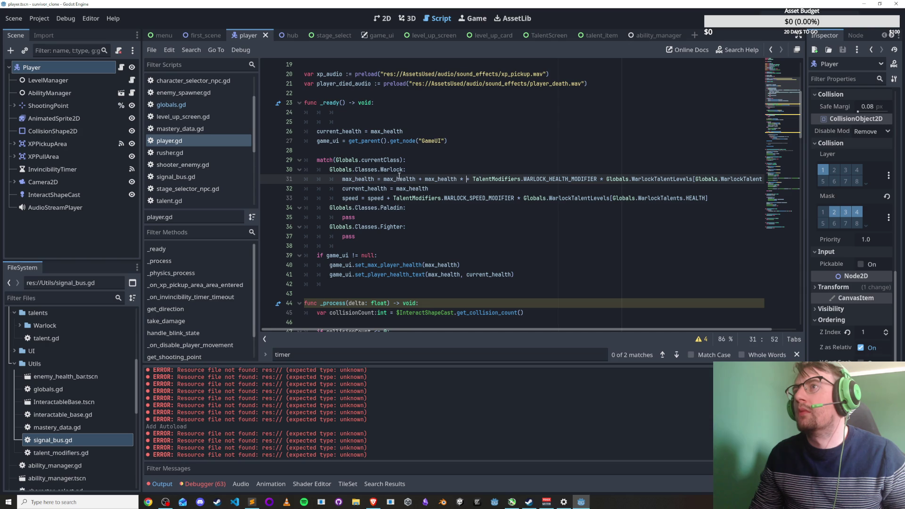
{"action": "left_click", "coordinate": [477, 208]}
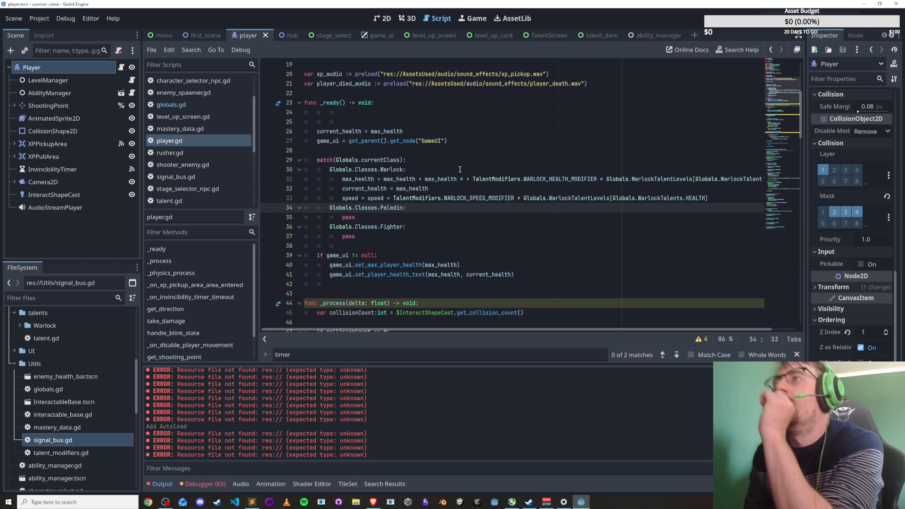
{"action": "left_click", "coordinate": [393, 198]}
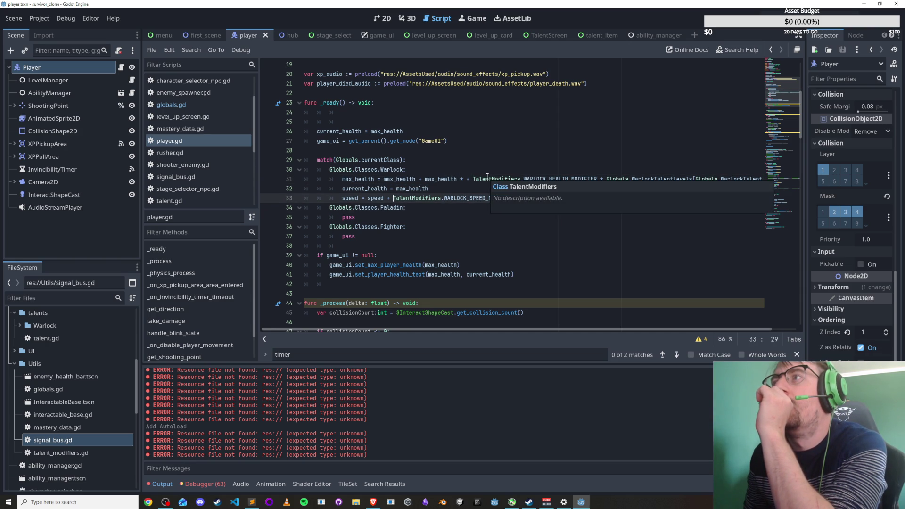
{"action": "type", "text": "speed *"}
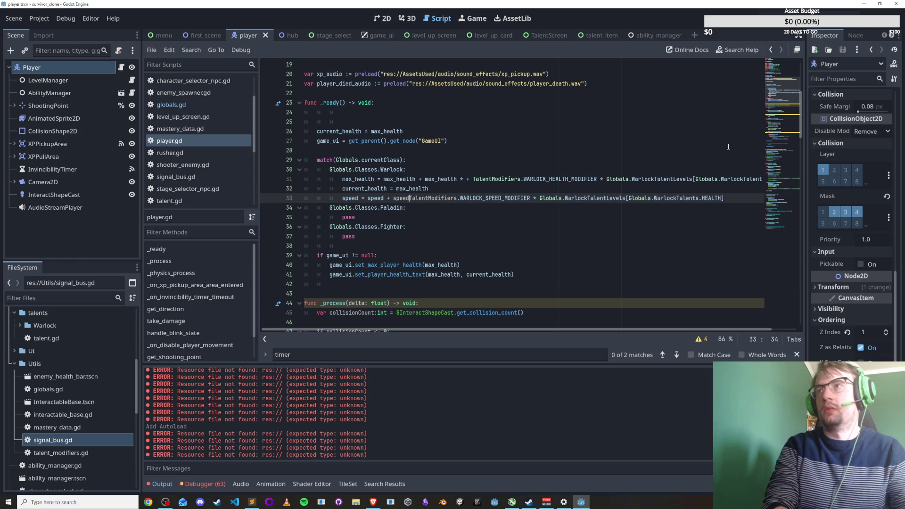
{"action": "key", "text": "ctrl+s"}
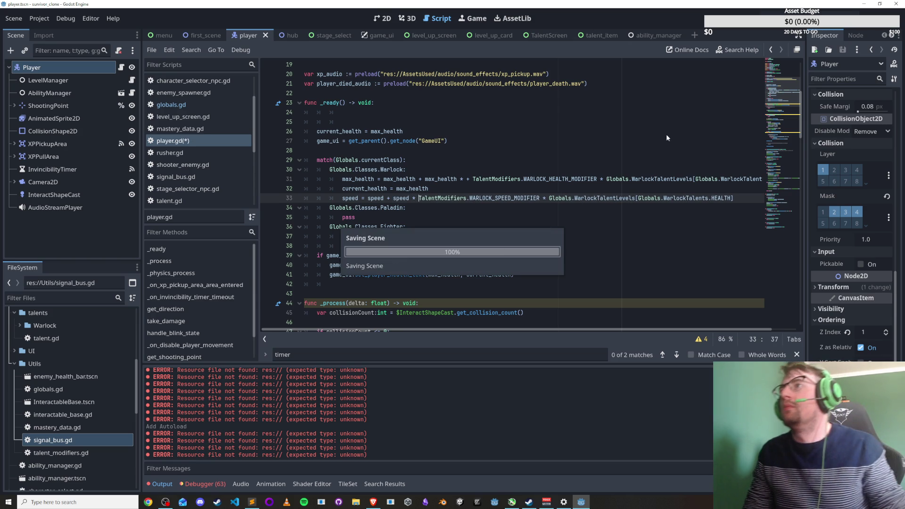
Delete the stray '+' after max_health * on line 31
{"action": "left_click", "coordinate": [467, 179]}
{"action": "key", "text": "Delete"}
{"action": "key", "text": "Delete"}
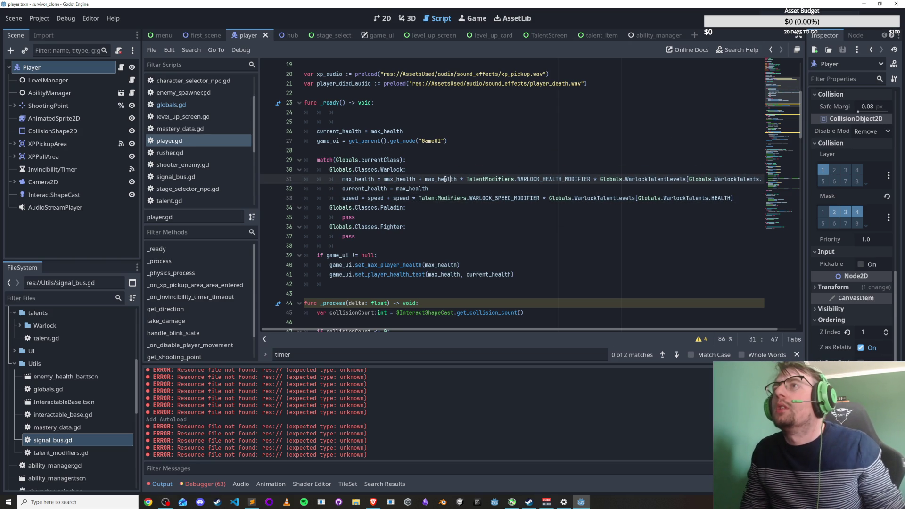
{"action": "left_click_drag", "start_coordinate": [461, 180], "coordinate": [583, 179]}
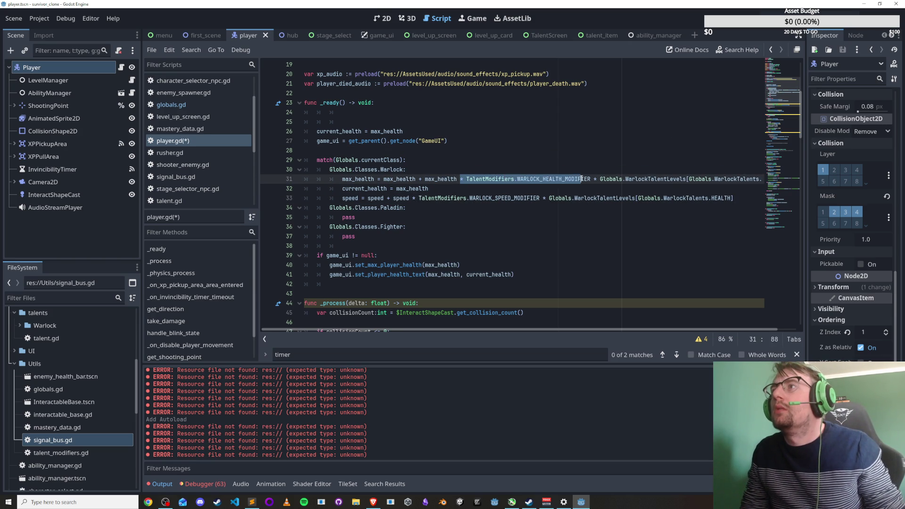
{"action": "key", "text": "Up"}
{"action": "scroll", "coordinate": [593, 334], "scroll_direction": "right", "scroll_amount": 1}
{"action": "scroll", "coordinate": [593, 334], "scroll_direction": "right", "scroll_amount": 1}
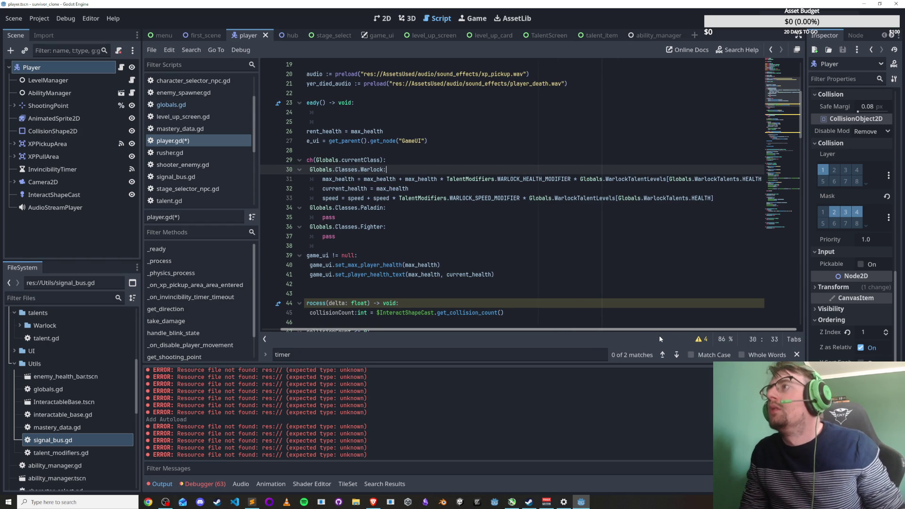
{"action": "key", "text": "Down"}
{"action": "key", "text": "Down"}
{"action": "key", "text": "Down"}
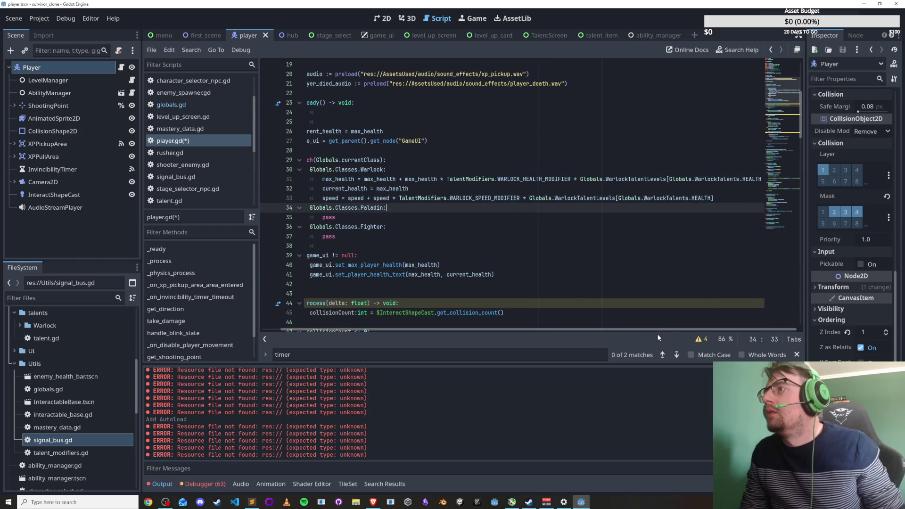
Widen the script editor to show full lines and save player.gd
{"action": "mouse_move", "coordinate": [140, 196]}
{"action": "left_mouse_down"}
{"action": "mouse_move", "coordinate": [108, 199]}
{"action": "mouse_move", "coordinate": [136, 199]}
{"action": "left_mouse_up"}
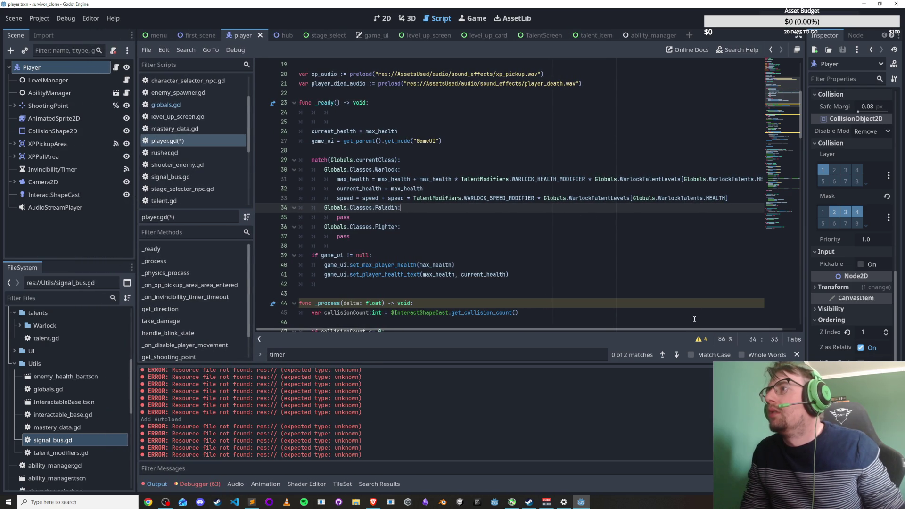
{"action": "scroll", "coordinate": [791, 329], "scroll_direction": "right", "scroll_amount": 1}
{"action": "left_click", "coordinate": [766, 180]}
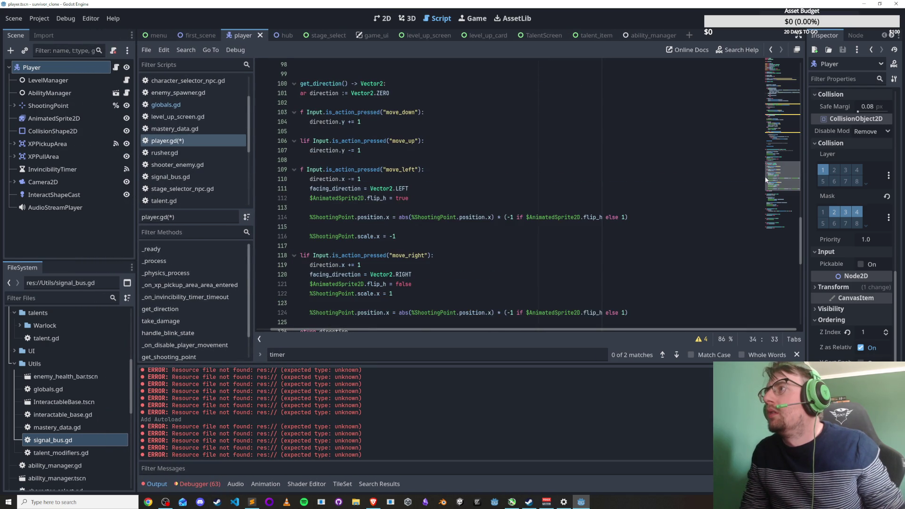
{"action": "scroll", "coordinate": [594, 178], "scroll_direction": "up", "scroll_amount": 20}
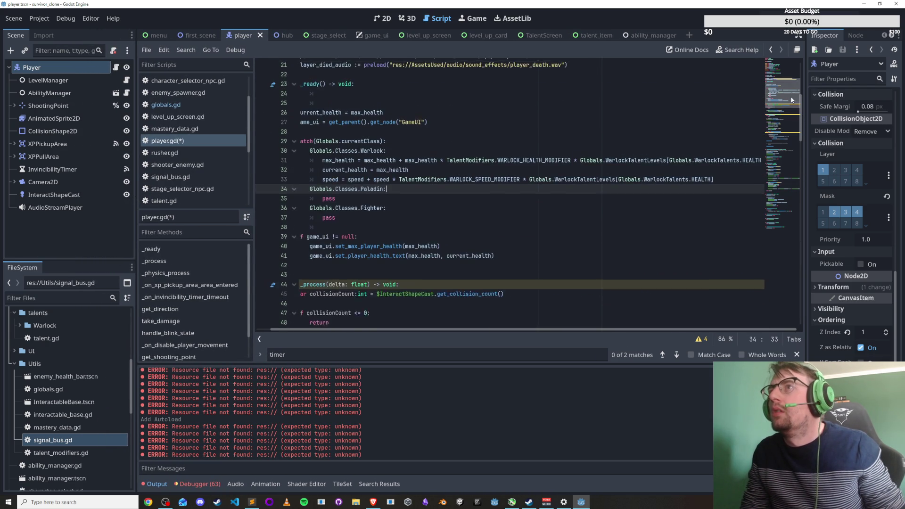
{"action": "left_click", "coordinate": [594, 175]}
{"action": "key", "text": "ctrl+s"}
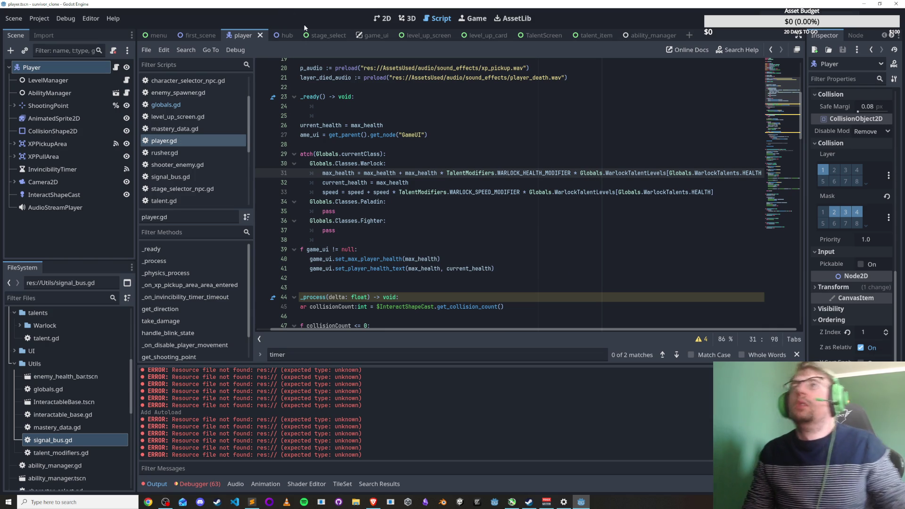
{"action": "left_click", "coordinate": [381, 163]}
{"action": "key", "text": "ctrl+s"}
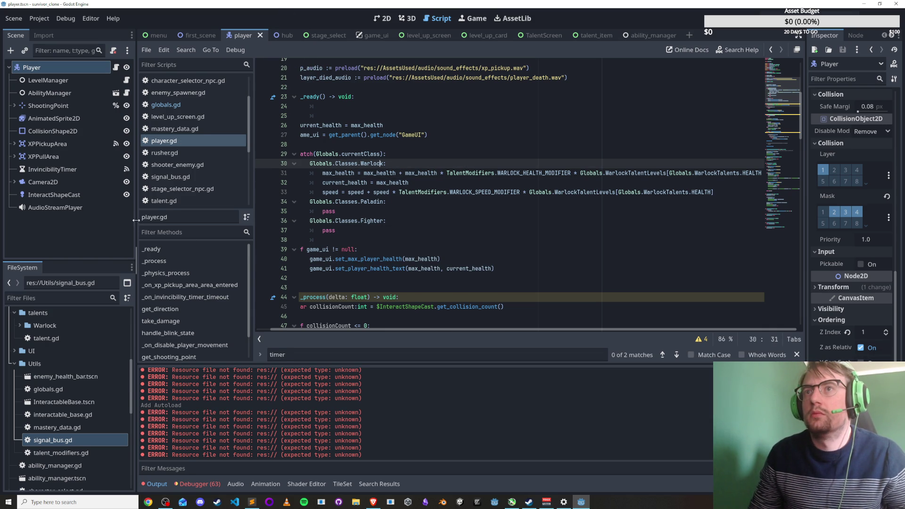
Narrow the scene tree dock and widen the inspector
{"action": "left_click_drag", "start_coordinate": [136, 220], "coordinate": [116, 220]}
{"action": "mouse_move", "coordinate": [806, 223]}
{"action": "left_mouse_down"}
{"action": "mouse_move", "coordinate": [748, 222]}
{"action": "mouse_move", "coordinate": [787, 222]}
{"action": "mouse_move", "coordinate": [759, 221]}
{"action": "left_mouse_up"}
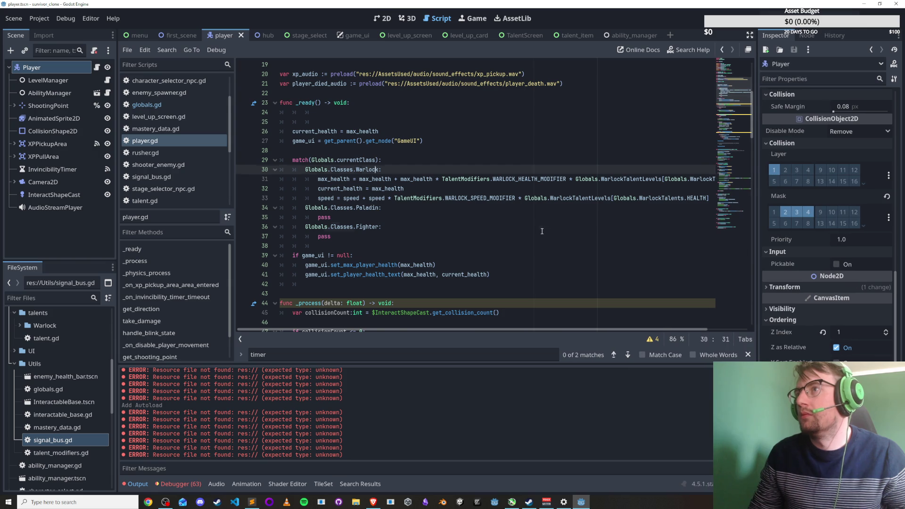
{"action": "scroll", "coordinate": [546, 231], "scroll_direction": "up", "scroll_amount": 6}
{"action": "left_click", "coordinate": [479, 198]}
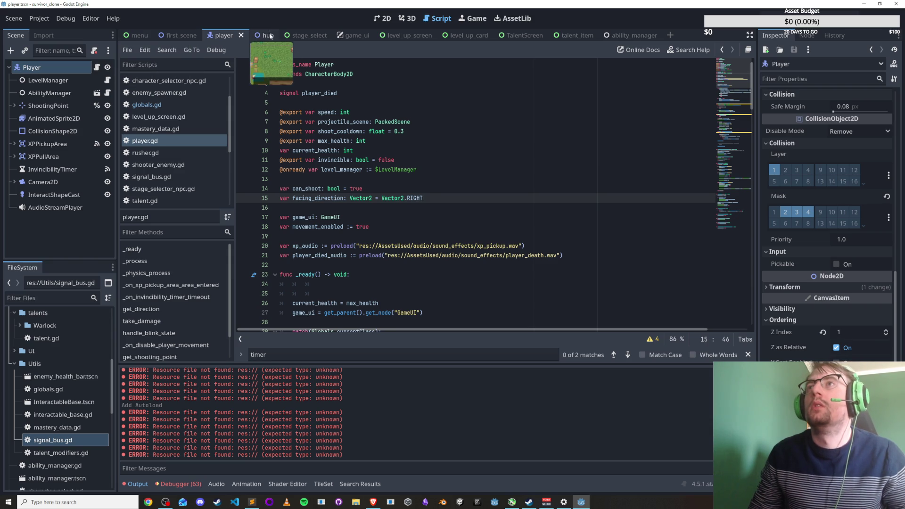
{"action": "scroll", "coordinate": [172, 128], "scroll_direction": "up", "scroll_amount": 2}
{"action": "left_click", "coordinate": [189, 137]}
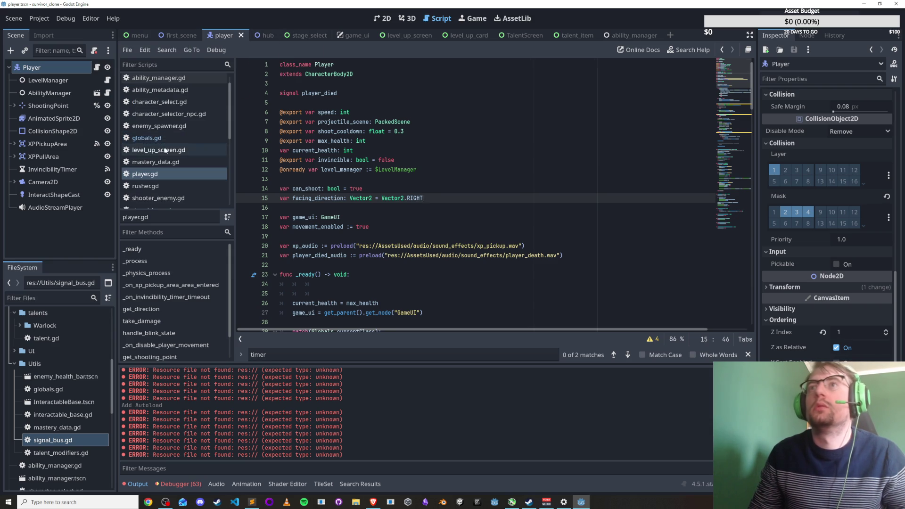
Move to the Warlock SPEED talent level value in globals.gd and save
{"action": "left_click", "coordinate": [442, 226]}
{"action": "left_click", "coordinate": [429, 293]}
{"action": "left_click", "coordinate": [344, 206]}
{"action": "left_click", "coordinate": [398, 180]}
{"action": "left_click", "coordinate": [416, 173]}
{"action": "left_click", "coordinate": [363, 246]}
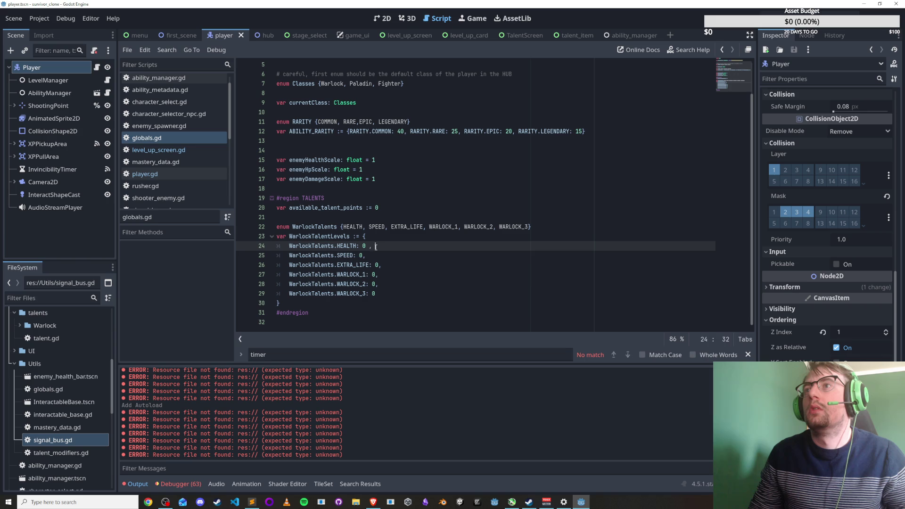
{"action": "left_click", "coordinate": [361, 255]}
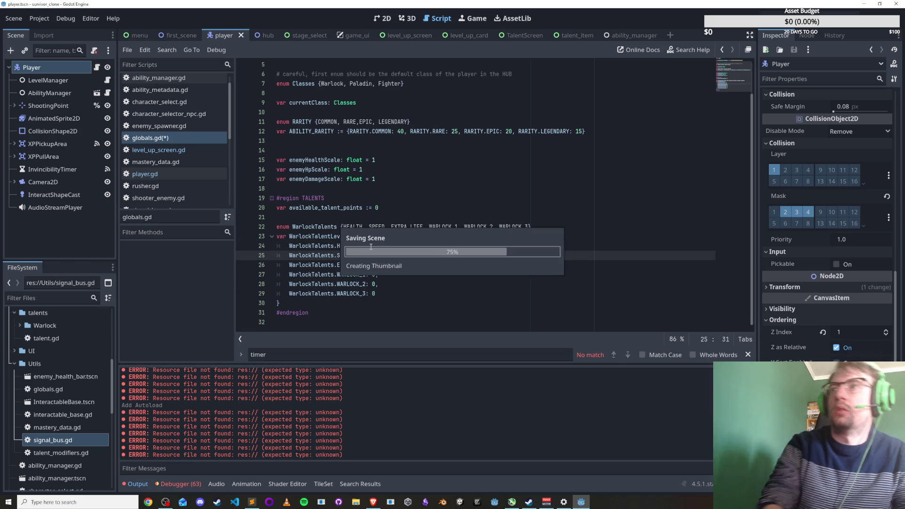
{"action": "key", "text": "ctrl+s"}
Test-run first_scene, stop it, and save globals.gd with SPEED at 100000
{"action": "left_click", "coordinate": [161, 35]}
{"action": "key", "text": "F6"}
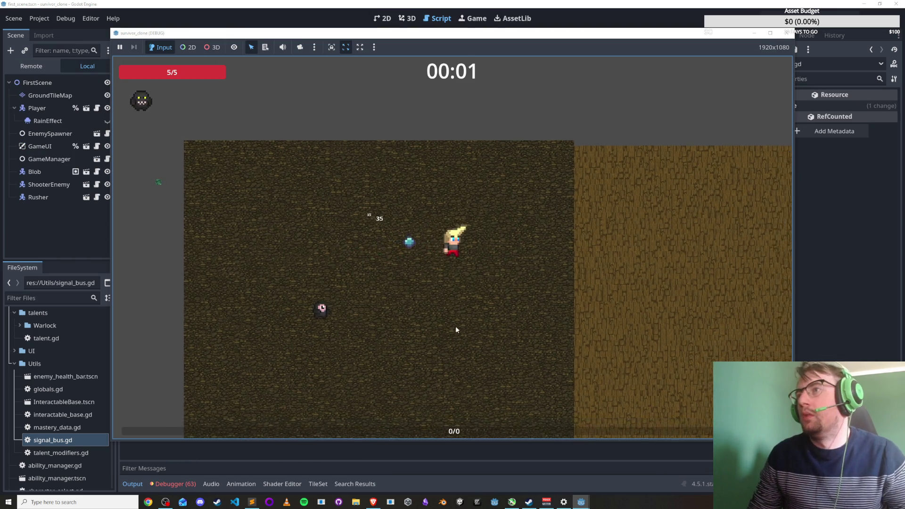
{"action": "key", "text": "F8"}
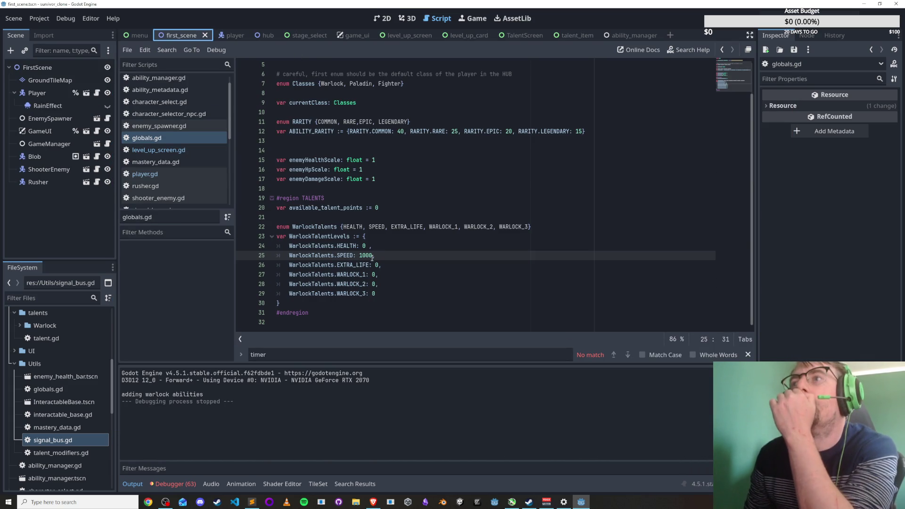
{"action": "key", "text": "ctrl+s"}
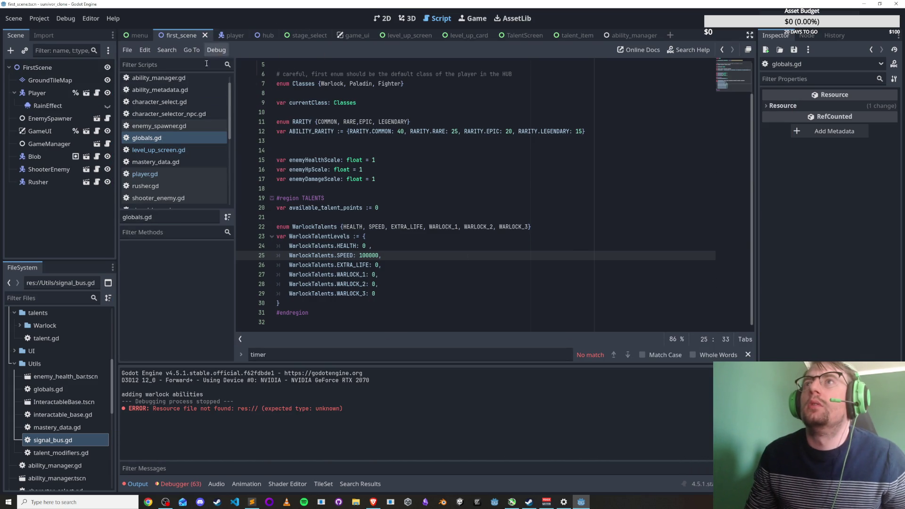
{"action": "left_click", "coordinate": [160, 193]}
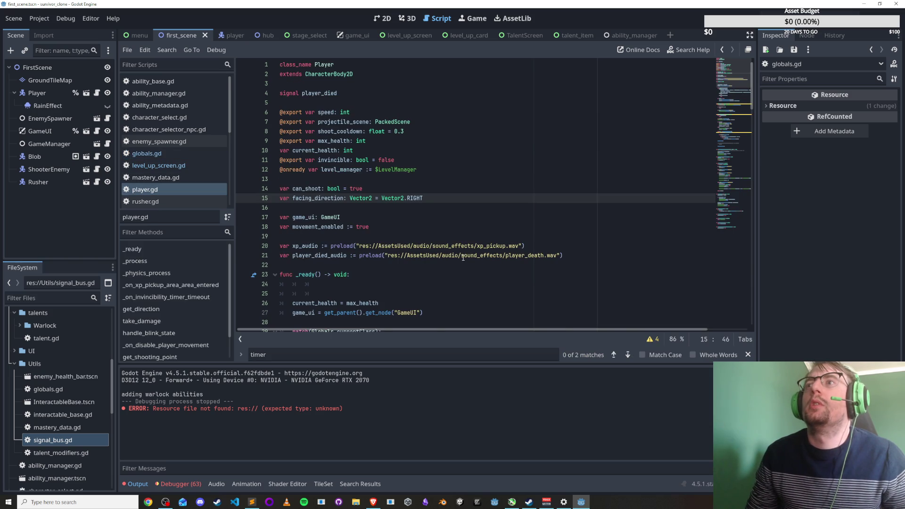
Review every use of speed in player.gd, including its export declaration
{"action": "scroll", "coordinate": [446, 273], "scroll_direction": "down", "scroll_amount": 5}
{"action": "double_click", "coordinate": [323, 227]}
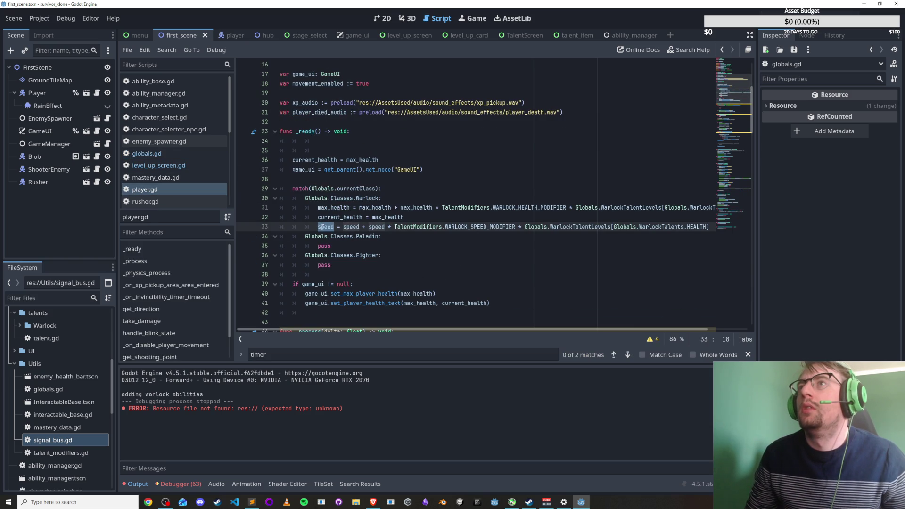
{"action": "scroll", "coordinate": [322, 229], "scroll_direction": "up", "scroll_amount": 5}
{"action": "double_click", "coordinate": [323, 113]}
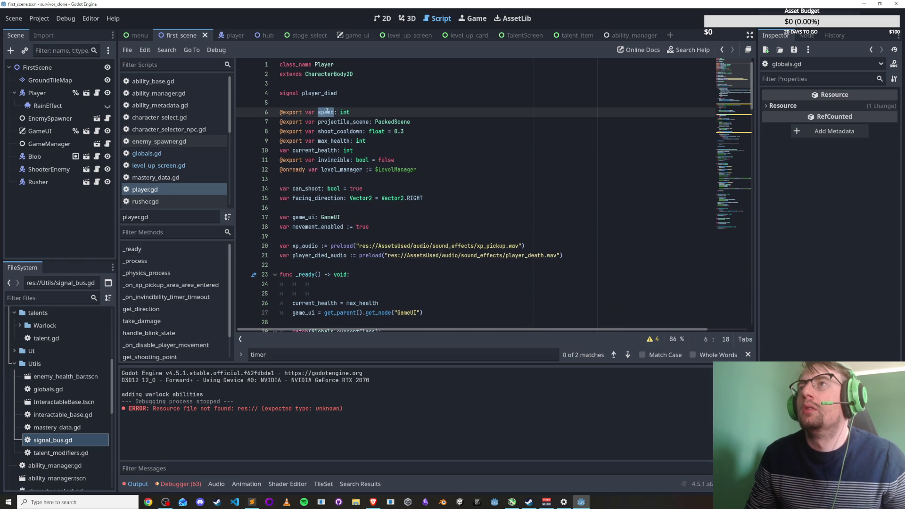
{"action": "scroll", "coordinate": [369, 206], "scroll_direction": "down", "scroll_amount": 1}
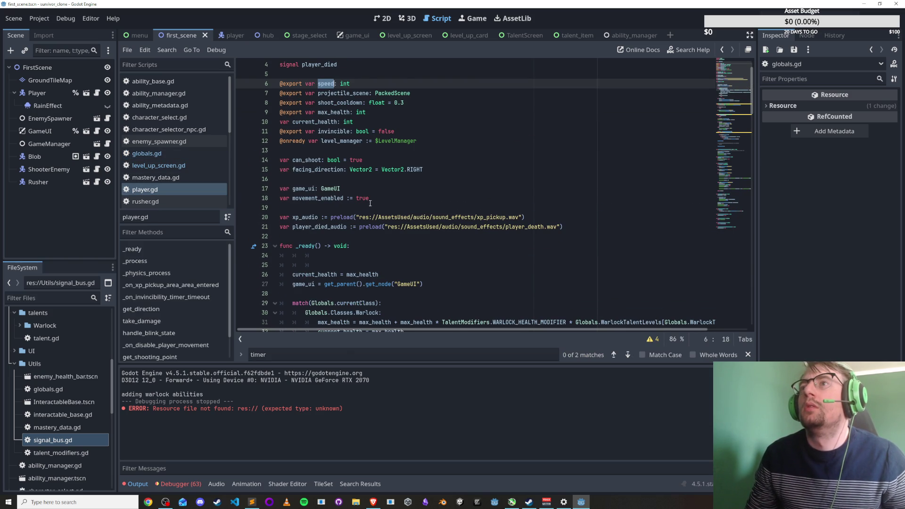
{"action": "scroll", "coordinate": [370, 204], "scroll_direction": "down", "scroll_amount": 3}
{"action": "left_click", "coordinate": [426, 277]}
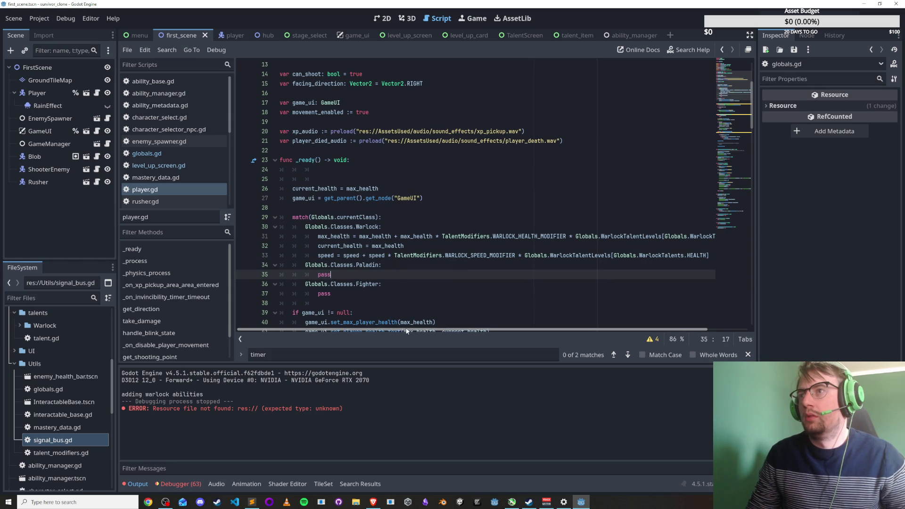
{"action": "left_click_drag", "start_coordinate": [406, 331], "coordinate": [413, 331]}
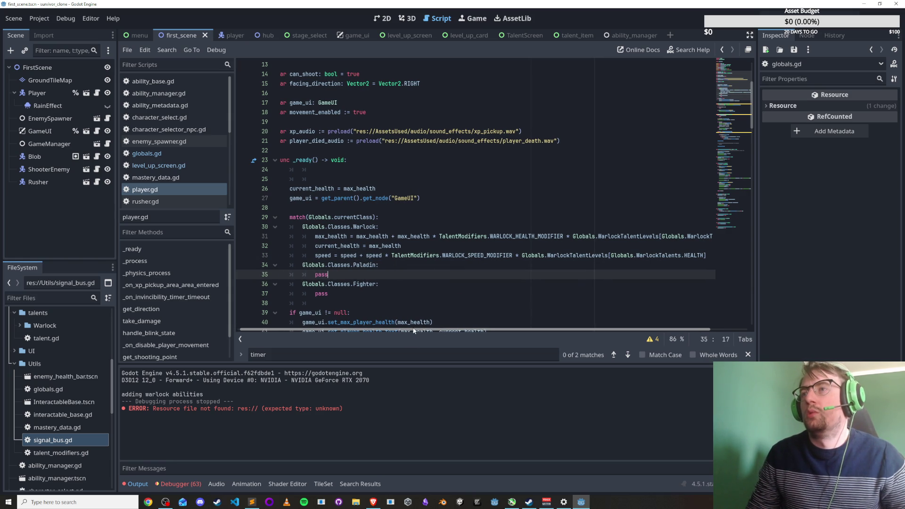
Add print("Applying warlock class talents to player...") under the Warlock case and run the game
{"action": "left_click", "coordinate": [422, 235]}
{"action": "key", "text": "Up"}
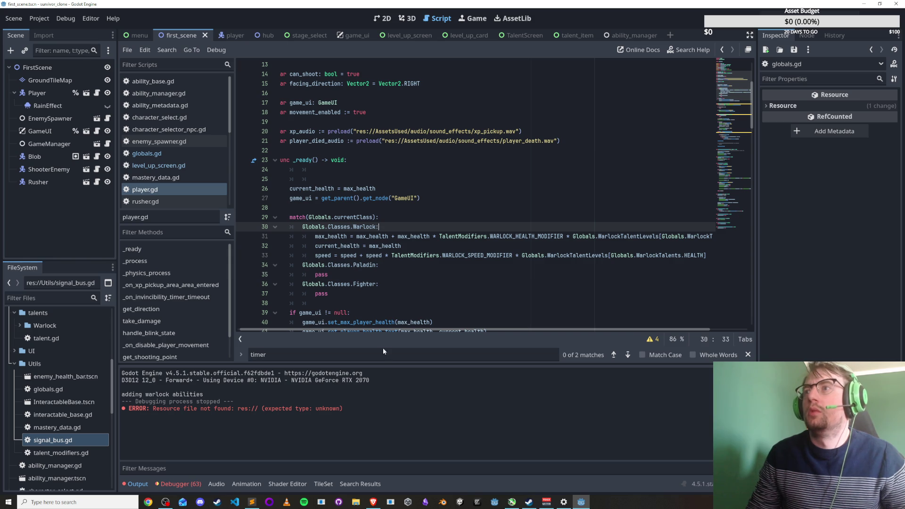
{"action": "key", "text": "Return"}
{"action": "type", "text": "(\"appl"}
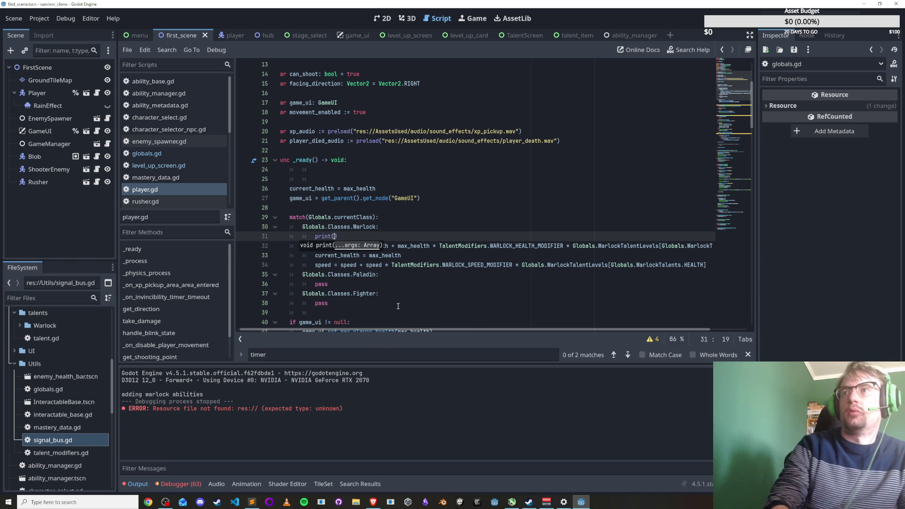
{"action": "key", "text": "BackSpace"}
{"action": "key", "text": "BackSpace"}
{"action": "key", "text": "BackSpace"}
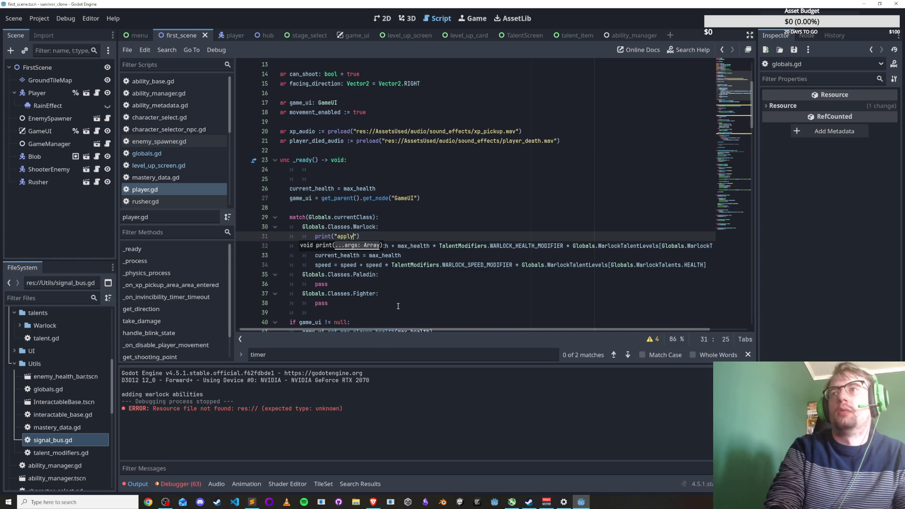
{"action": "type", "text": "Apply"}
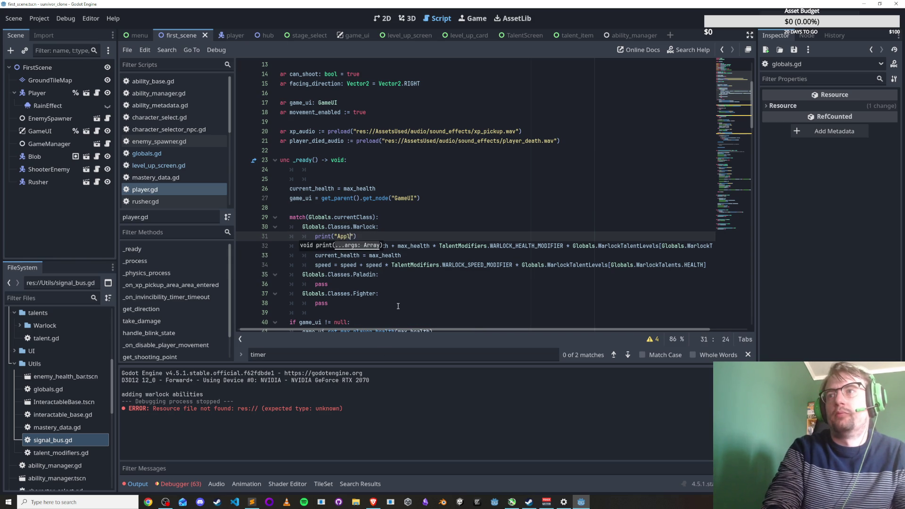
{"action": "type", "text": "ing warlock cl"}
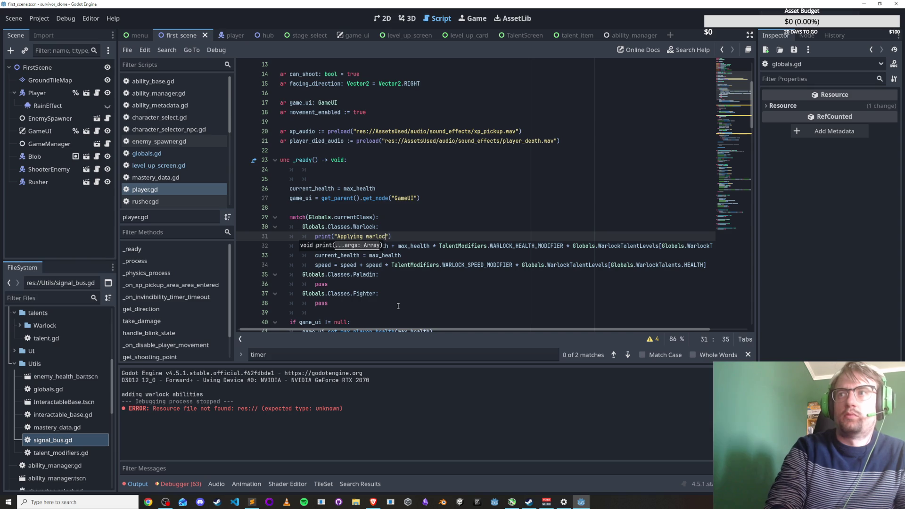
{"action": "type", "text": "ass talents to pla"}
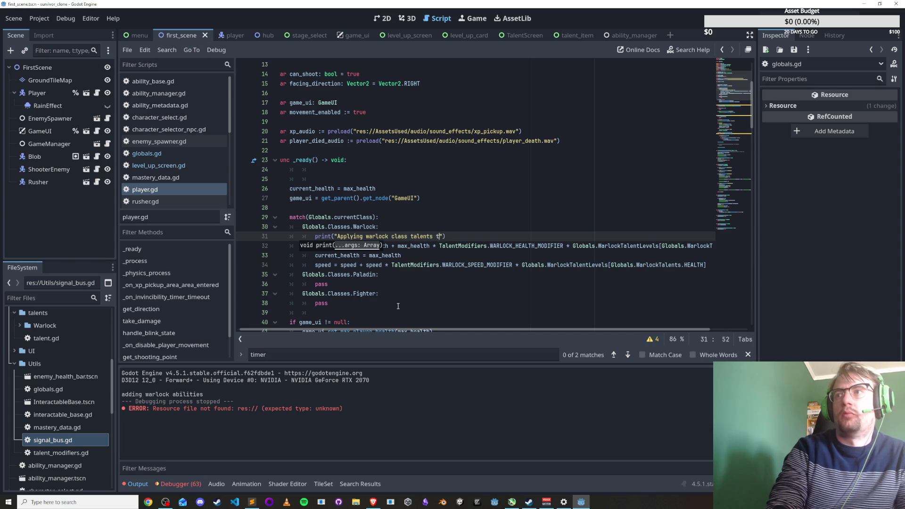
{"action": "type", "text": "yer..."}
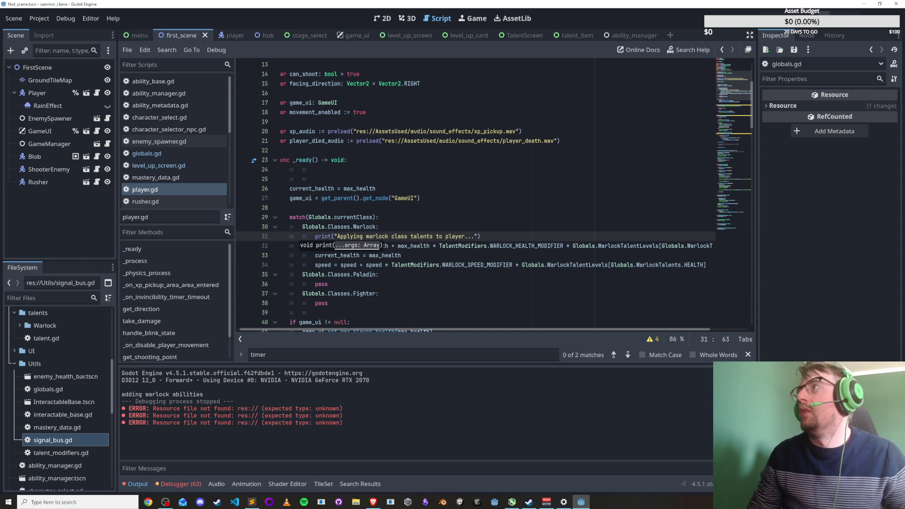
{"action": "key", "text": "F5"}
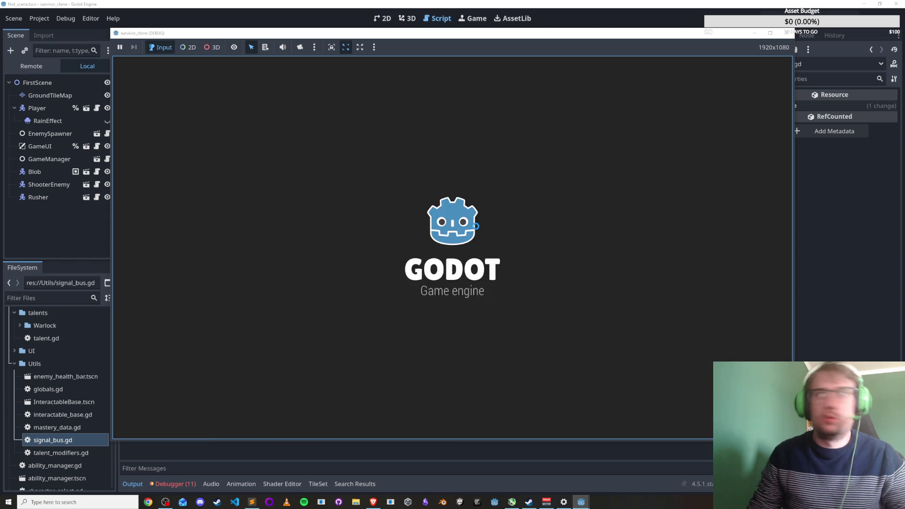
Stop the game, select the Player node, and rerun until it breaks at ability_manager.gd line 107
{"action": "key", "text": "F8"}
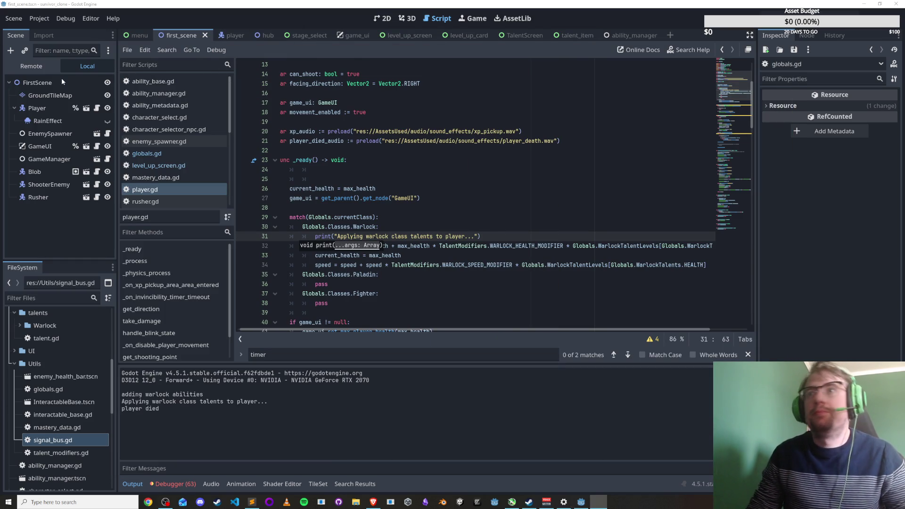
{"action": "left_click", "coordinate": [145, 189]}
{"action": "left_click", "coordinate": [328, 112]}
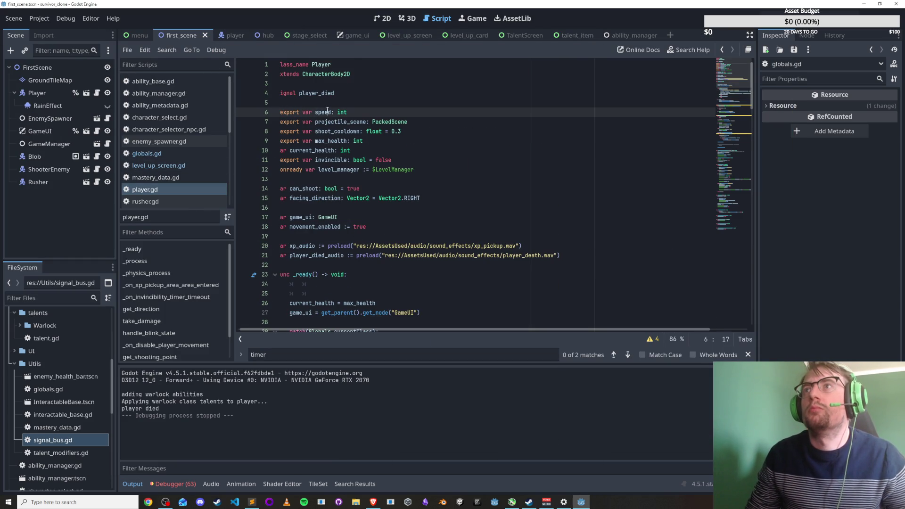
{"action": "left_click", "coordinate": [37, 93]}
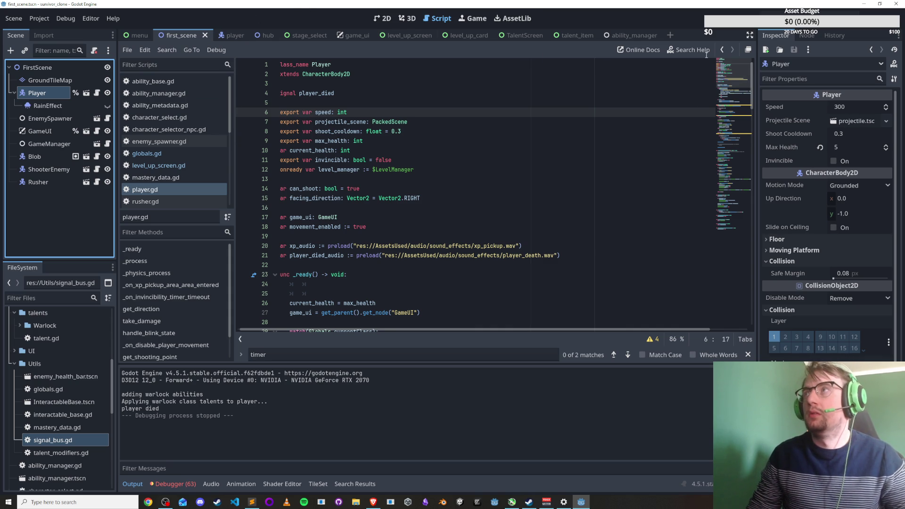
{"action": "key", "text": "F5"}
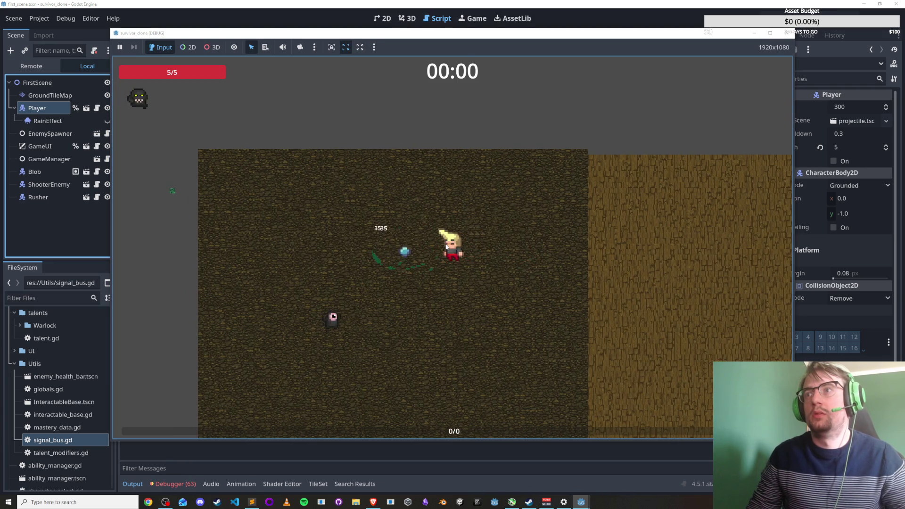
Undo the stray 'ds' on line 107 and inspect the get_node calls on lines 107-110
{"action": "type", "text": "ds"}
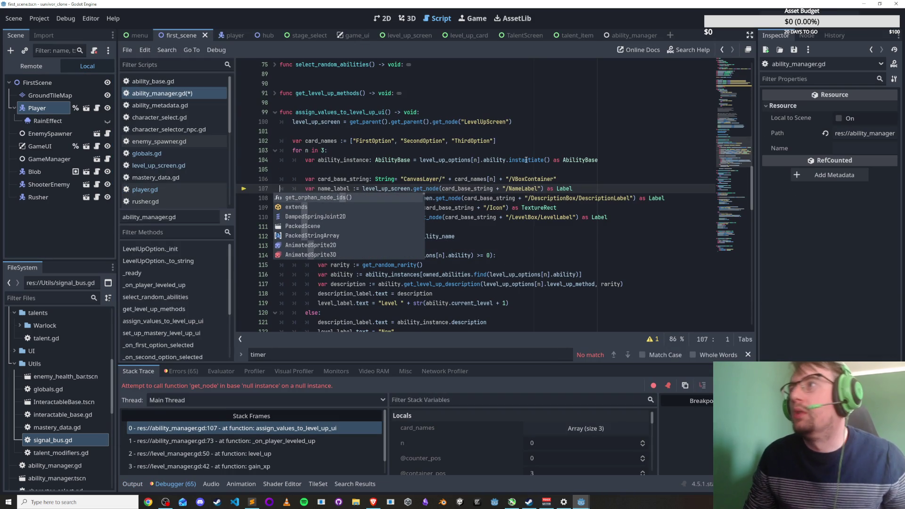
{"action": "key", "text": "ctrl+z"}
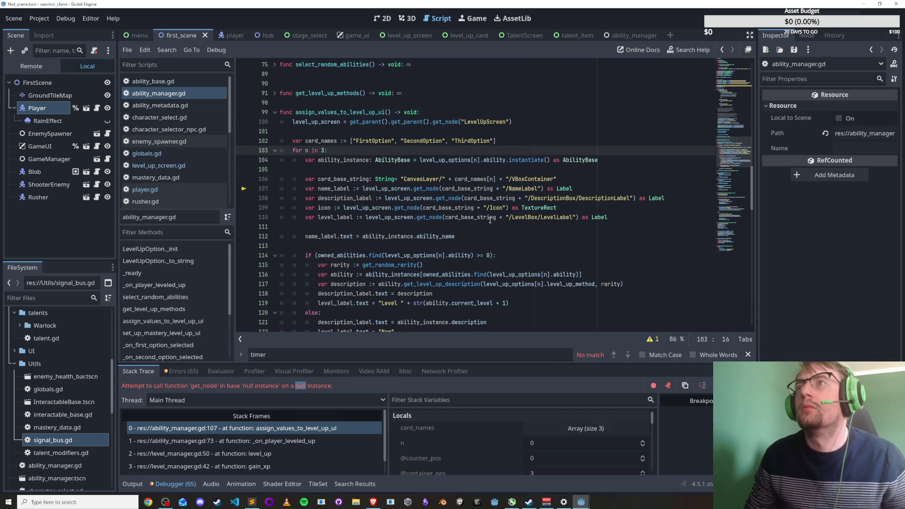
{"action": "left_click", "coordinate": [510, 188]}
{"action": "key", "text": "F5"}
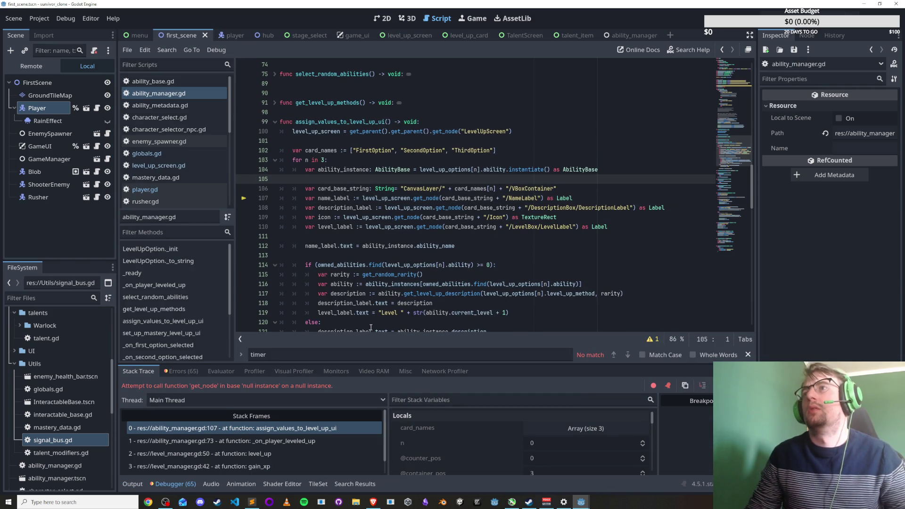
{"action": "left_click", "coordinate": [408, 198]}
{"action": "left_click_drag", "start_coordinate": [456, 197], "coordinate": [330, 236]}
{"action": "left_click", "coordinate": [330, 236]}
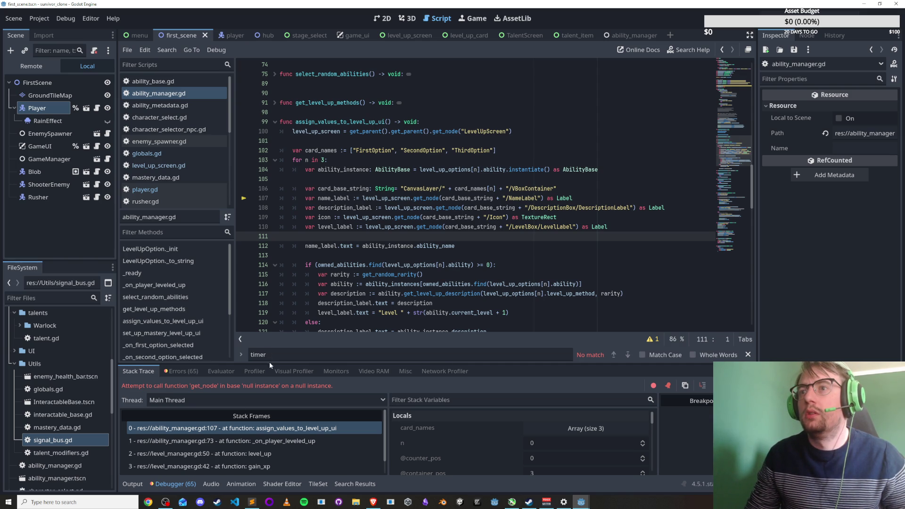
Enlarge the debugger, check stack frames 0-2, and select NameLabel on line 107
{"action": "left_click_drag", "start_coordinate": [298, 364], "coordinate": [298, 245]}
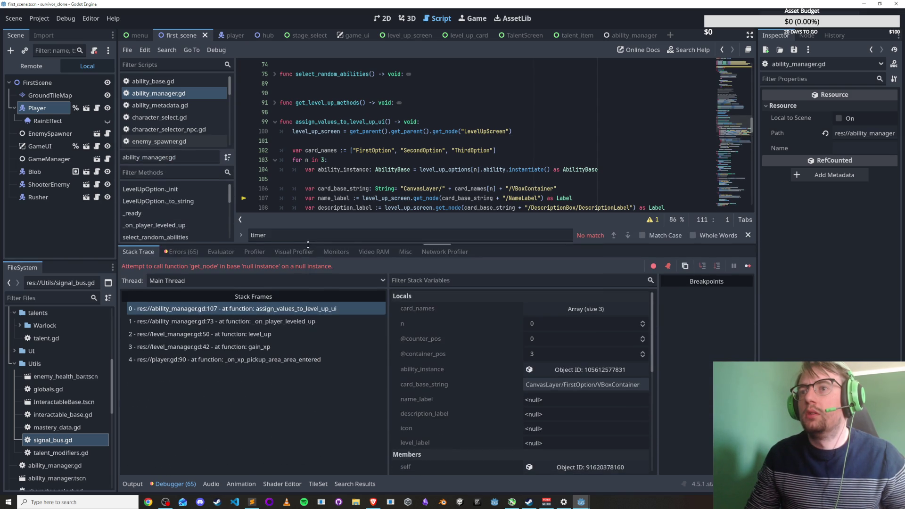
{"action": "left_click", "coordinate": [256, 321]}
{"action": "left_click", "coordinate": [257, 333]}
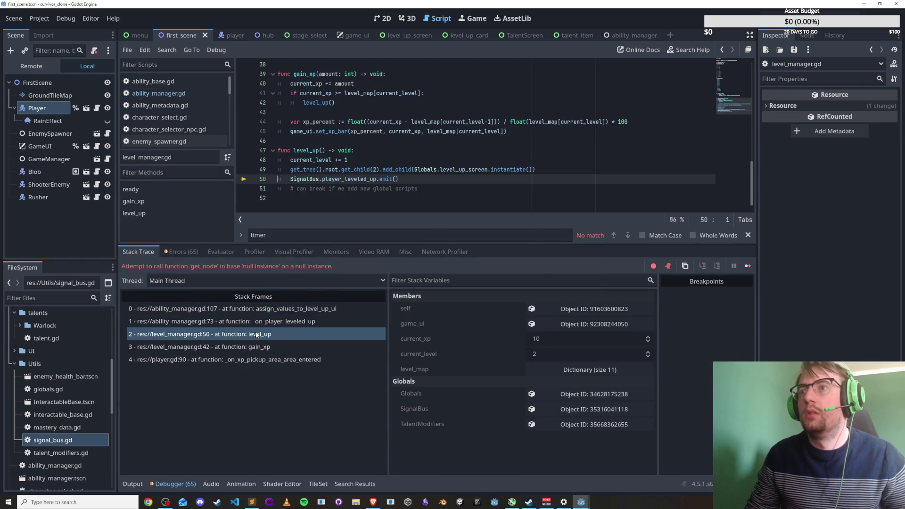
{"action": "left_click", "coordinate": [266, 310]}
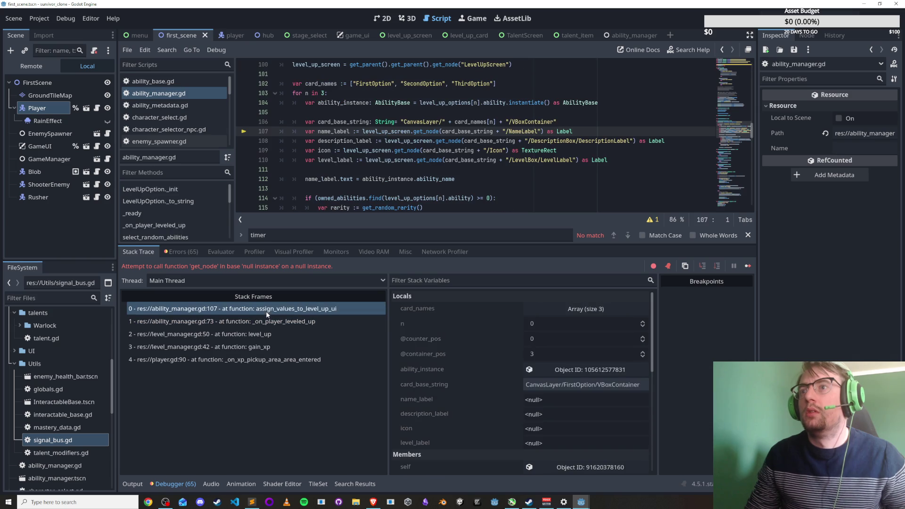
{"action": "mouse_move", "coordinate": [388, 132]}
{"action": "left_mouse_down"}
{"action": "mouse_move", "coordinate": [573, 131]}
{"action": "mouse_move", "coordinate": [362, 132]}
{"action": "left_mouse_up"}
{"action": "left_click", "coordinate": [593, 133]}
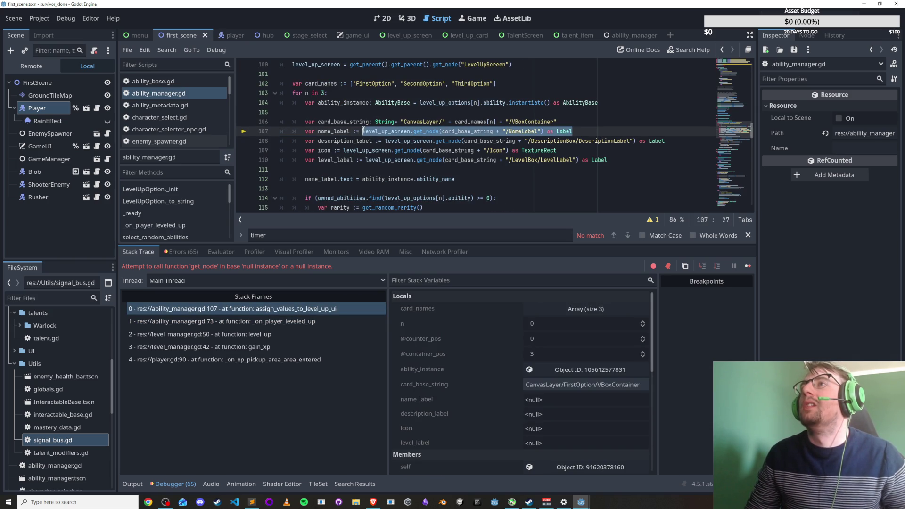
{"action": "left_click", "coordinate": [597, 132]}
{"action": "double_click", "coordinate": [539, 132]}
View the level_up_screen scene layout in 2D
{"action": "left_click", "coordinate": [400, 38]}
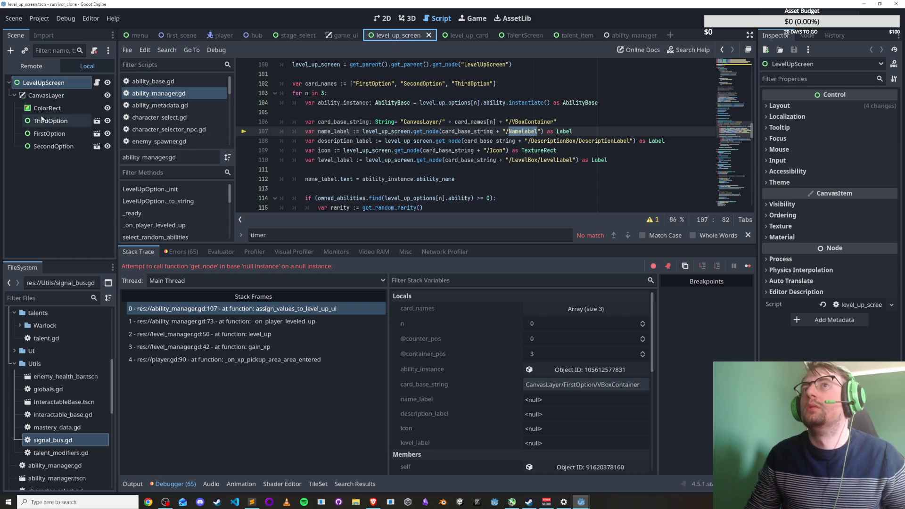
{"action": "left_click", "coordinate": [477, 173]}
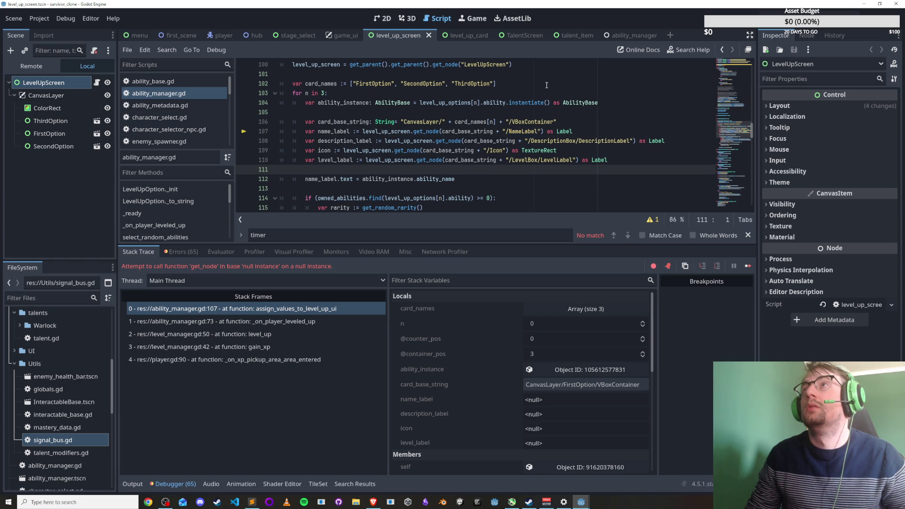
{"action": "left_click", "coordinate": [383, 18]}
{"action": "scroll", "coordinate": [376, 102], "scroll_direction": "down", "scroll_amount": 3}
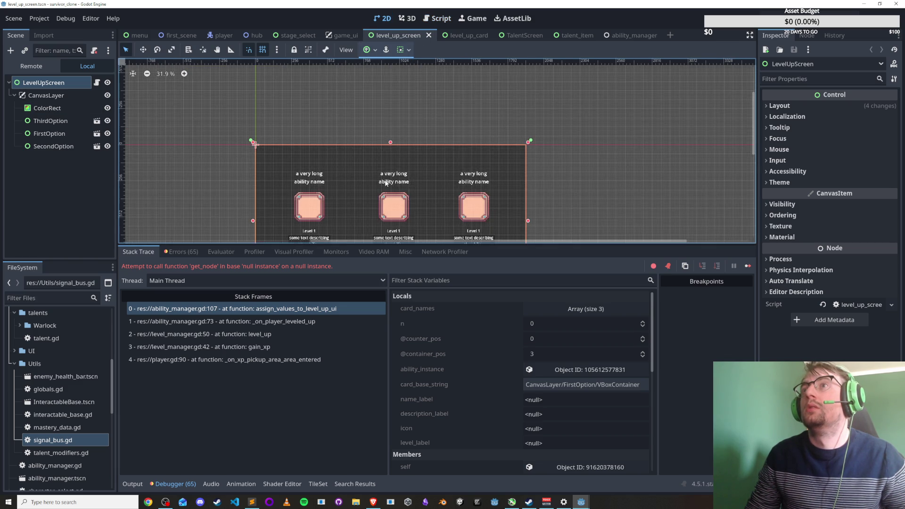
{"action": "scroll", "coordinate": [375, 109], "scroll_direction": "up", "scroll_amount": 4}
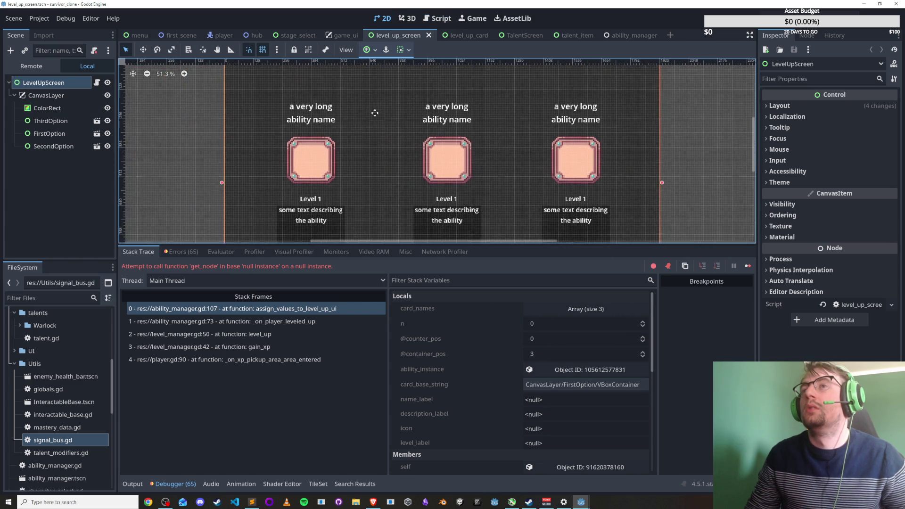
{"action": "scroll", "coordinate": [372, 122], "scroll_direction": "down", "scroll_amount": 3}
Check the level_up_card and TalentScreen scenes, then run the game again from first_scene
{"action": "left_click", "coordinate": [467, 36]}
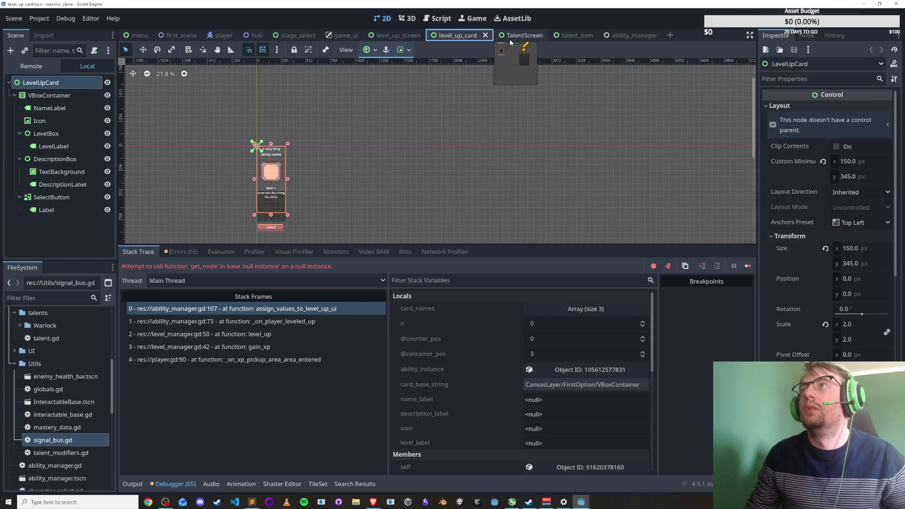
{"action": "left_click", "coordinate": [519, 37]}
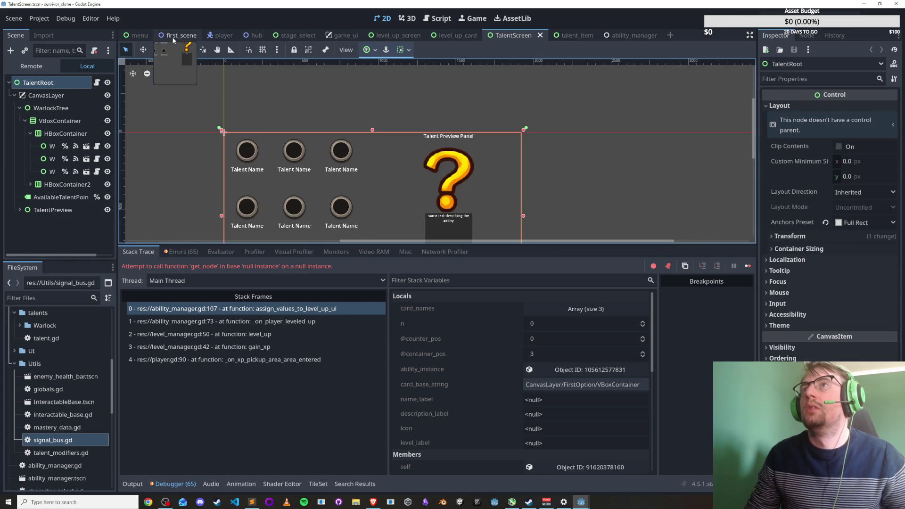
{"action": "left_click", "coordinate": [179, 36]}
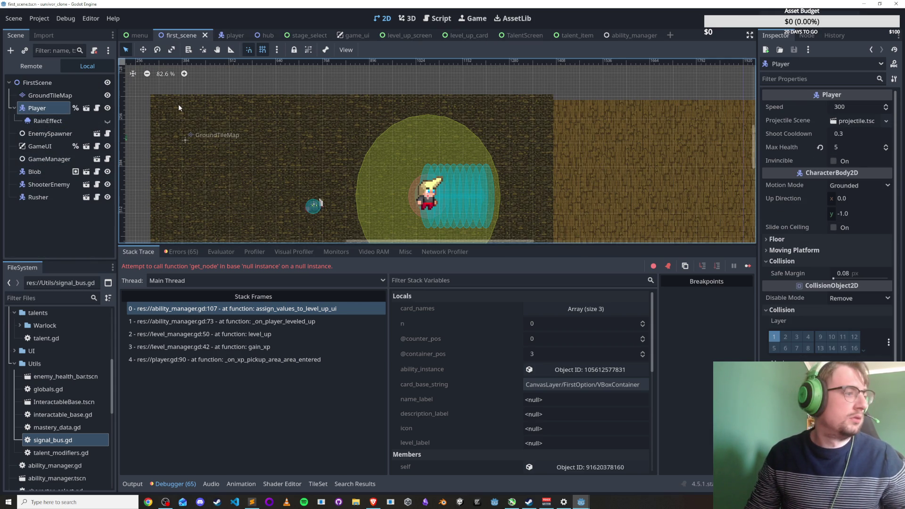
{"action": "left_click", "coordinate": [794, 30]}
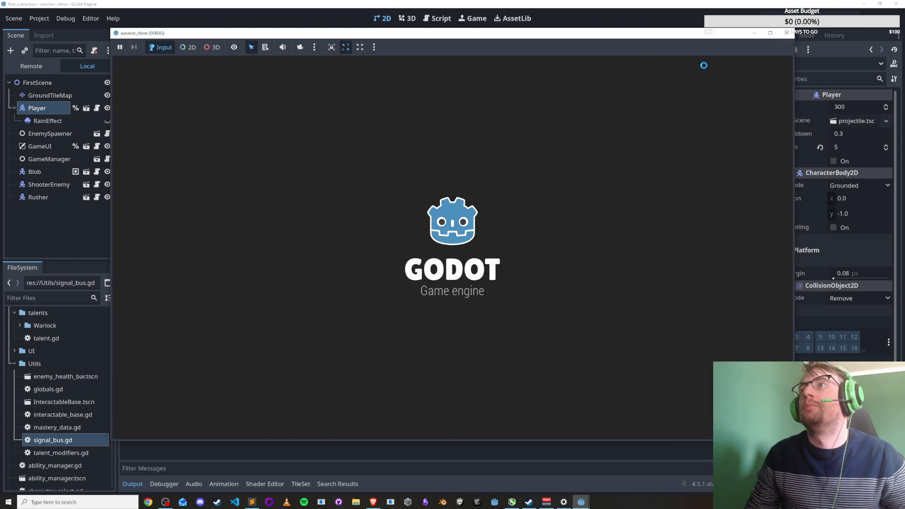
Move the player down-right in the running game, then close it to stop the test run
{"action": "key", "text": "s"}
{"action": "key", "text": "d"}
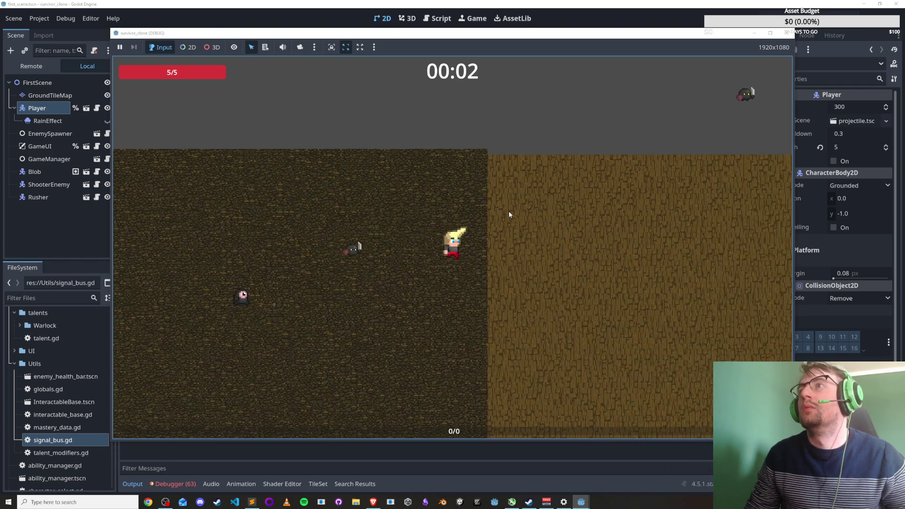
{"action": "key", "text": "Escape"}
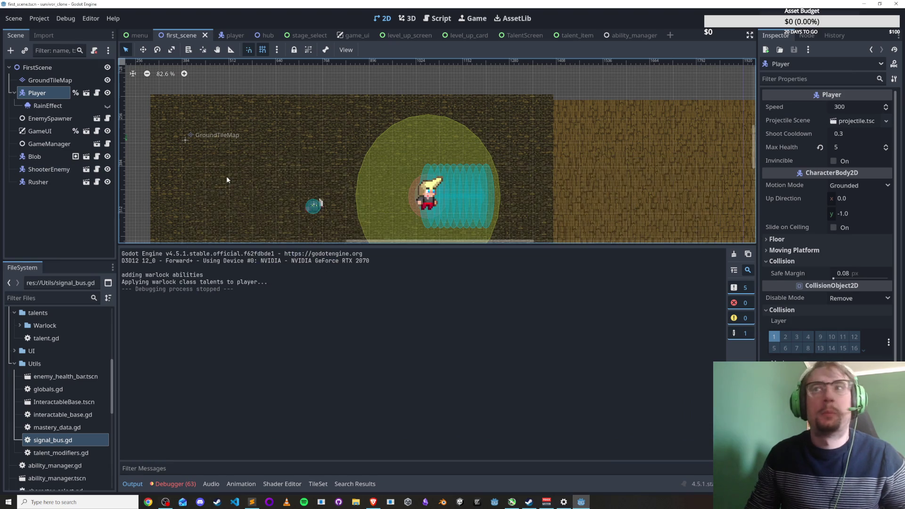
{"action": "mouse_move", "coordinate": [252, 502]}
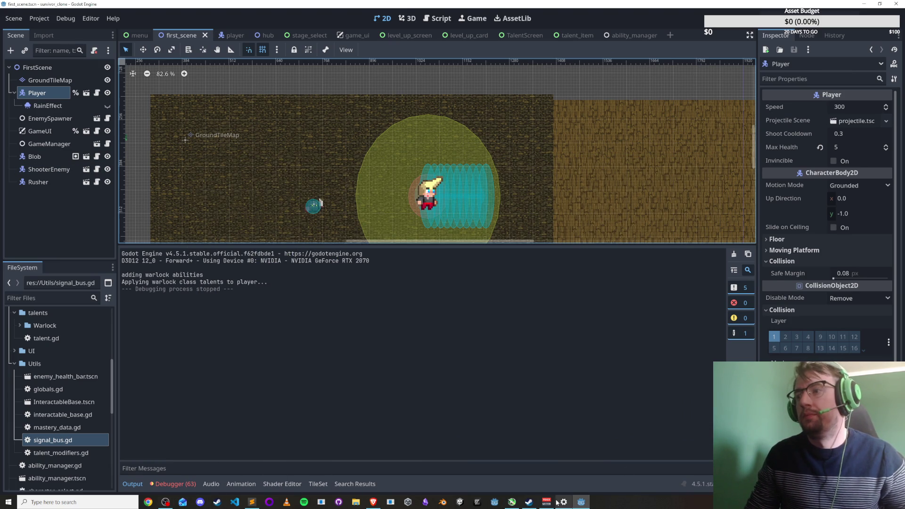
Return to the ability_manager.gd code and enlarge the code editing area
{"action": "left_click", "coordinate": [437, 18]}
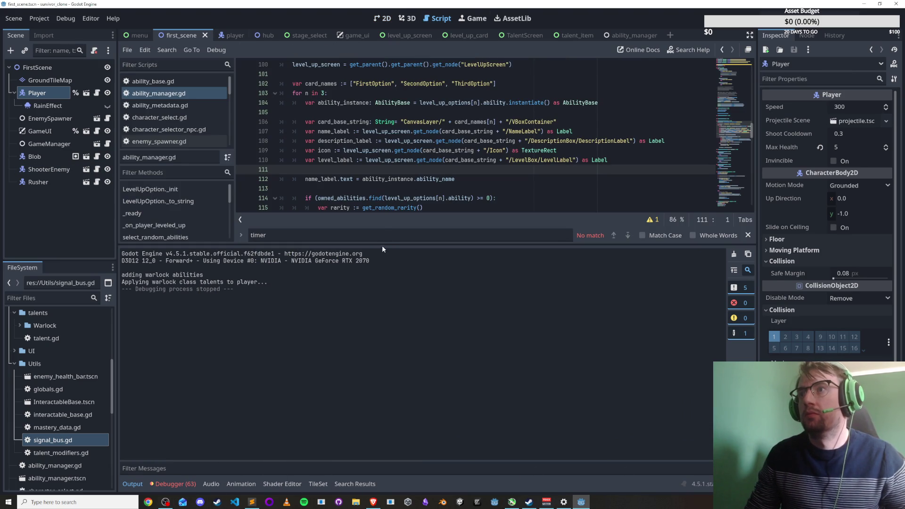
{"action": "left_click_drag", "start_coordinate": [382, 247], "coordinate": [382, 356]}
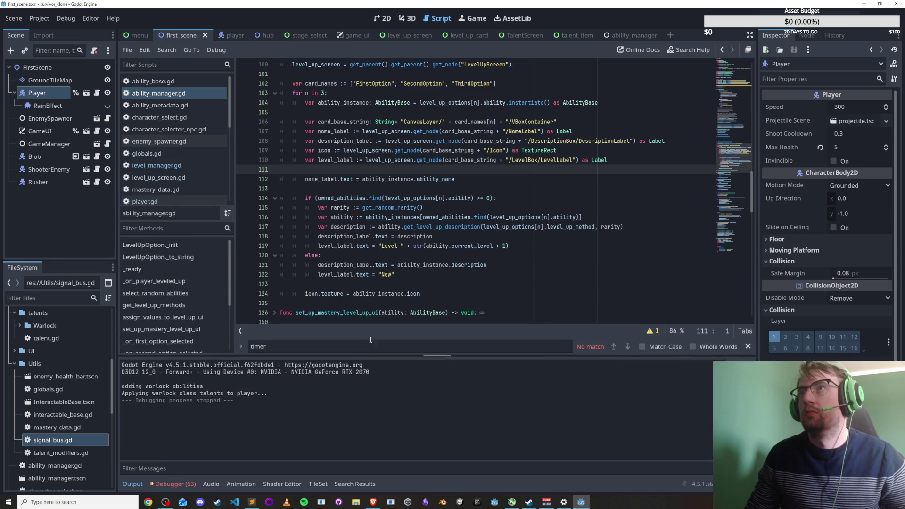
{"action": "left_click", "coordinate": [234, 34]}
{"action": "scroll", "coordinate": [397, 162], "scroll_direction": "up", "scroll_amount": 2}
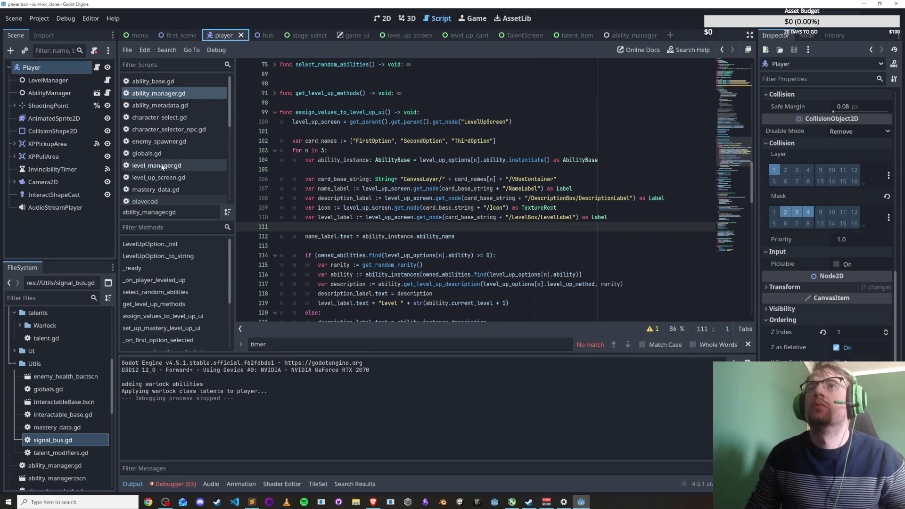
{"action": "scroll", "coordinate": [160, 162], "scroll_direction": "down", "scroll_amount": 2}
{"action": "scroll", "coordinate": [165, 165], "scroll_direction": "up", "scroll_amount": 1}
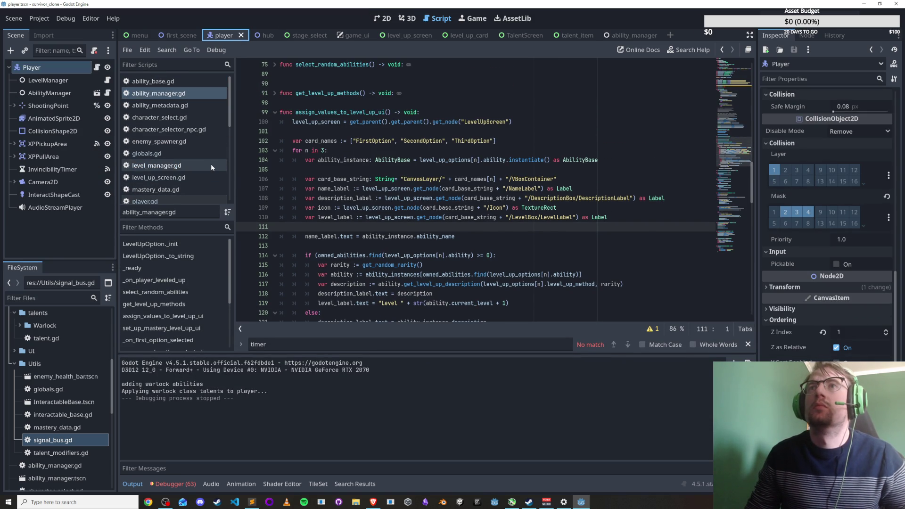
Review level_up in level_manager.gd, select the Player's LevelManager node, then switch to GitHub Desktop
{"action": "left_click", "coordinate": [182, 165]}
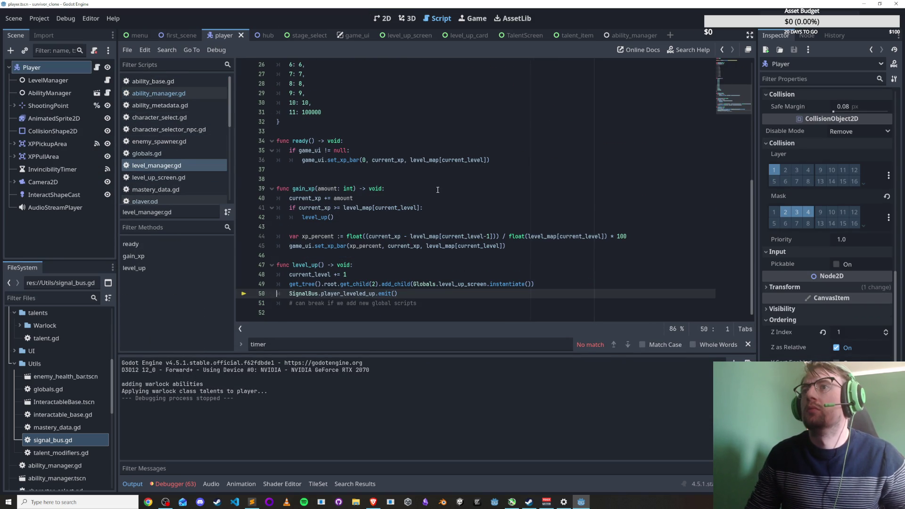
{"action": "left_click", "coordinate": [450, 196]}
{"action": "scroll", "coordinate": [448, 196], "scroll_direction": "up", "scroll_amount": 8}
{"action": "scroll", "coordinate": [448, 197], "scroll_direction": "down", "scroll_amount": 8}
{"action": "left_click", "coordinate": [49, 80]}
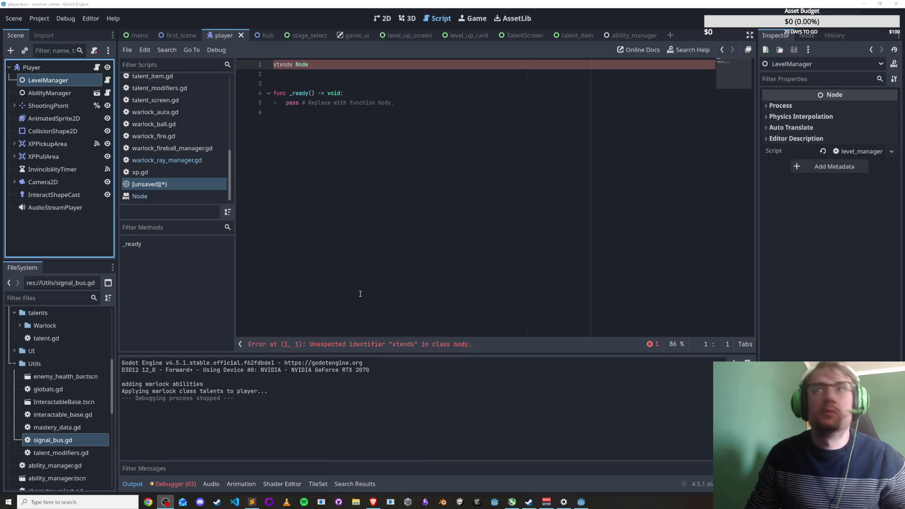
{"action": "key", "text": "alt+Tab"}
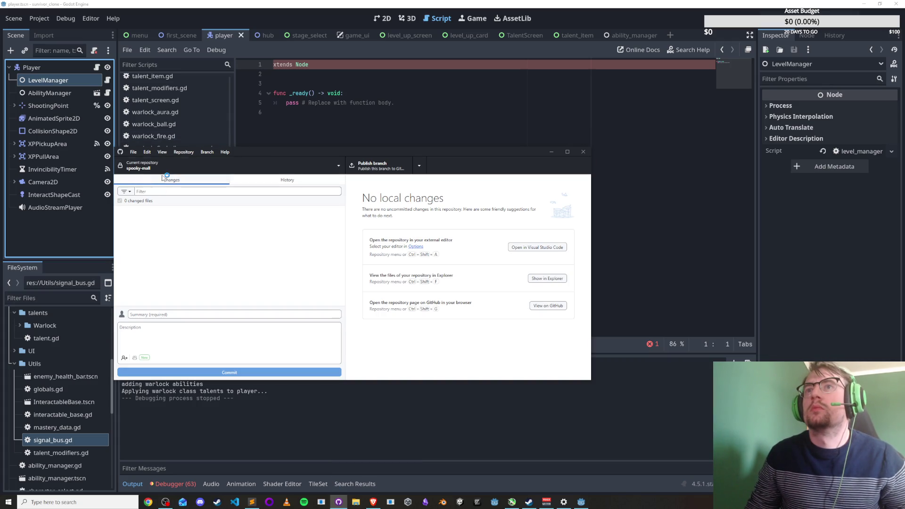
Close GitHub Desktop, launch Zed by searching 'zed', and show the project's Git changes
{"action": "left_click", "coordinate": [319, 172]}
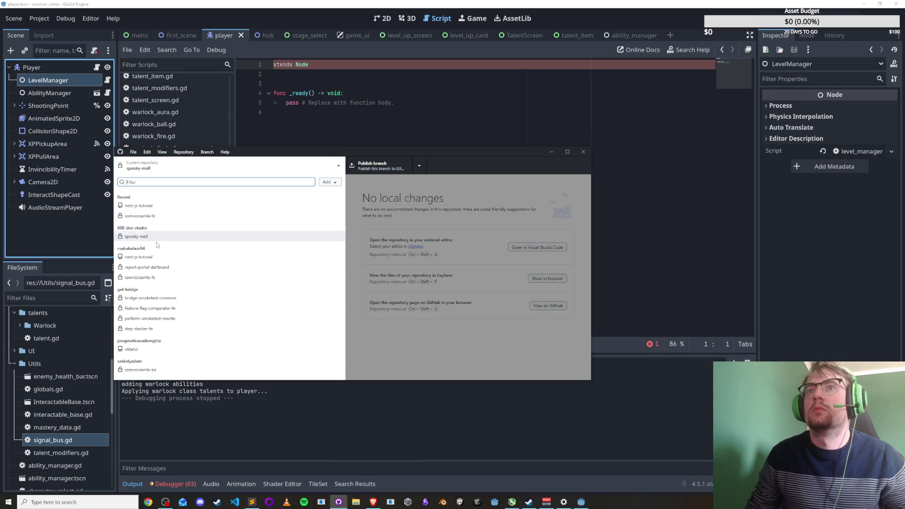
{"action": "left_click", "coordinate": [583, 151]}
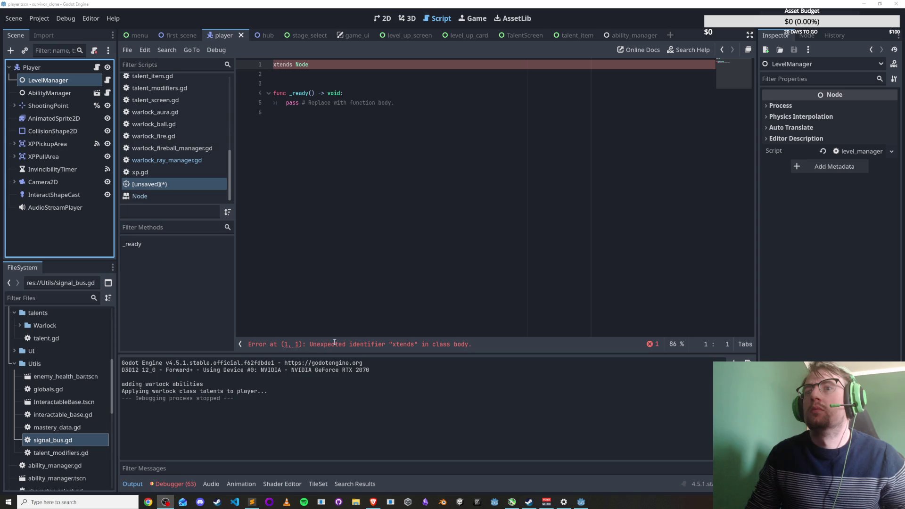
{"action": "key", "text": "super"}
{"action": "type", "text": "zed"}
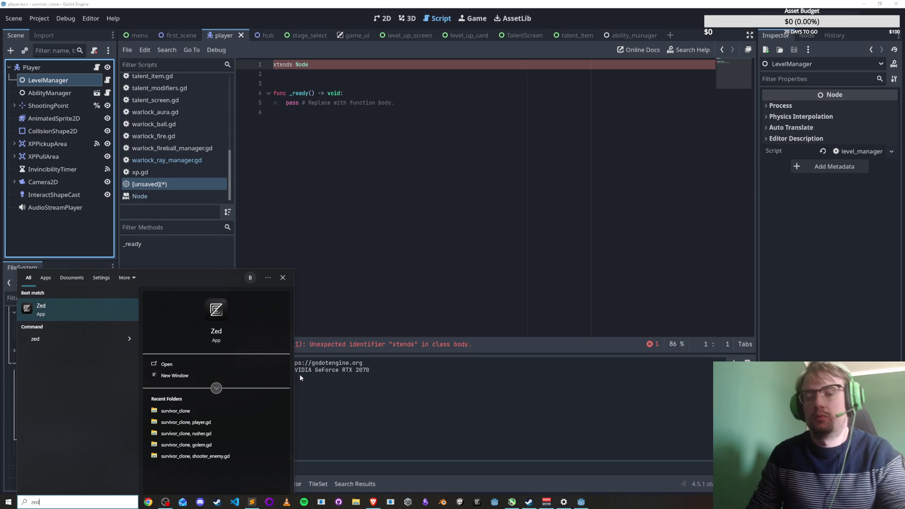
{"action": "key", "text": "Return"}
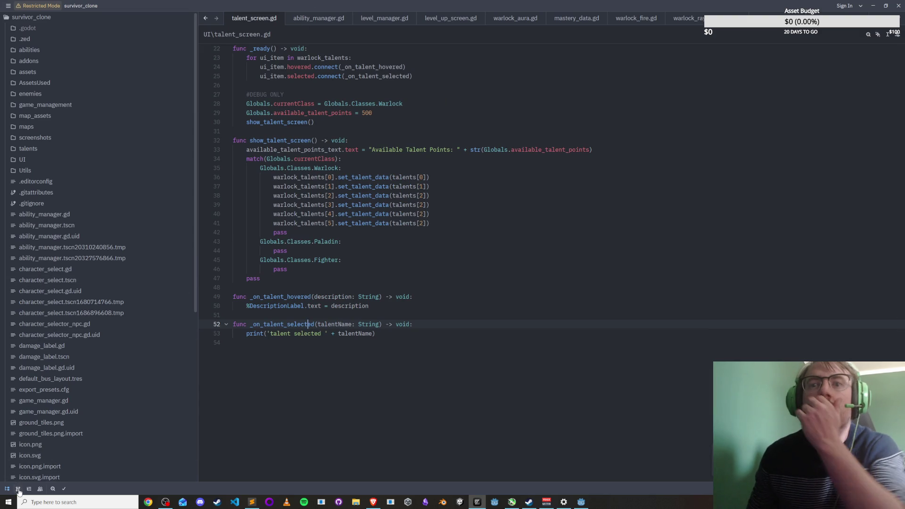
{"action": "left_click", "coordinate": [18, 489]}
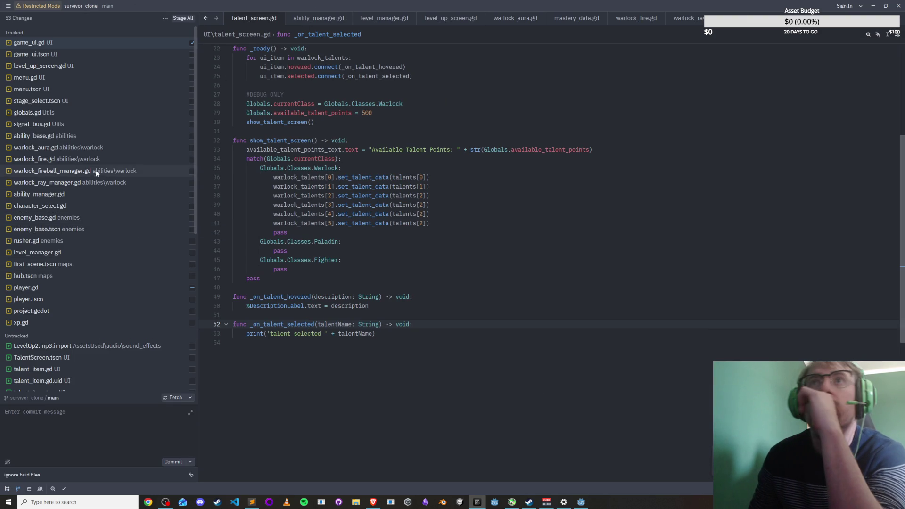
Open the game_ui.gd diff in Uncommitted Changes and scroll through it
{"action": "left_click", "coordinate": [75, 41]}
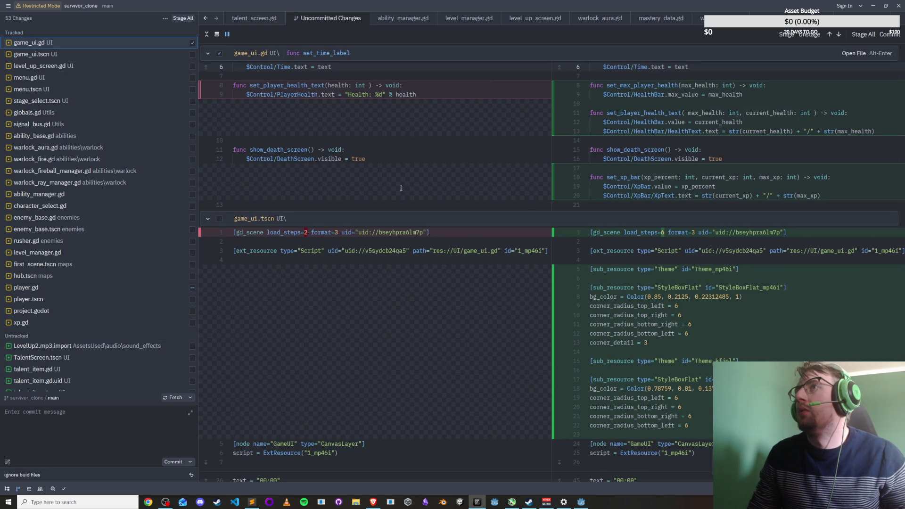
{"action": "scroll", "coordinate": [356, 180], "scroll_direction": "down", "scroll_amount": 3}
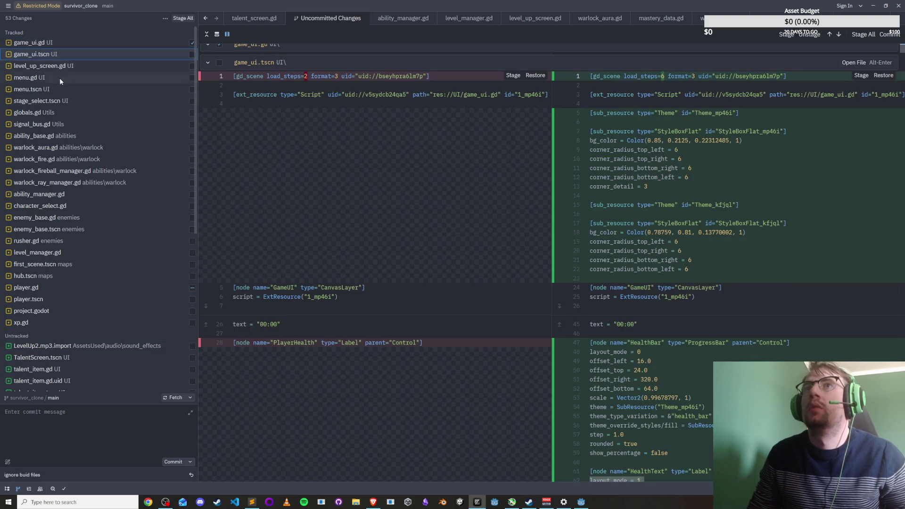
{"action": "scroll", "coordinate": [73, 140], "scroll_direction": "down", "scroll_amount": 6}
{"action": "scroll", "coordinate": [72, 140], "scroll_direction": "up", "scroll_amount": 6}
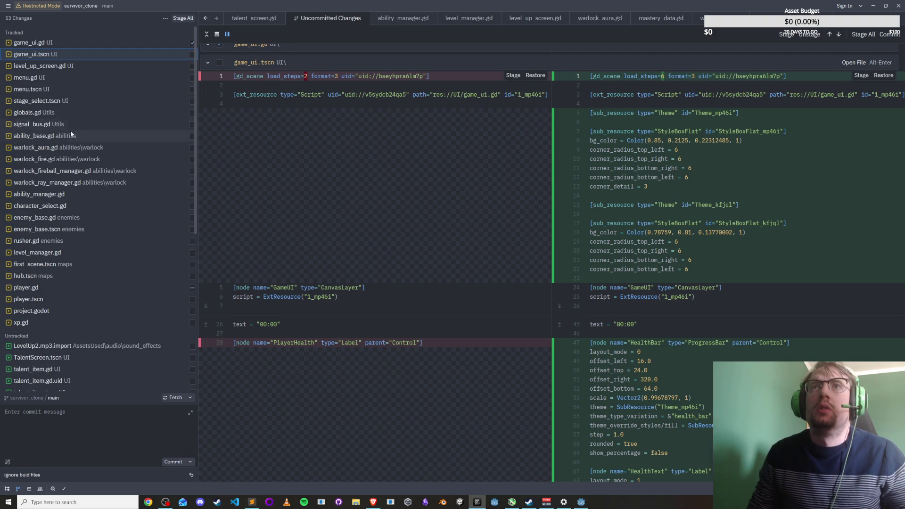
Review the level_up_screen.gd diff, then jump to the menu.gd and menu.tscn changes
{"action": "left_click", "coordinate": [75, 70]}
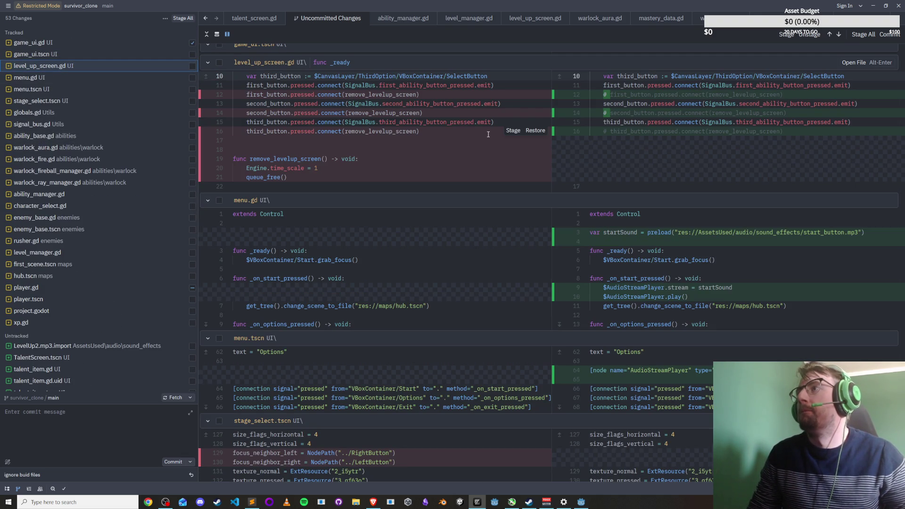
{"action": "scroll", "coordinate": [438, 224], "scroll_direction": "down", "scroll_amount": 1}
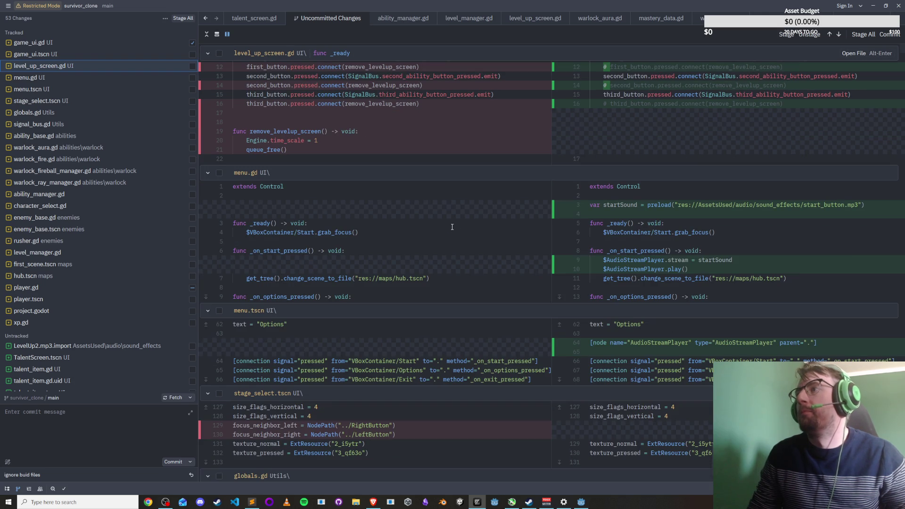
{"action": "scroll", "coordinate": [452, 226], "scroll_direction": "down", "scroll_amount": 7}
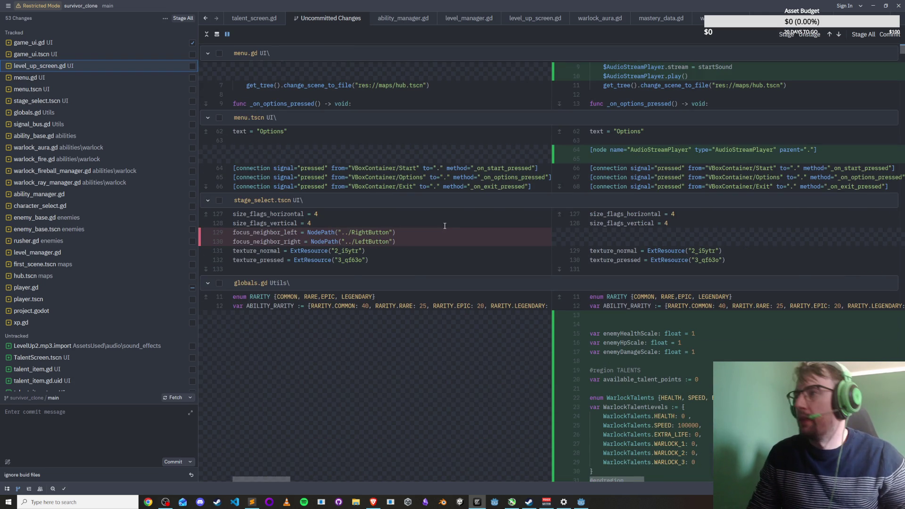
{"action": "scroll", "coordinate": [443, 229], "scroll_direction": "up", "scroll_amount": 8}
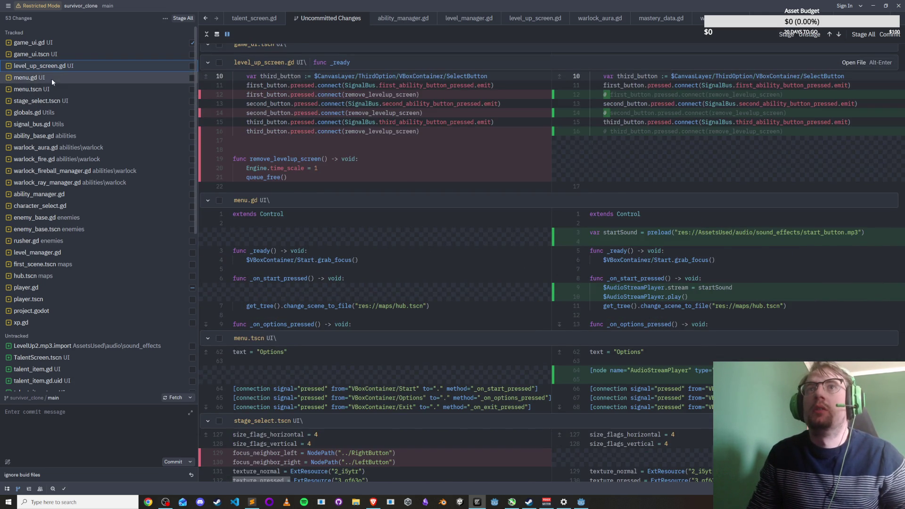
{"action": "left_click", "coordinate": [50, 80]}
{"action": "left_click", "coordinate": [48, 90]}
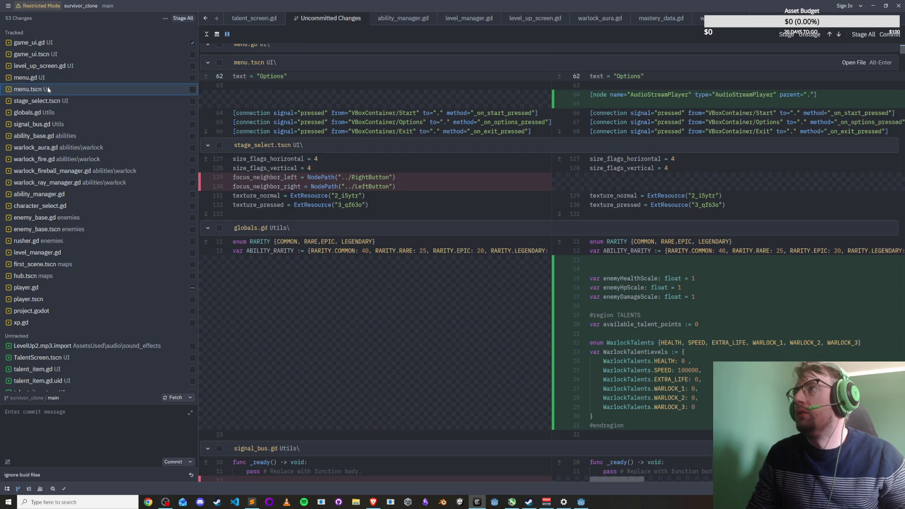
Step through the globals.gd, signal_bus.gd, ability_base.gd, warlock_aura.gd and warlock_fire.gd diffs
{"action": "left_click", "coordinate": [55, 112]}
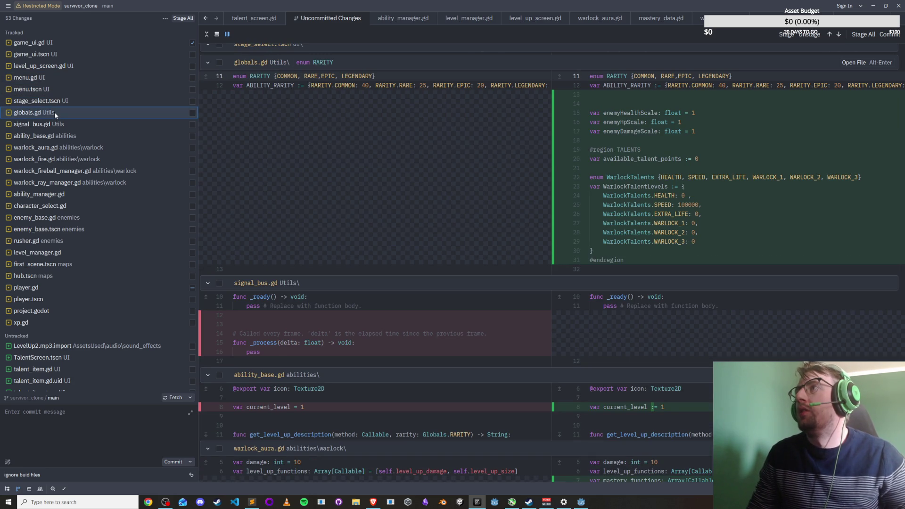
{"action": "left_click", "coordinate": [59, 124]}
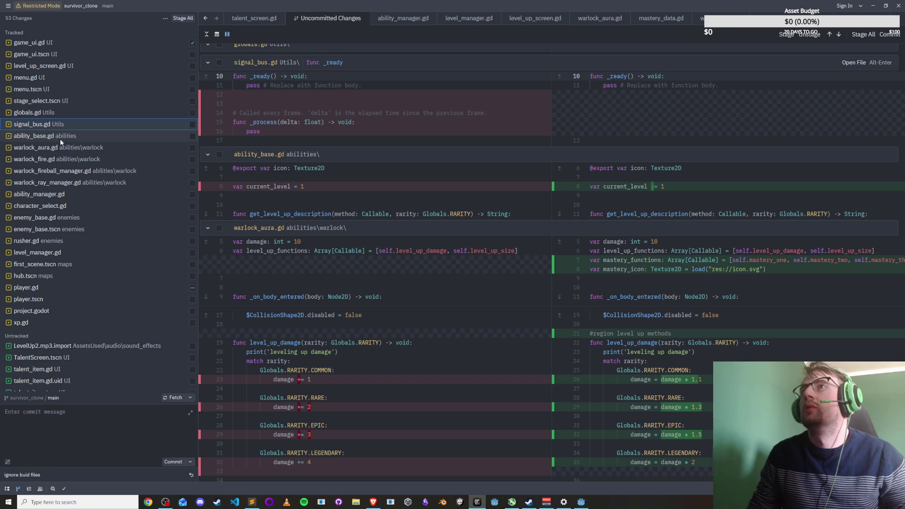
{"action": "left_click", "coordinate": [60, 137]}
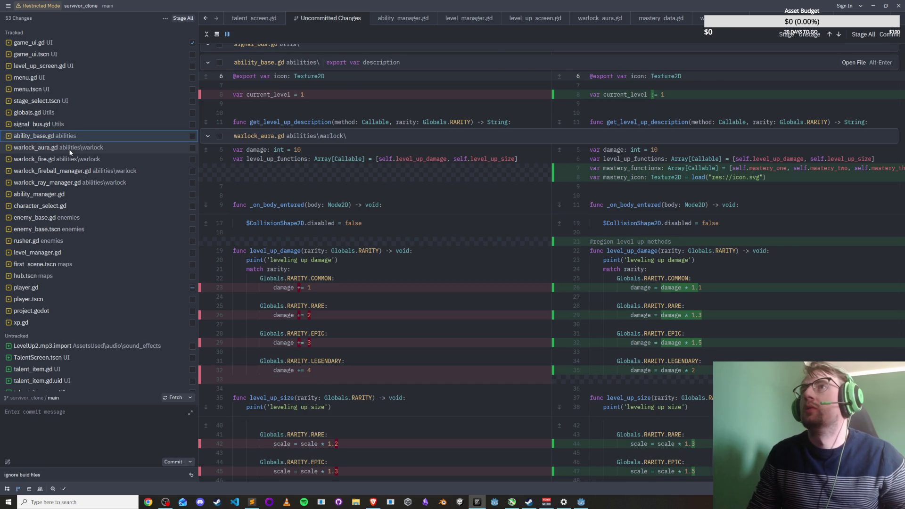
{"action": "left_click", "coordinate": [70, 149]}
{"action": "left_click", "coordinate": [73, 161]}
Compare the ability_manager.gd changes against character_select.gd, scrolling through ability_manager.gd
{"action": "left_click", "coordinate": [53, 194]}
{"action": "left_click", "coordinate": [53, 205]}
{"action": "left_click", "coordinate": [56, 194]}
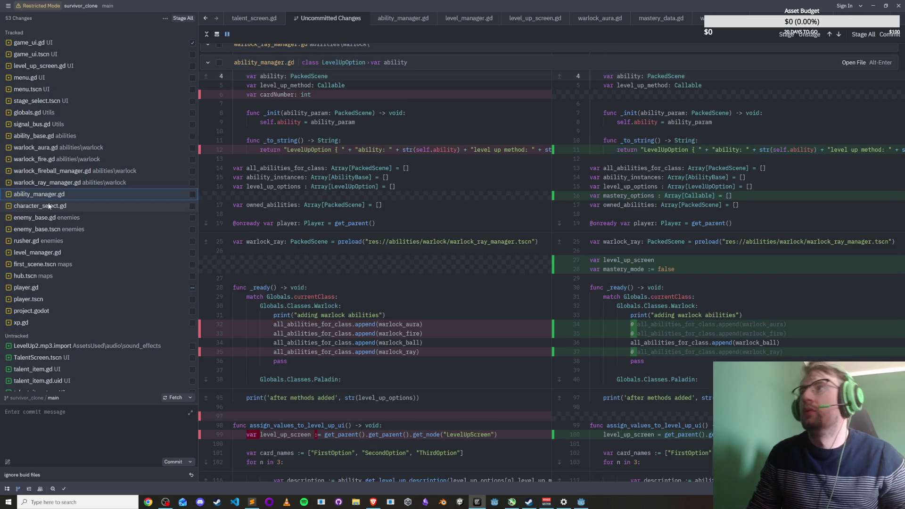
{"action": "left_click", "coordinate": [48, 206]}
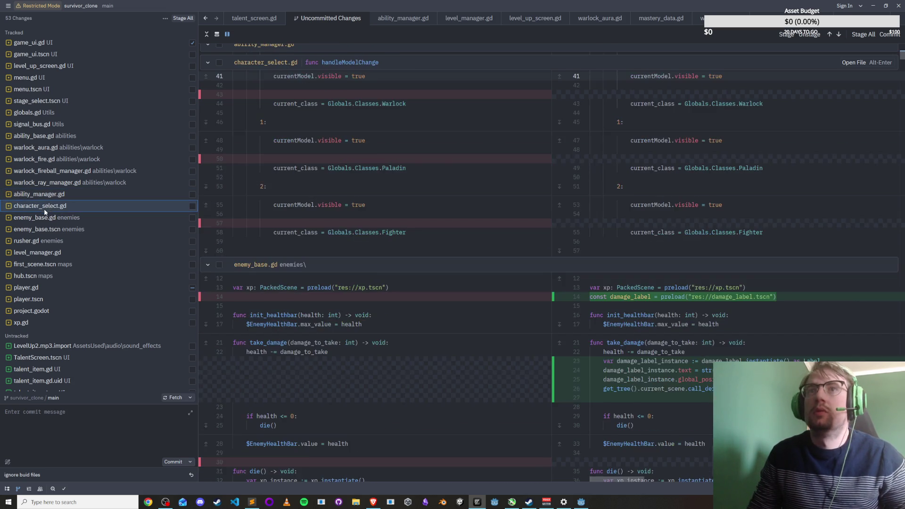
{"action": "left_click", "coordinate": [53, 193]}
{"action": "scroll", "coordinate": [557, 283], "scroll_direction": "down", "scroll_amount": 8}
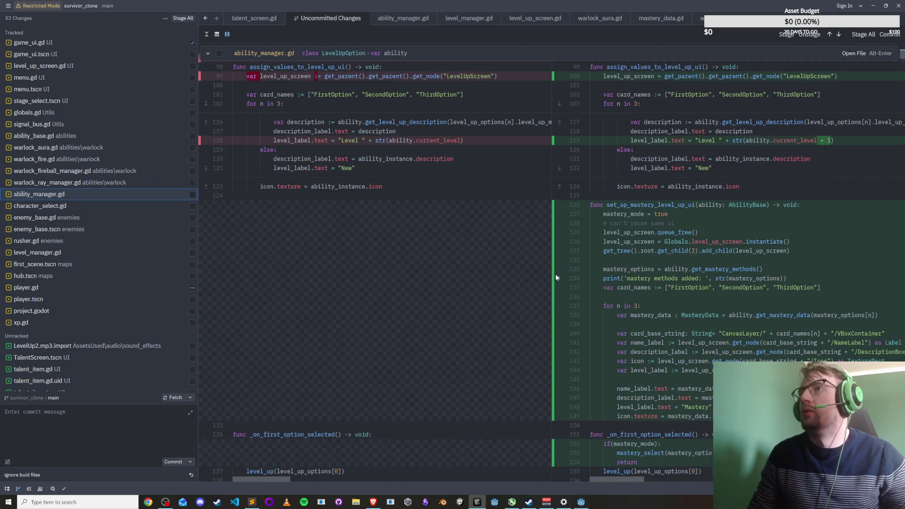
{"action": "scroll", "coordinate": [556, 283], "scroll_direction": "up", "scroll_amount": 5}
{"action": "scroll", "coordinate": [474, 258], "scroll_direction": "down", "scroll_amount": 10}
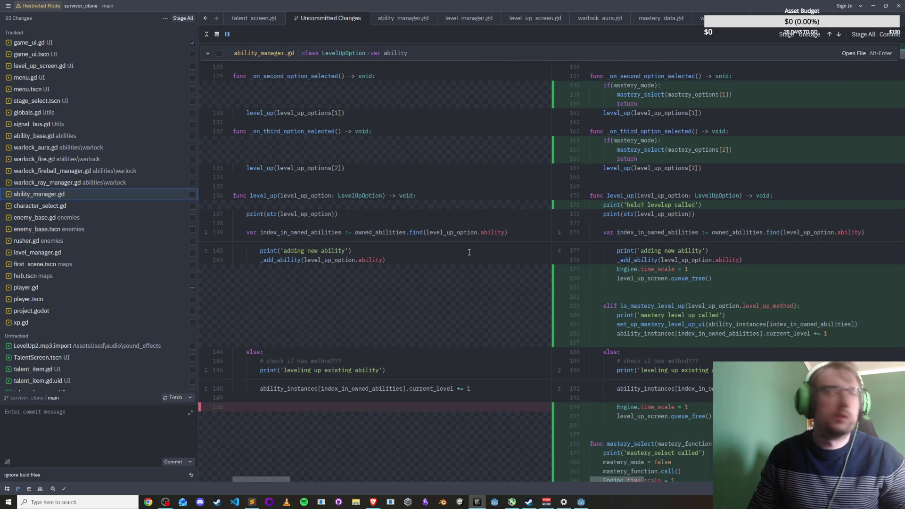
Move on to the character_select.gd diff, then the enemy_base.gd changes
{"action": "left_click", "coordinate": [182, 207]}
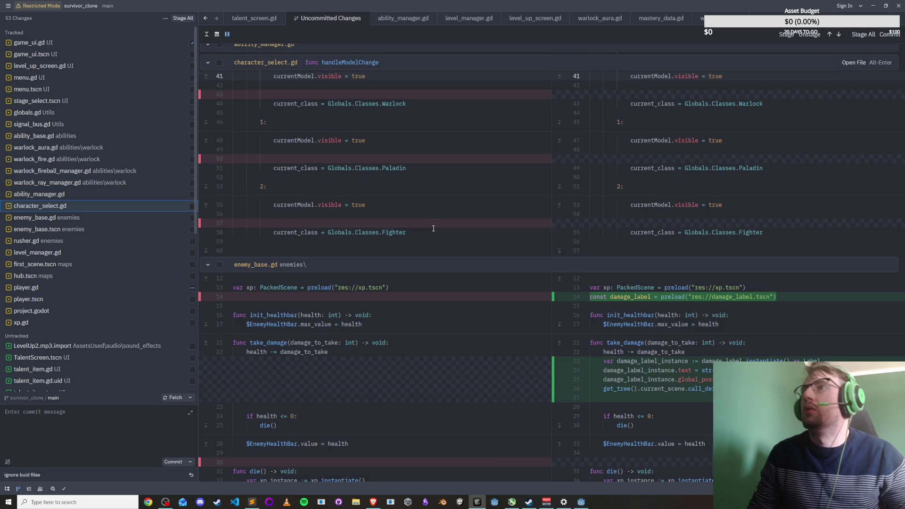
{"action": "scroll", "coordinate": [454, 232], "scroll_direction": "down", "scroll_amount": 3}
{"action": "left_click", "coordinate": [71, 217]}
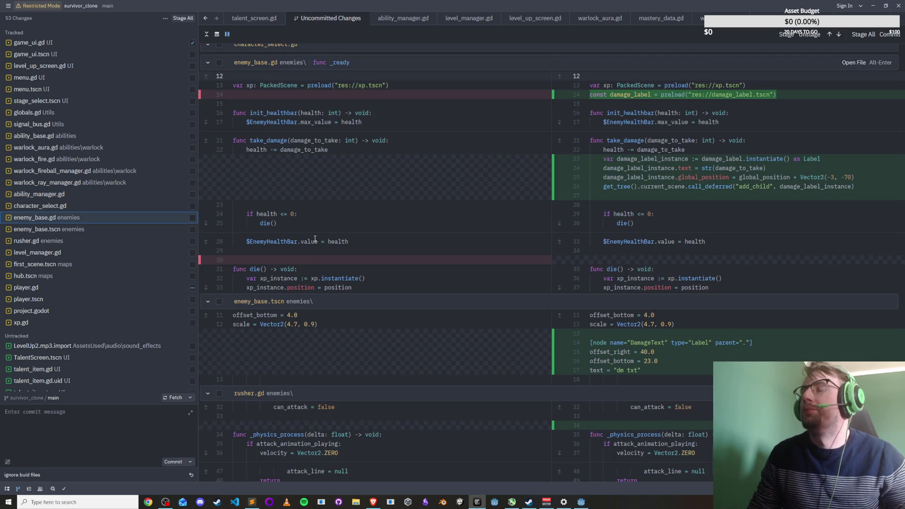
View the enemy_base.tscn and level_manager.gd diffs, scrolling down through the first_scene.tscn changes
{"action": "left_click", "coordinate": [67, 229]}
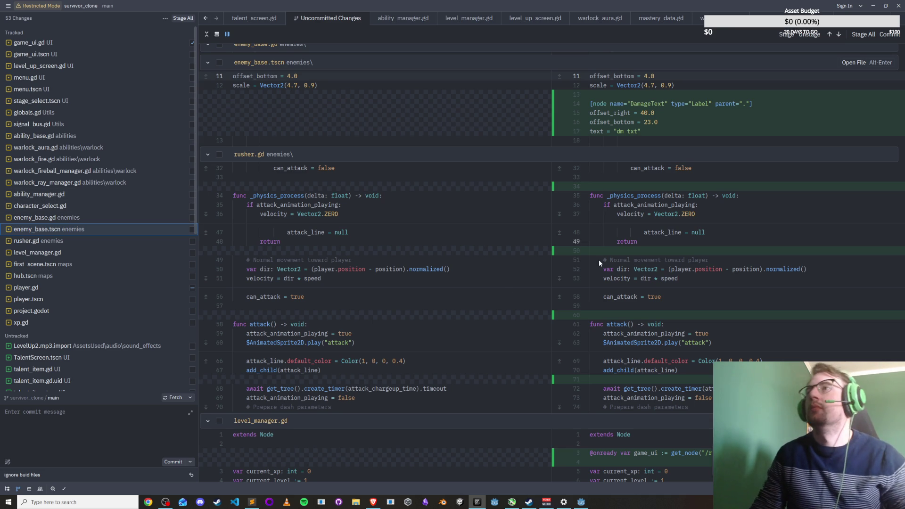
{"action": "left_click", "coordinate": [84, 253]}
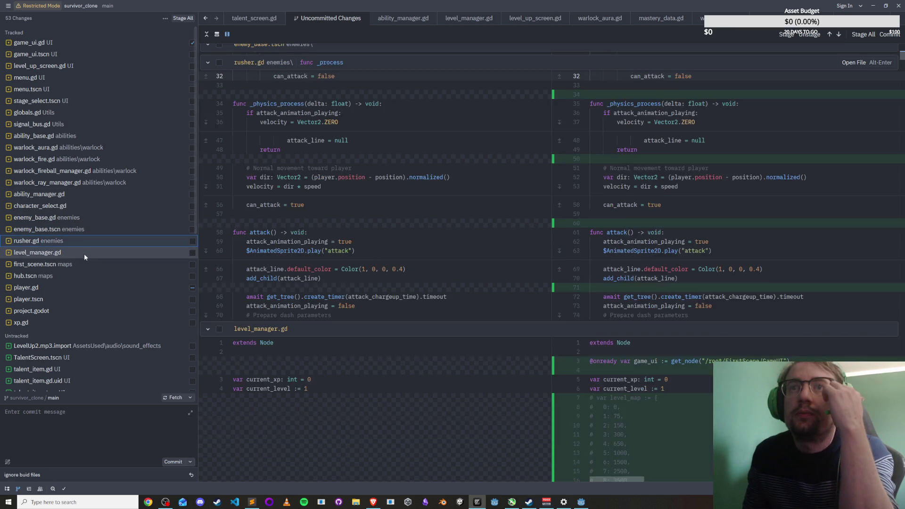
{"action": "scroll", "coordinate": [348, 288], "scroll_direction": "down", "scroll_amount": 5}
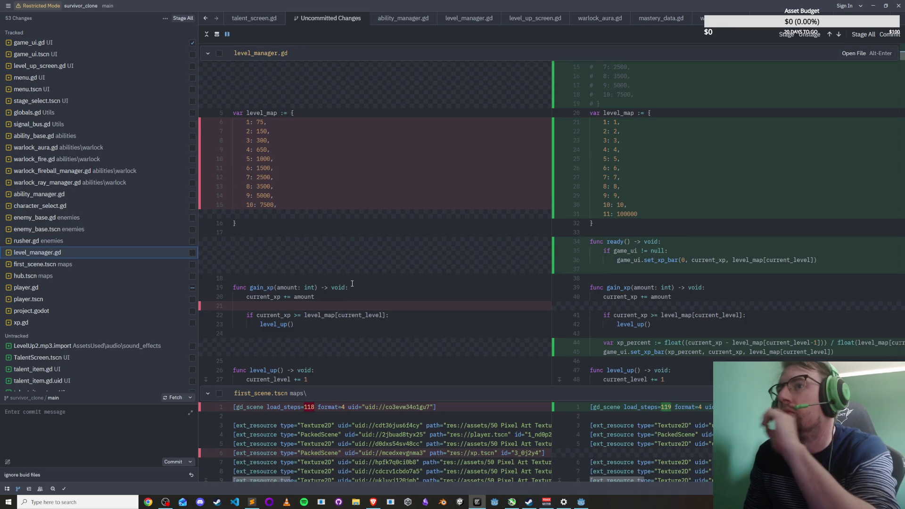
{"action": "scroll", "coordinate": [350, 282], "scroll_direction": "down", "scroll_amount": 5}
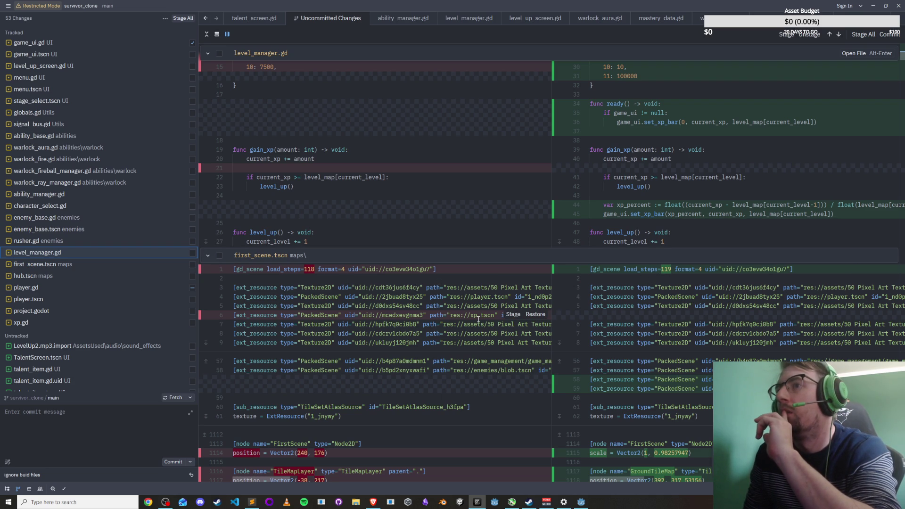
{"action": "scroll", "coordinate": [474, 319], "scroll_direction": "down", "scroll_amount": 1}
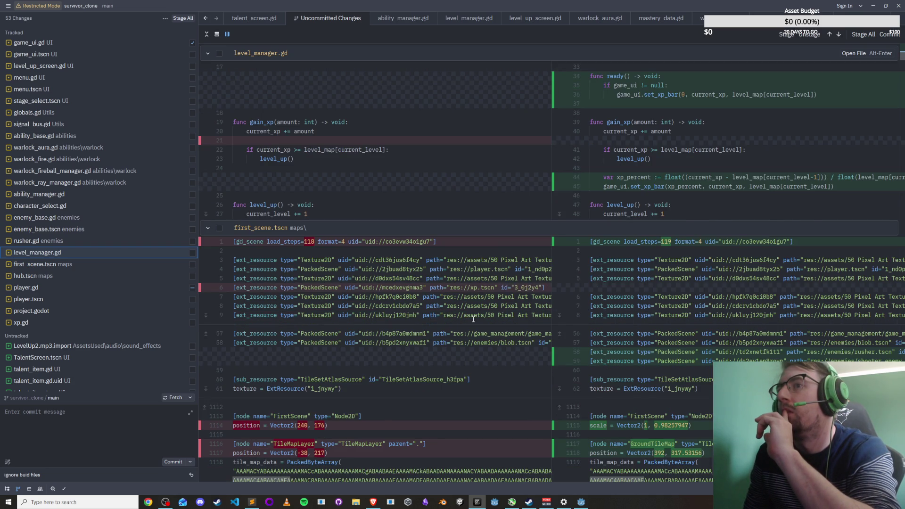
{"action": "scroll", "coordinate": [474, 319], "scroll_direction": "down", "scroll_amount": 3}
{"action": "scroll", "coordinate": [471, 318], "scroll_direction": "down", "scroll_amount": 2}
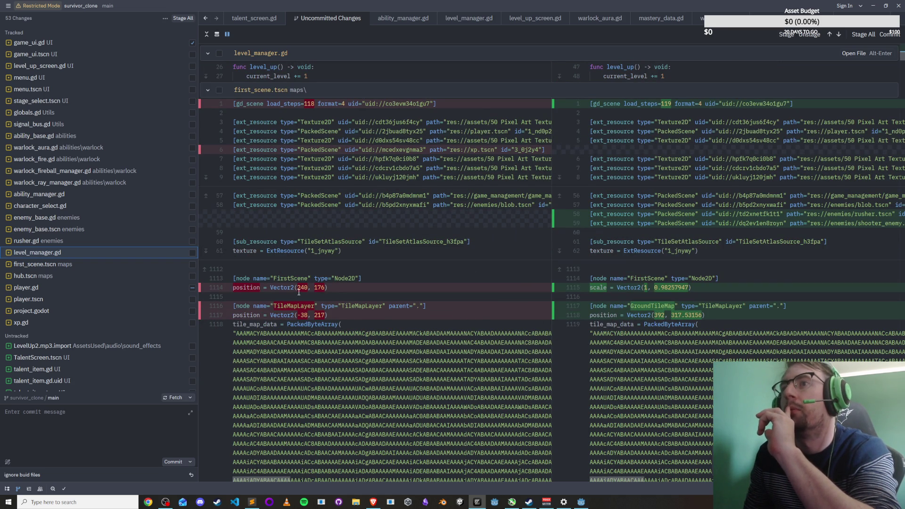
{"action": "scroll", "coordinate": [298, 292], "scroll_direction": "down", "scroll_amount": 10}
{"action": "scroll", "coordinate": [349, 313], "scroll_direction": "down", "scroll_amount": 10}
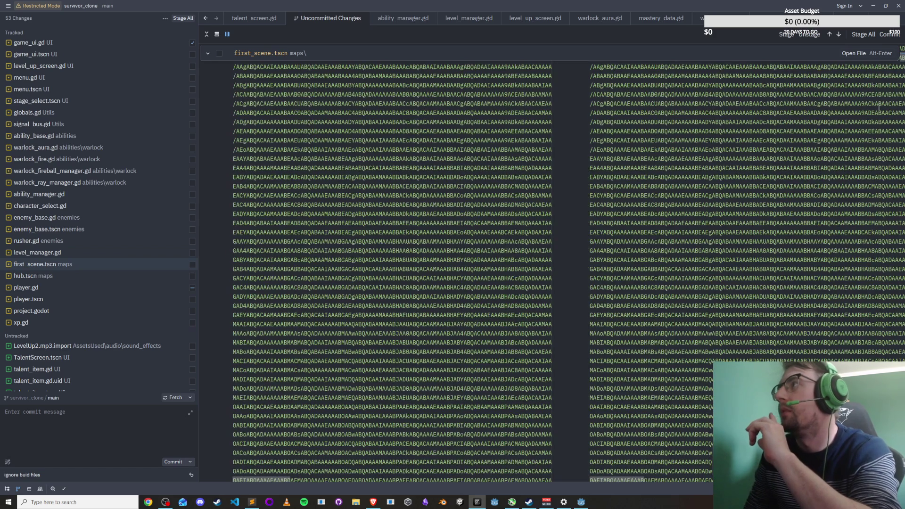
{"action": "left_click", "coordinate": [901, 61]}
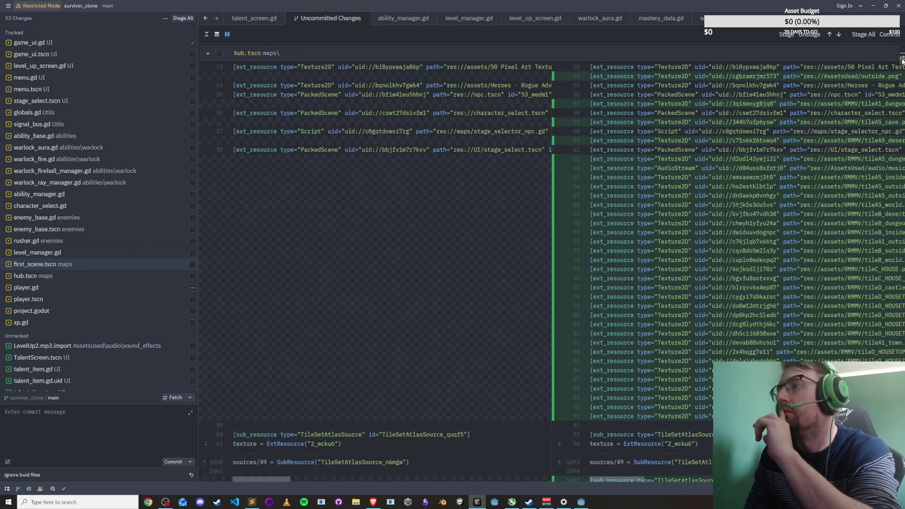
{"action": "left_click_drag", "start_coordinate": [902, 61], "coordinate": [902, 55]}
Look over the hub.tscn changes, then bring up the player.gd diff
{"action": "left_click", "coordinate": [92, 279]}
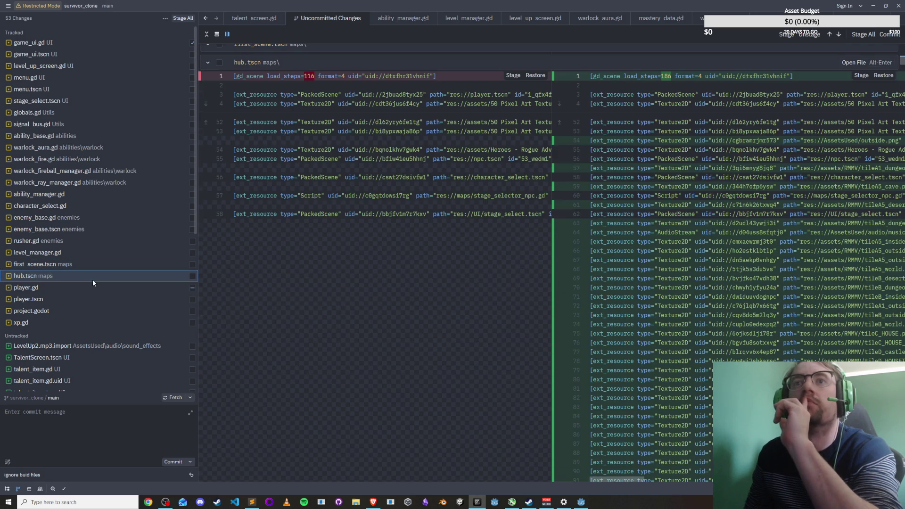
{"action": "scroll", "coordinate": [454, 296], "scroll_direction": "down", "scroll_amount": 5}
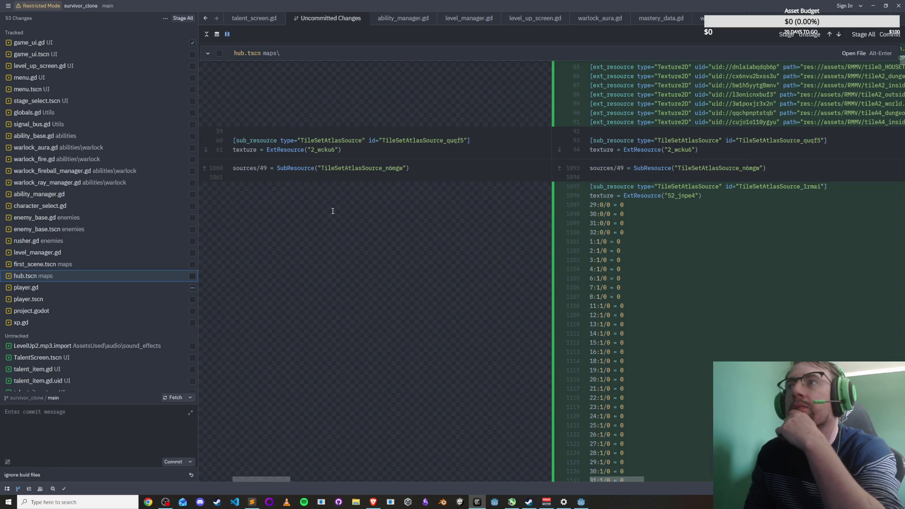
{"action": "scroll", "coordinate": [336, 217], "scroll_direction": "down", "scroll_amount": 3}
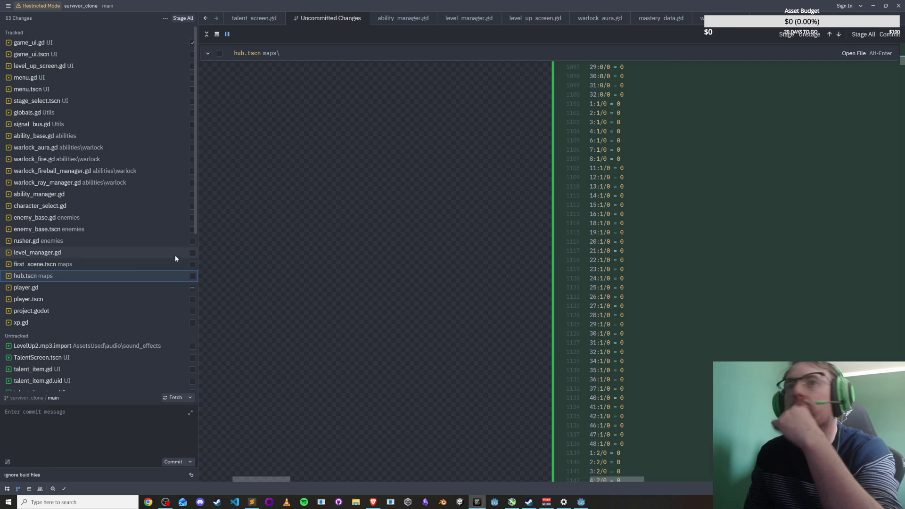
{"action": "left_click", "coordinate": [94, 287]}
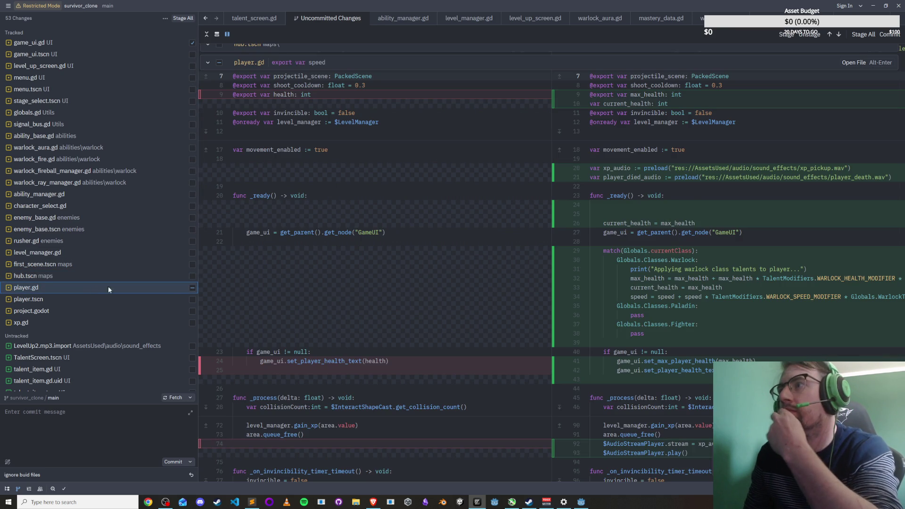
Scroll down and view the project.godot and xp.gd diffs
{"action": "scroll", "coordinate": [401, 349], "scroll_direction": "down", "scroll_amount": 4}
{"action": "scroll", "coordinate": [402, 349], "scroll_direction": "down", "scroll_amount": 2}
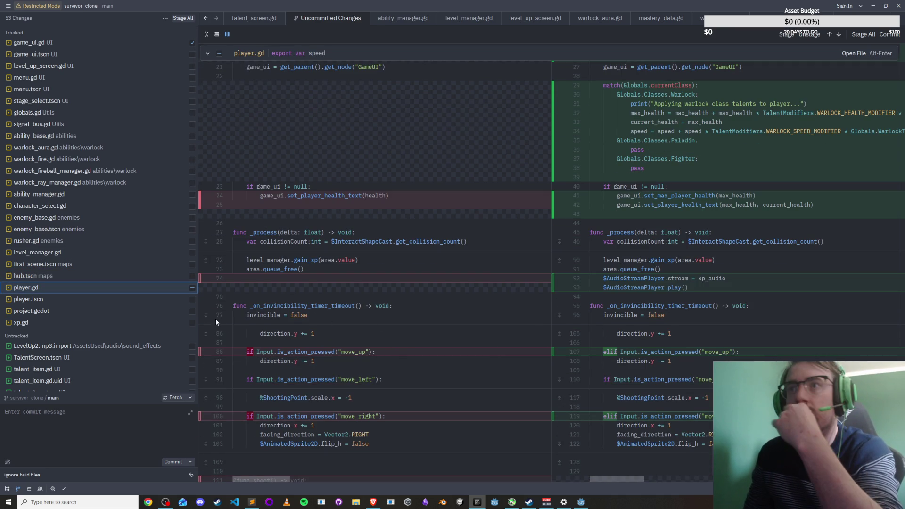
{"action": "left_click", "coordinate": [108, 309]}
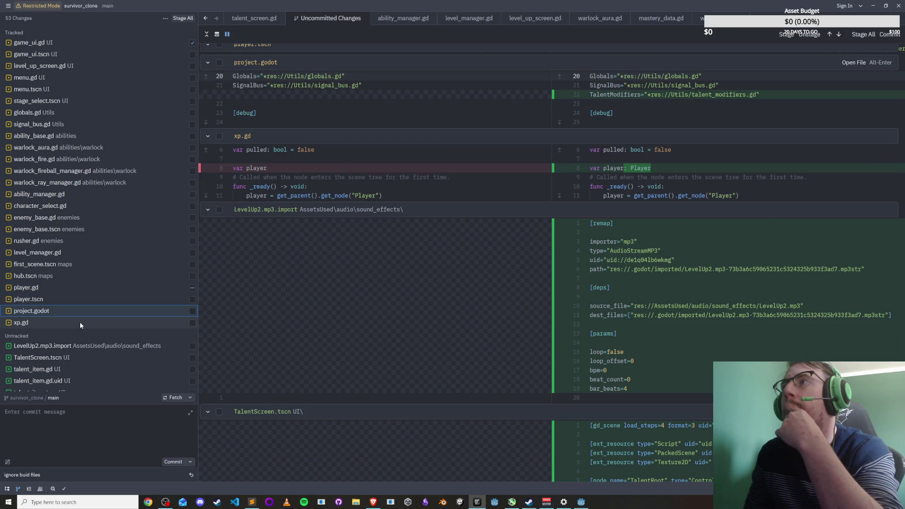
{"action": "left_click", "coordinate": [80, 323]}
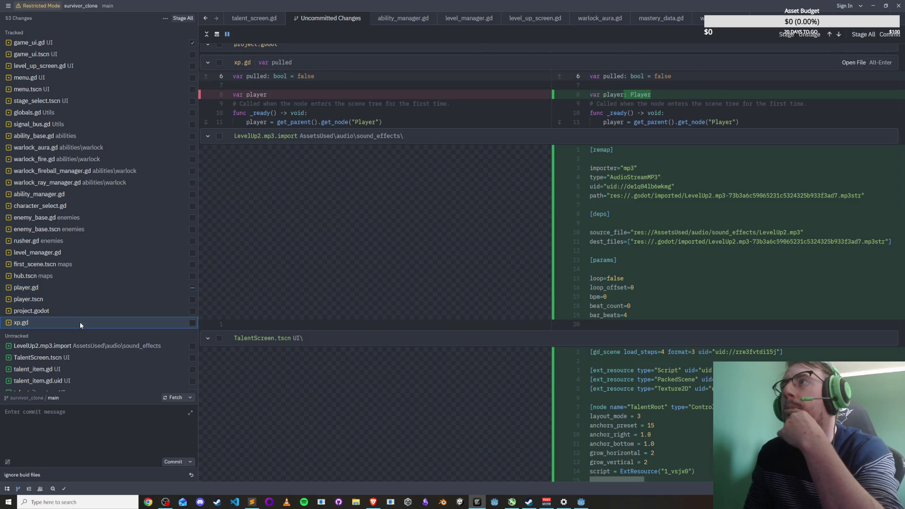
Jump through rusher.gd, enemy_base.tscn, character_select.gd and level_manager.gd back to first_scene.tscn
{"action": "left_click", "coordinate": [61, 240]}
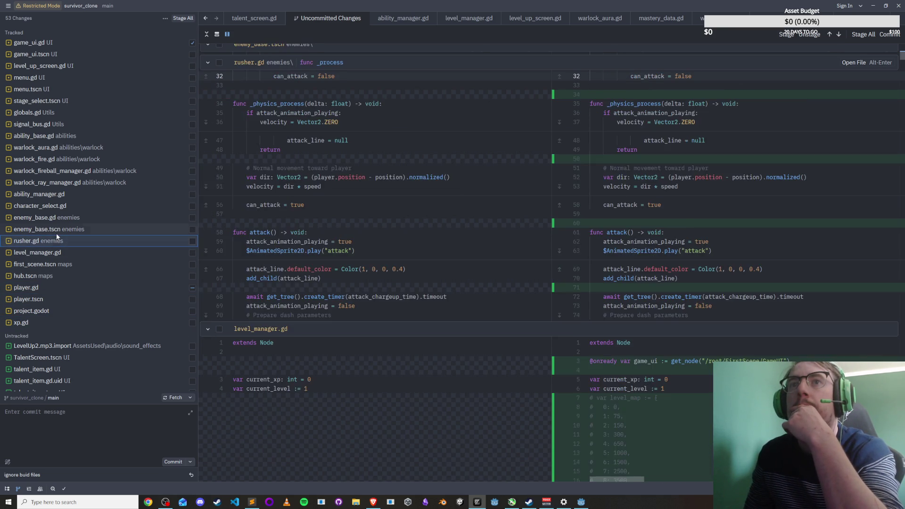
{"action": "left_click", "coordinate": [59, 228]}
{"action": "left_click", "coordinate": [41, 205]}
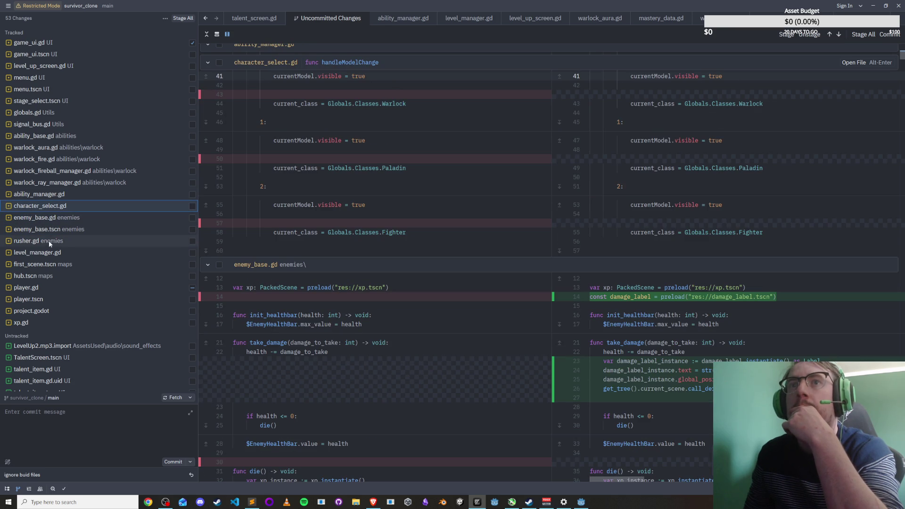
{"action": "left_click", "coordinate": [44, 255]}
{"action": "left_click", "coordinate": [43, 264]}
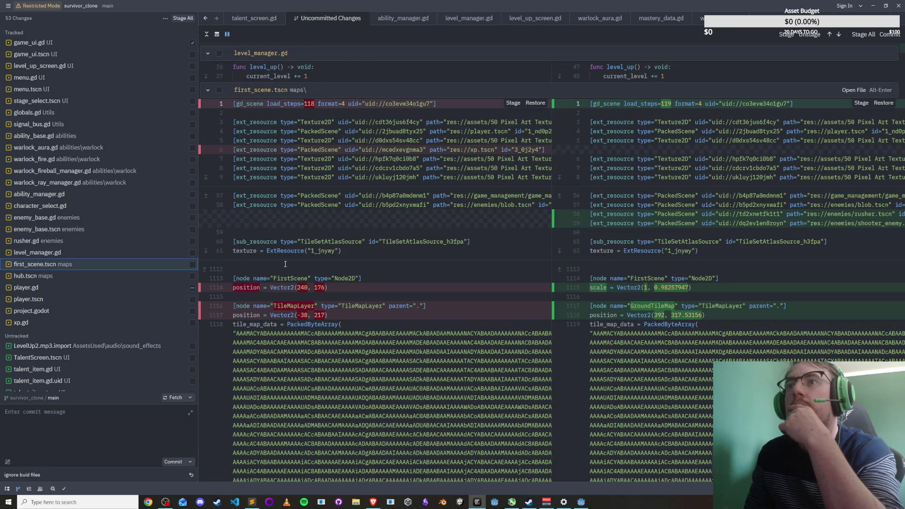
Expand the first_scene.tscn excerpt repeatedly to reveal earlier context lines above the change
{"action": "left_click", "coordinate": [205, 271]}
{"action": "left_click", "coordinate": [205, 271]}
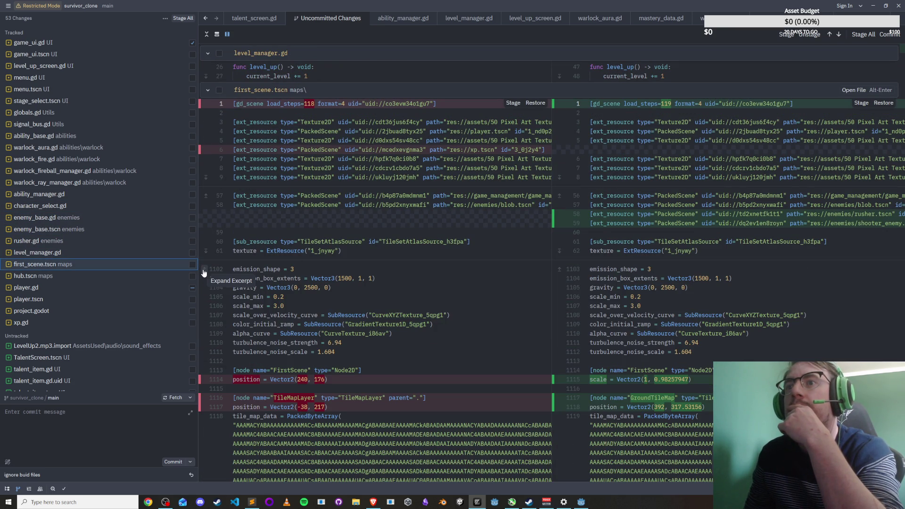
{"action": "left_click", "coordinate": [203, 271]}
{"action": "left_click", "coordinate": [205, 271]}
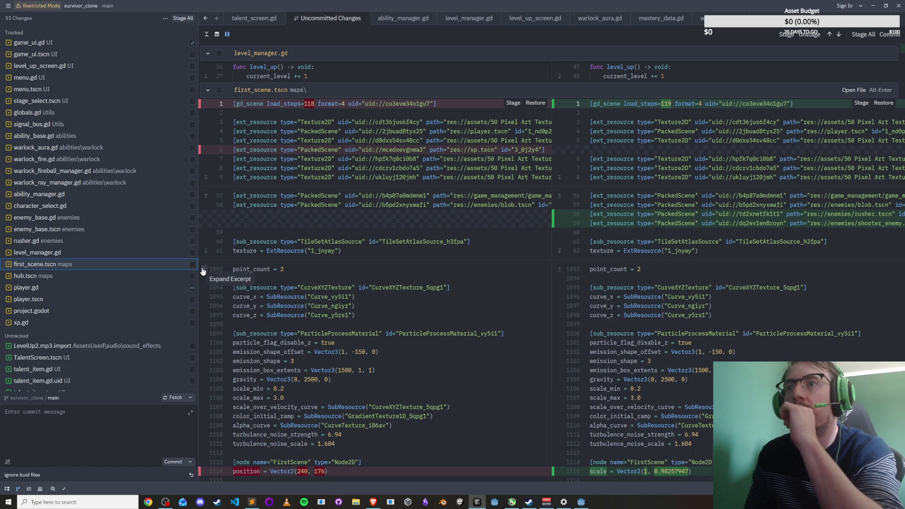
{"action": "left_click", "coordinate": [206, 272]}
{"action": "left_click", "coordinate": [203, 273]}
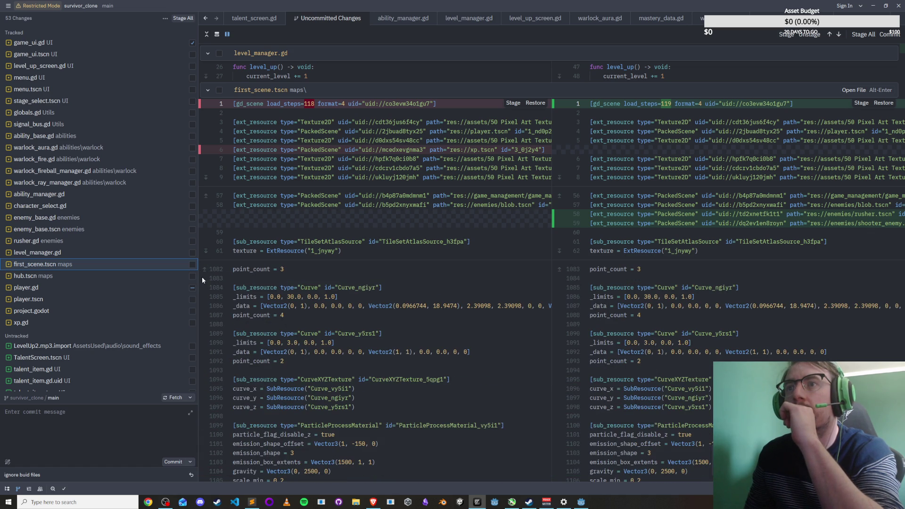
{"action": "left_click", "coordinate": [204, 273]}
{"action": "left_click", "coordinate": [204, 272]}
{"action": "left_click", "coordinate": [204, 272]}
{"action": "left_click", "coordinate": [204, 272]}
{"action": "left_click", "coordinate": [204, 272]}
{"action": "left_click", "coordinate": [204, 272]}
{"action": "left_click", "coordinate": [204, 272]}
{"action": "left_click", "coordinate": [204, 272]}
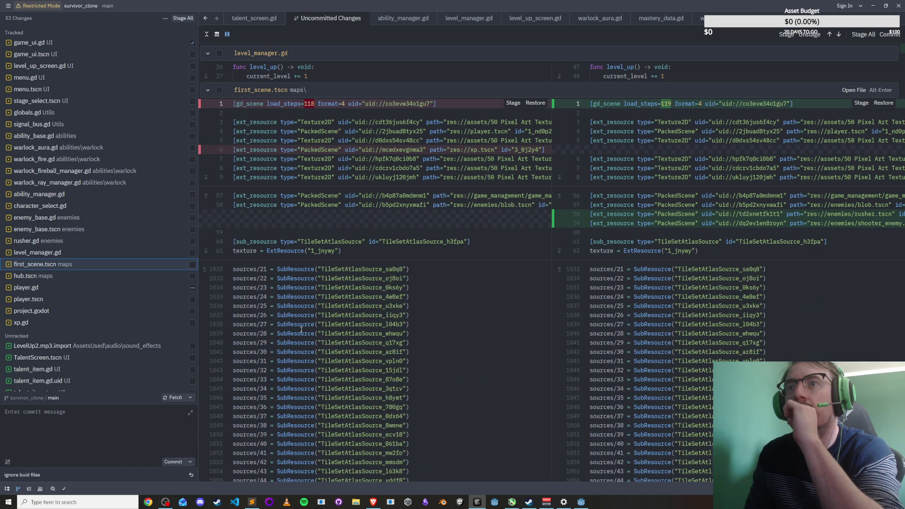
Scroll down to the Player node's max_health = 5 change and RainEffect's visible = false
{"action": "scroll", "coordinate": [338, 343], "scroll_direction": "down", "scroll_amount": 10}
{"action": "scroll", "coordinate": [338, 342], "scroll_direction": "down", "scroll_amount": 10}
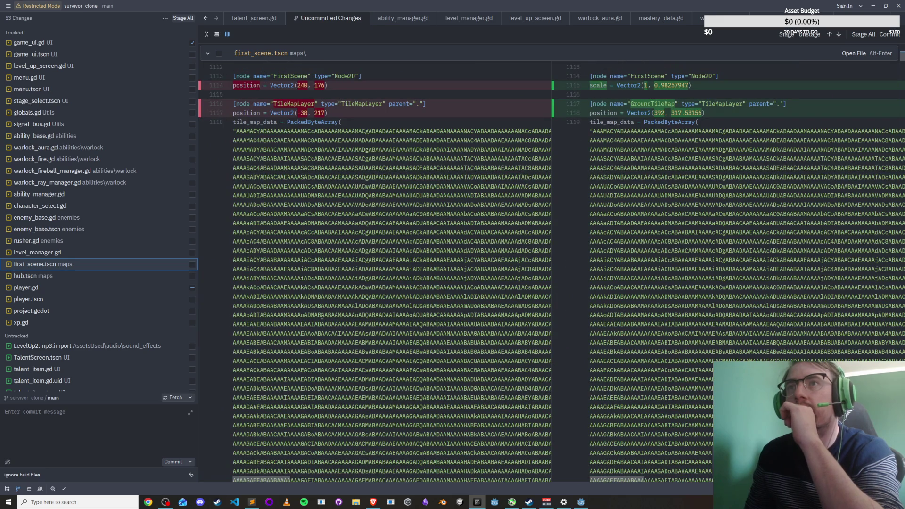
{"action": "scroll", "coordinate": [221, 111], "scroll_direction": "down", "scroll_amount": 10}
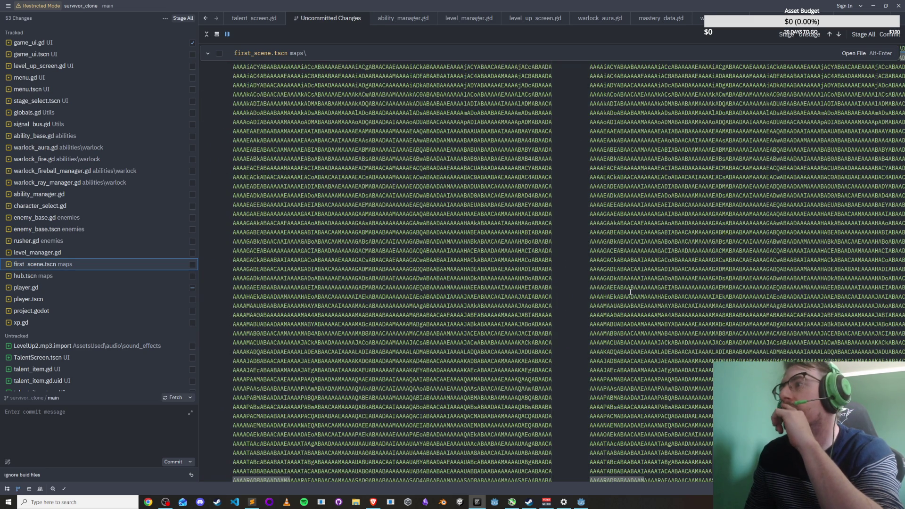
{"action": "left_click", "coordinate": [903, 66]}
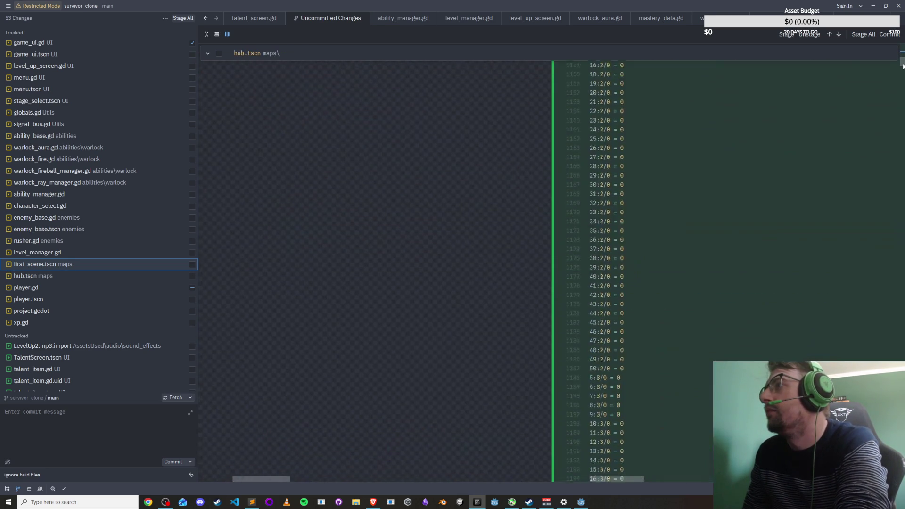
{"action": "left_click_drag", "start_coordinate": [903, 66], "coordinate": [902, 62]}
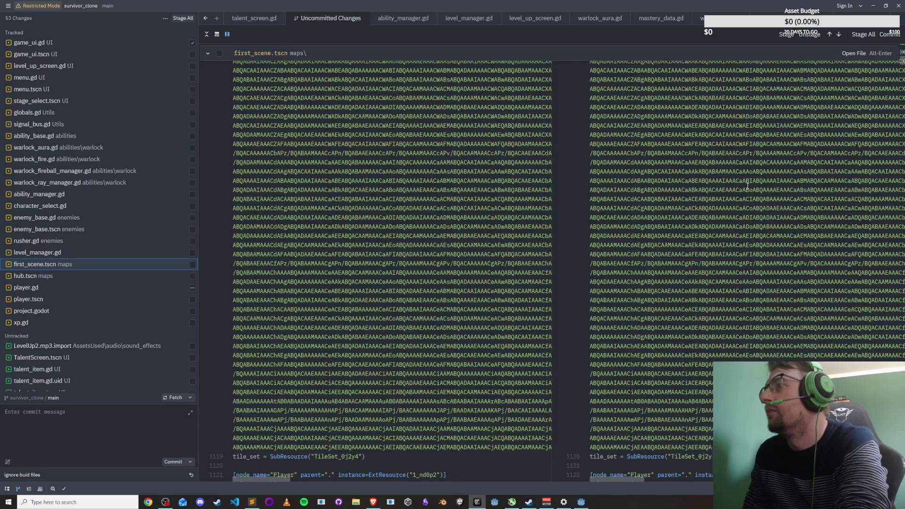
{"action": "scroll", "coordinate": [267, 325], "scroll_direction": "down", "scroll_amount": 3}
{"action": "scroll", "coordinate": [267, 325], "scroll_direction": "down", "scroll_amount": 2}
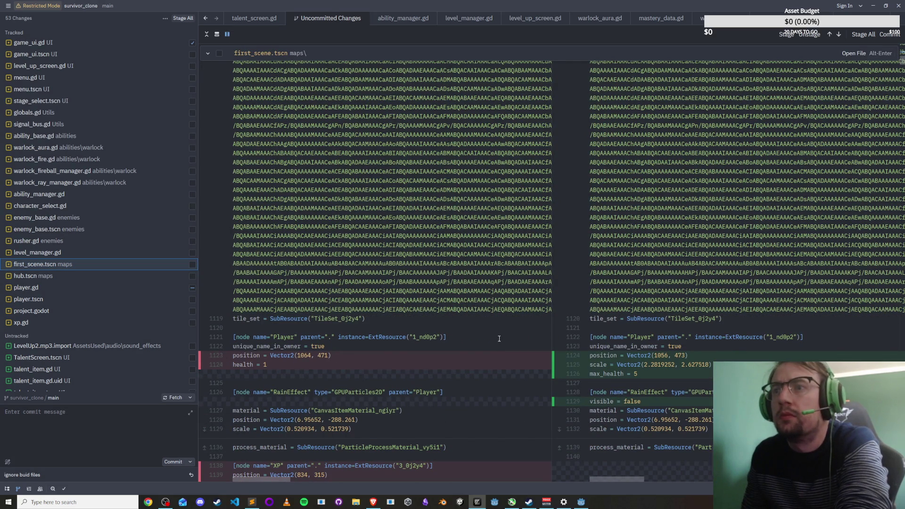
Highlight the RainEffect visible = false and GameUI unique_name_in_owner = true lines in the diff
{"action": "scroll", "coordinate": [437, 348], "scroll_direction": "down", "scroll_amount": 1}
{"action": "left_click", "coordinate": [702, 366]}
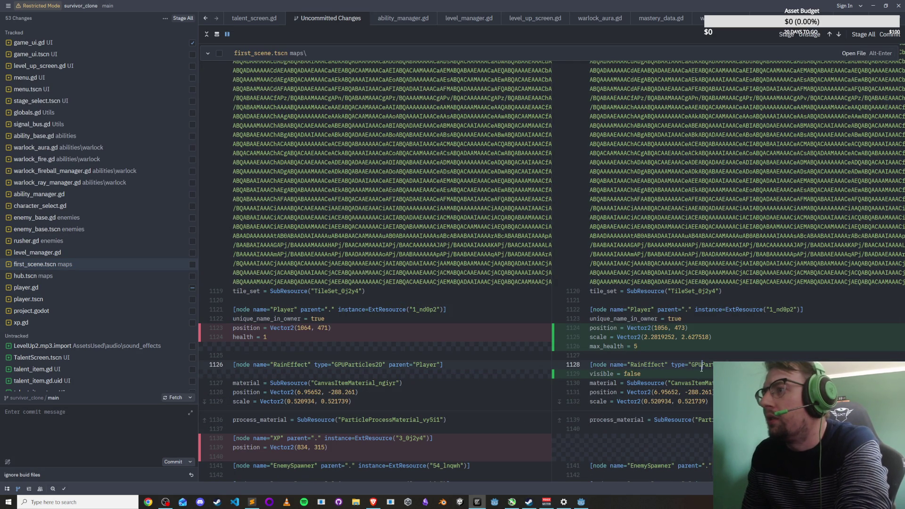
{"action": "triple_click", "coordinate": [613, 373]}
{"action": "scroll", "coordinate": [279, 395], "scroll_direction": "down", "scroll_amount": 2}
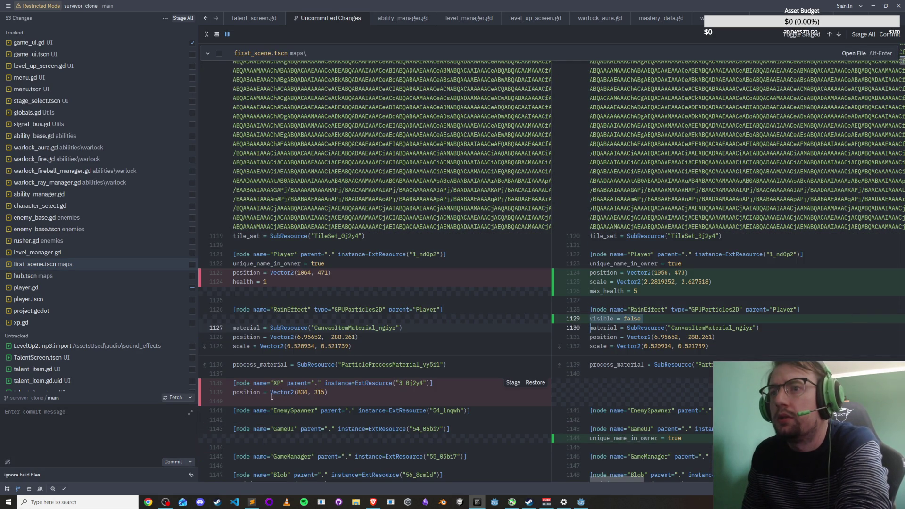
{"action": "scroll", "coordinate": [279, 395], "scroll_direction": "down", "scroll_amount": 3}
{"action": "triple_click", "coordinate": [619, 356]}
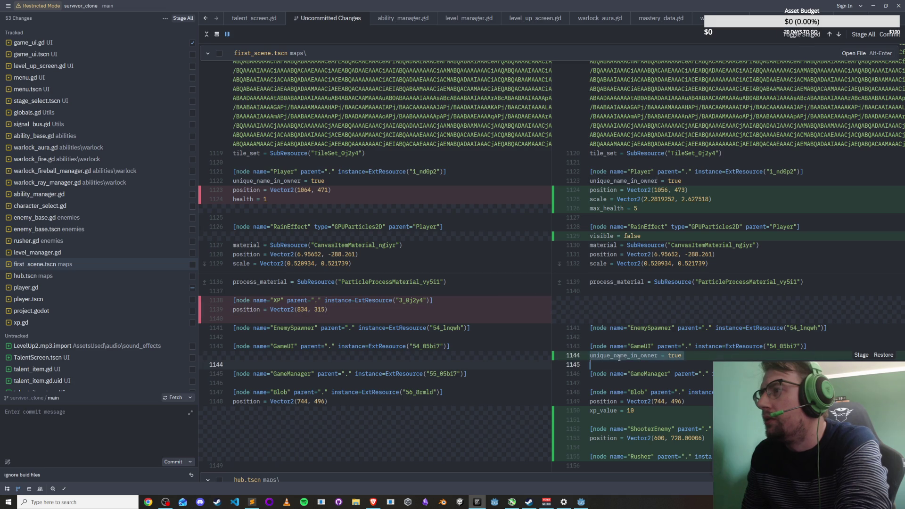
{"action": "left_click", "coordinate": [651, 361]}
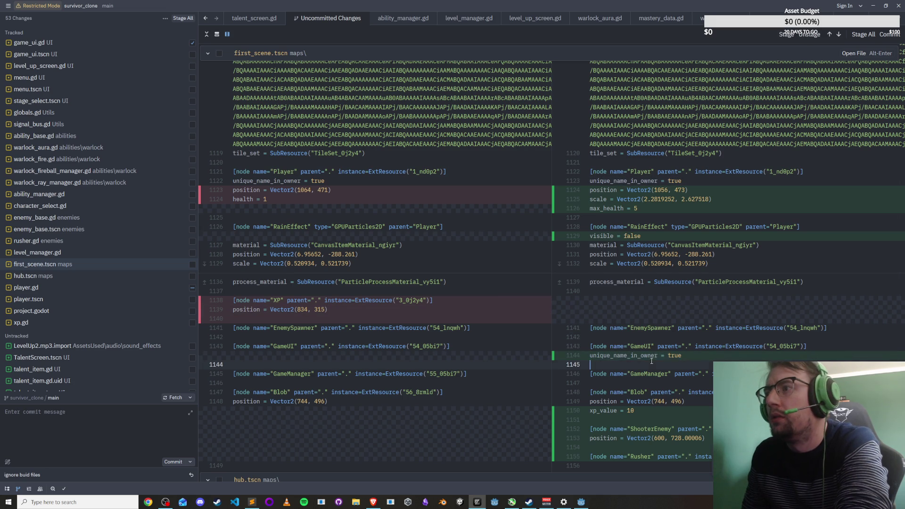
{"action": "left_click_drag", "start_coordinate": [681, 356], "coordinate": [610, 355]}
{"action": "left_click", "coordinate": [666, 356]}
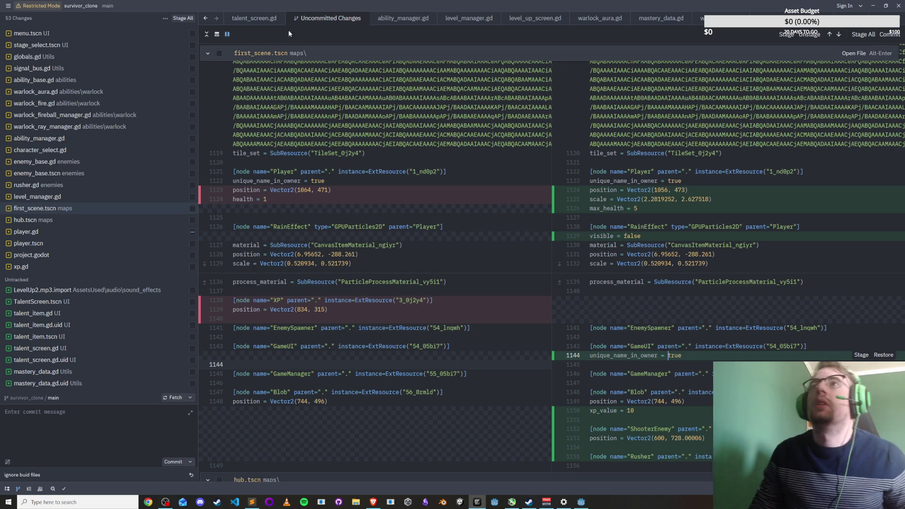
Glance at Godot, then scroll the diff again and reselect the unique_name_in_owner = true line
{"action": "key", "text": "alt+Tab"}
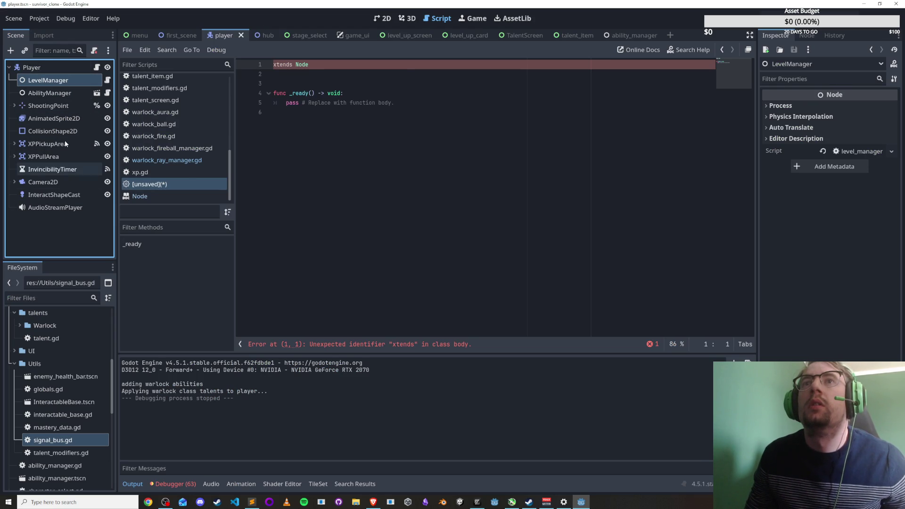
{"action": "key", "text": "alt+Tab"}
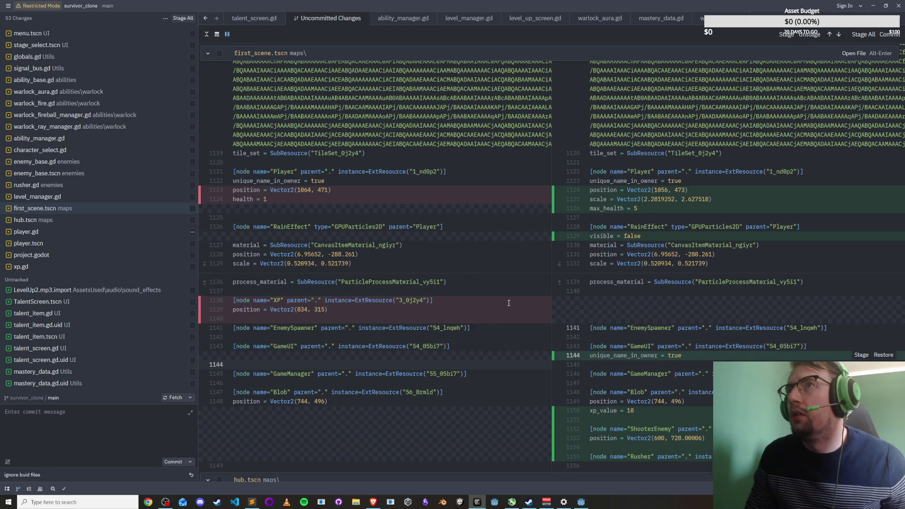
{"action": "scroll", "coordinate": [601, 337], "scroll_direction": "down", "scroll_amount": 4}
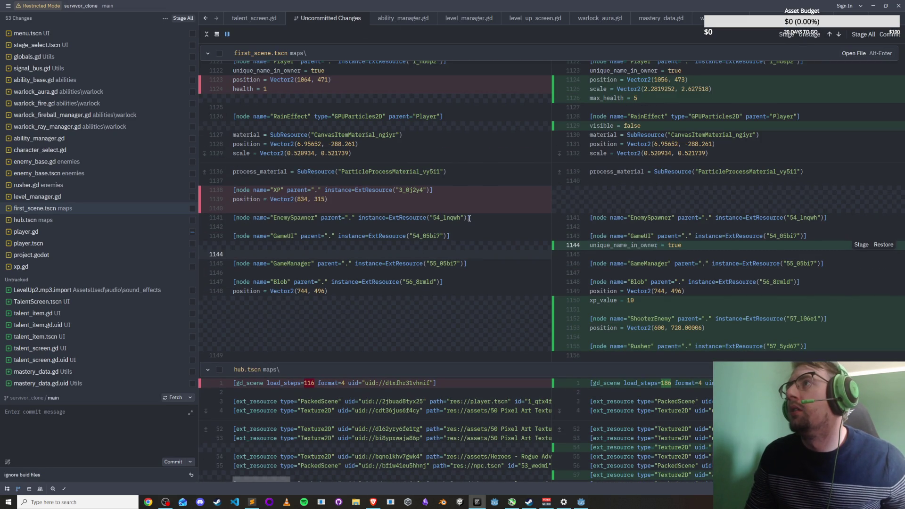
{"action": "scroll", "coordinate": [469, 218], "scroll_direction": "down", "scroll_amount": 4}
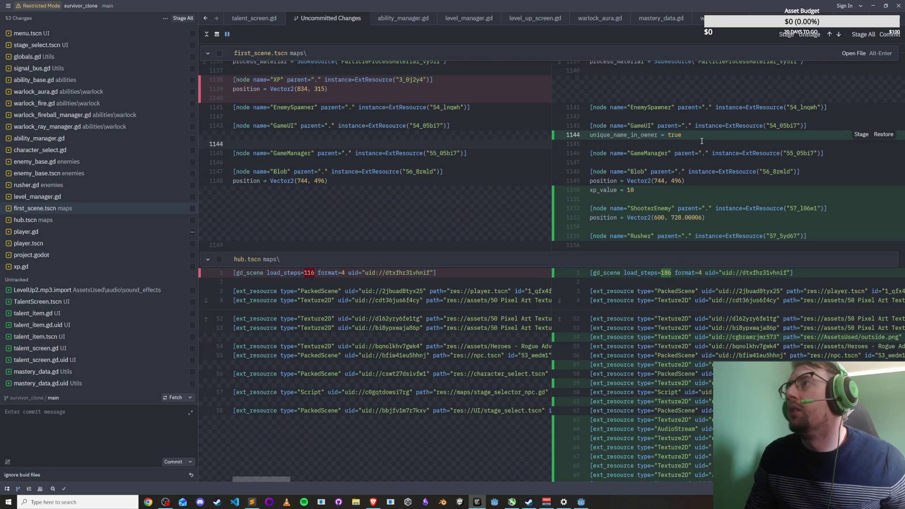
{"action": "scroll", "coordinate": [412, 133], "scroll_direction": "down", "scroll_amount": 3}
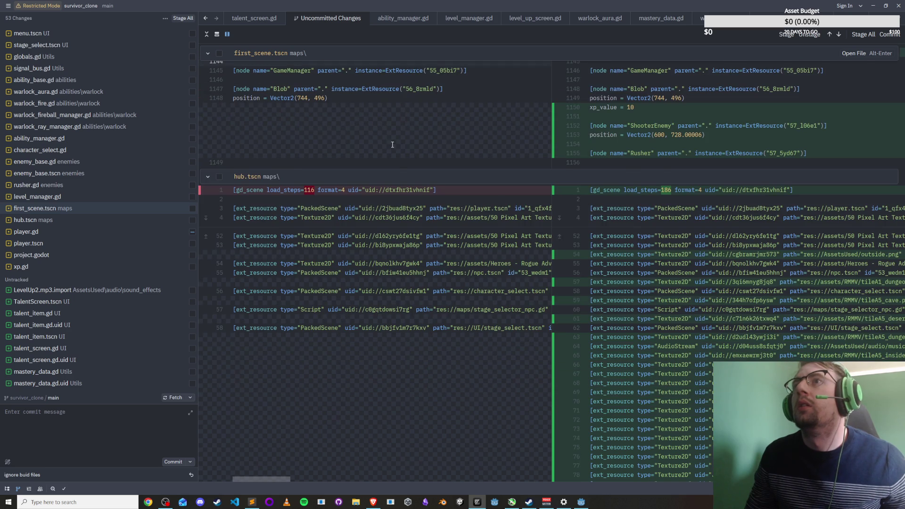
{"action": "scroll", "coordinate": [584, 194], "scroll_direction": "up", "scroll_amount": 4}
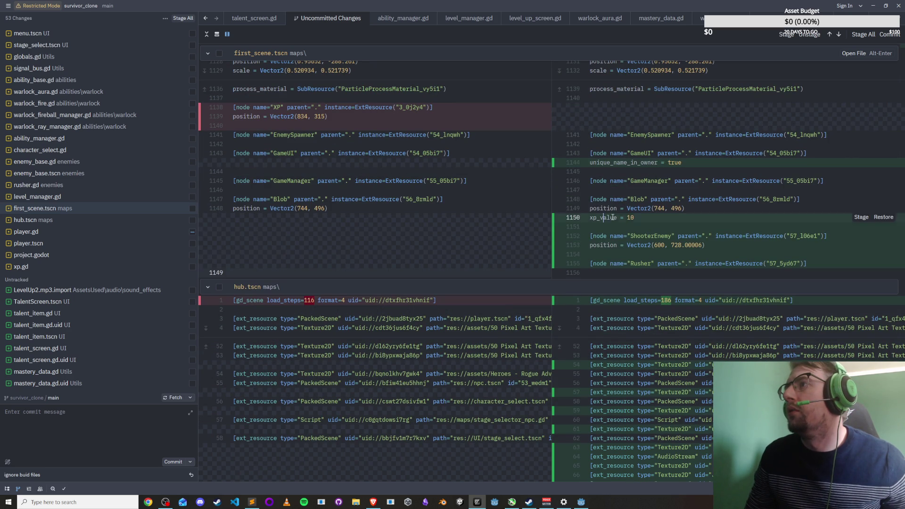
{"action": "left_click", "coordinate": [739, 263]}
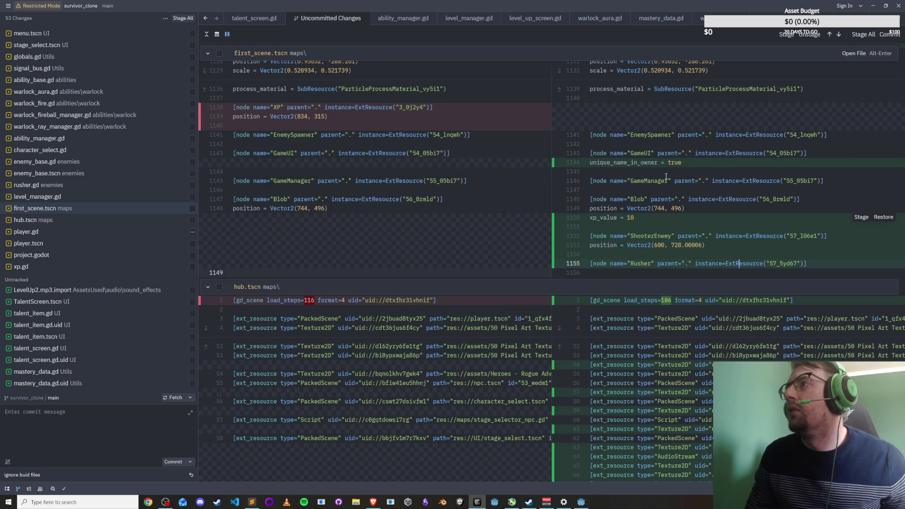
{"action": "triple_click", "coordinate": [632, 163]}
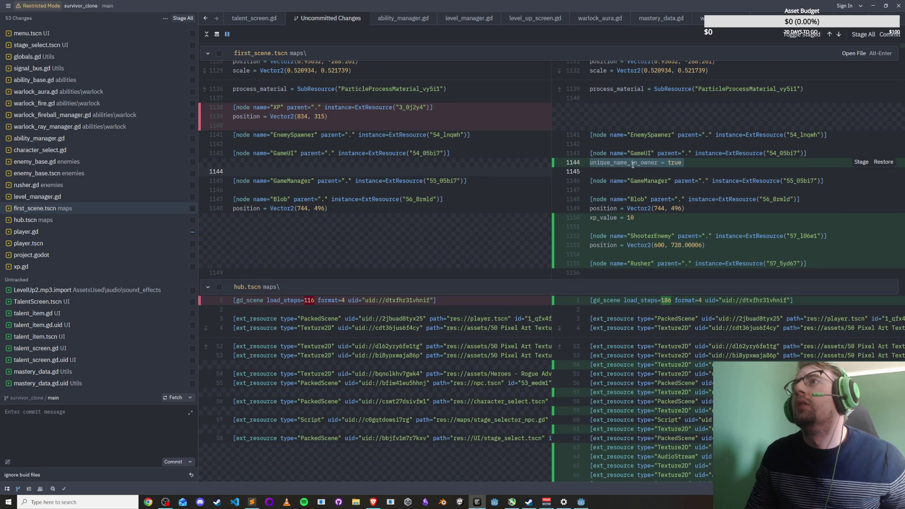
{"action": "key", "text": "alt+Tab"}
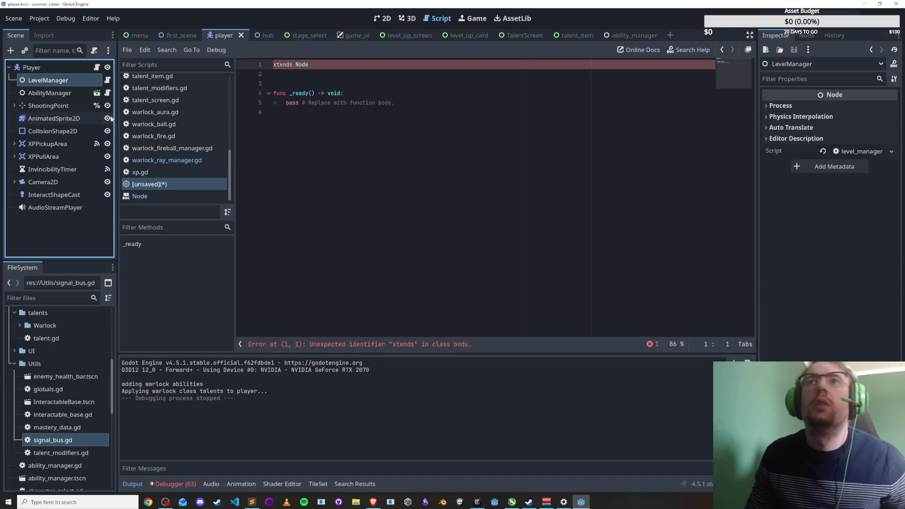
Open first_scene in Godot and select its GameUI node to confirm the unique name, then return to Zed
{"action": "left_click", "coordinate": [10, 68]}
{"action": "left_click", "coordinate": [10, 68]}
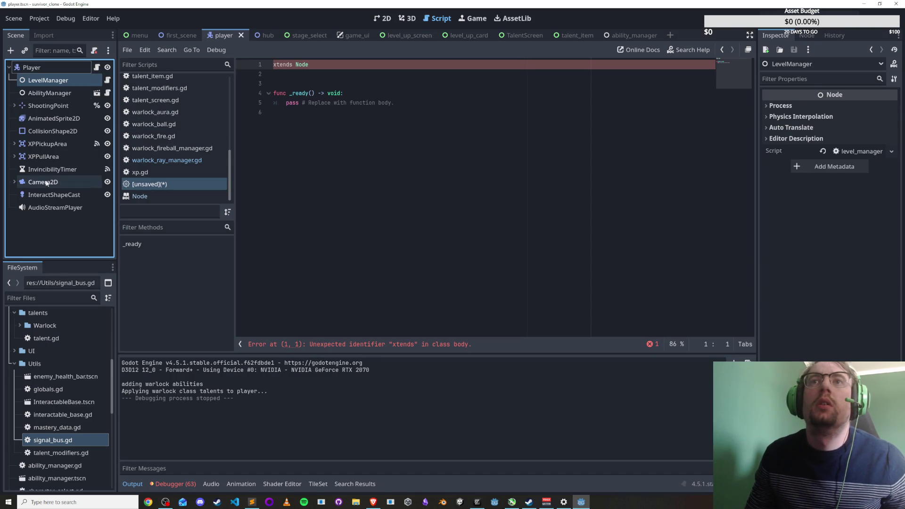
{"action": "left_click", "coordinate": [181, 35]}
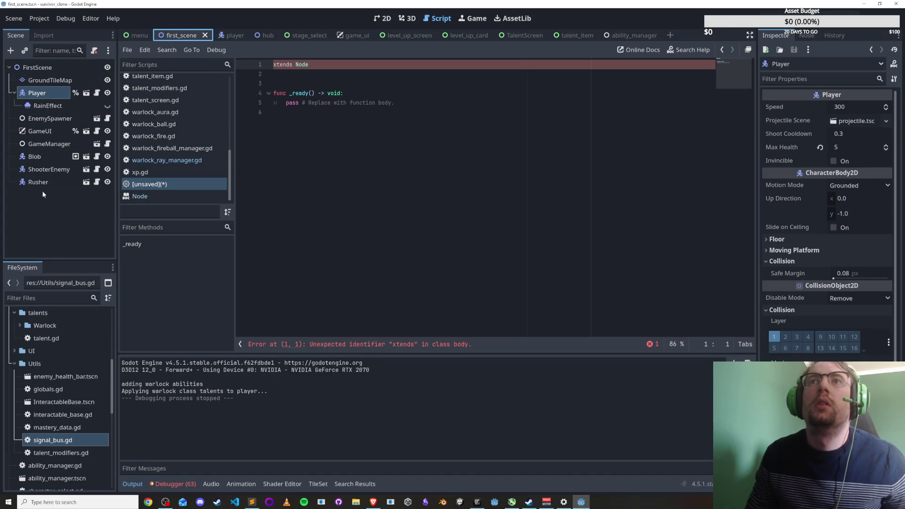
{"action": "left_click", "coordinate": [47, 131]}
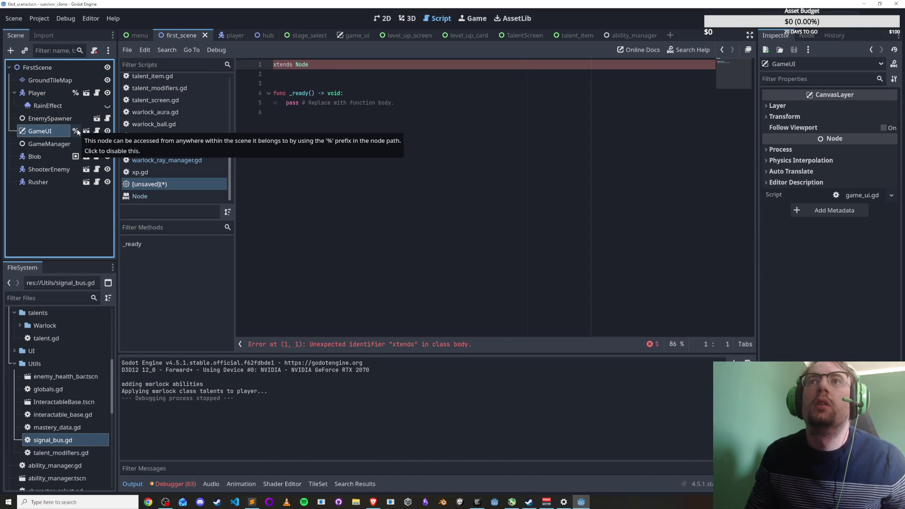
{"action": "key", "text": "alt+Tab"}
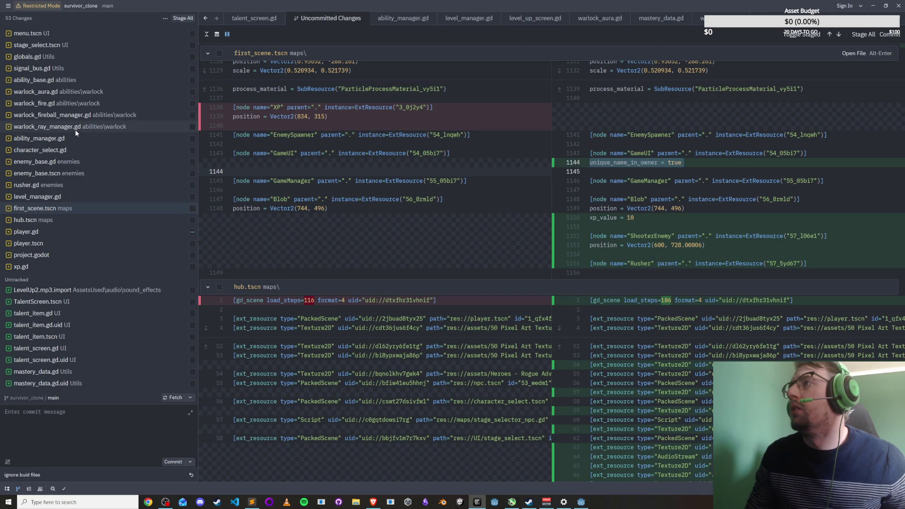
Inspect the first_scene.tscn diff's visible = false and max_health 5 property changes
{"action": "key", "text": "alt+Tab"}
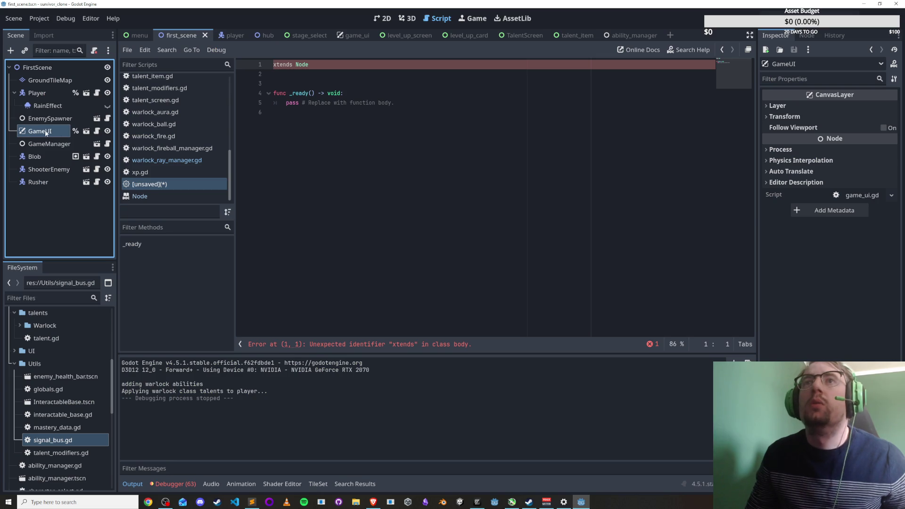
{"action": "key", "text": "alt+Tab"}
{"action": "scroll", "coordinate": [502, 233], "scroll_direction": "up", "scroll_amount": 2}
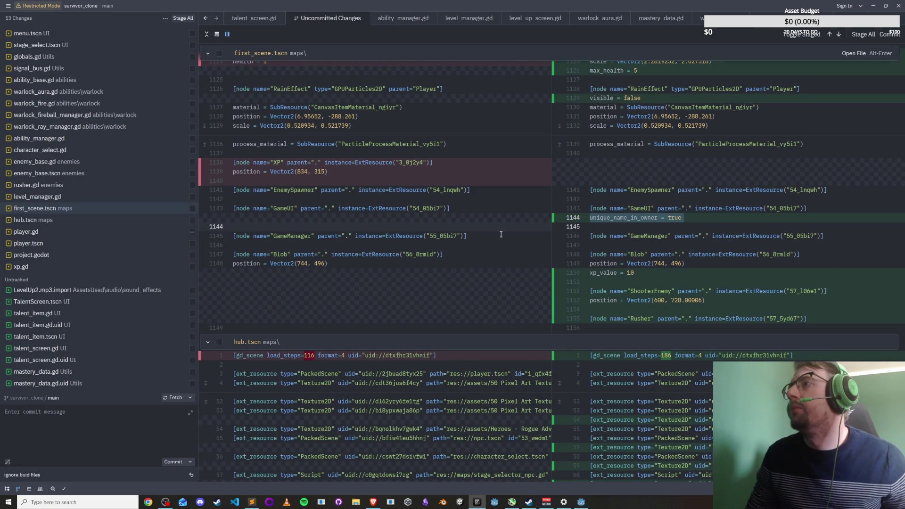
{"action": "scroll", "coordinate": [640, 156], "scroll_direction": "up", "scroll_amount": 2}
{"action": "double_click", "coordinate": [632, 153]}
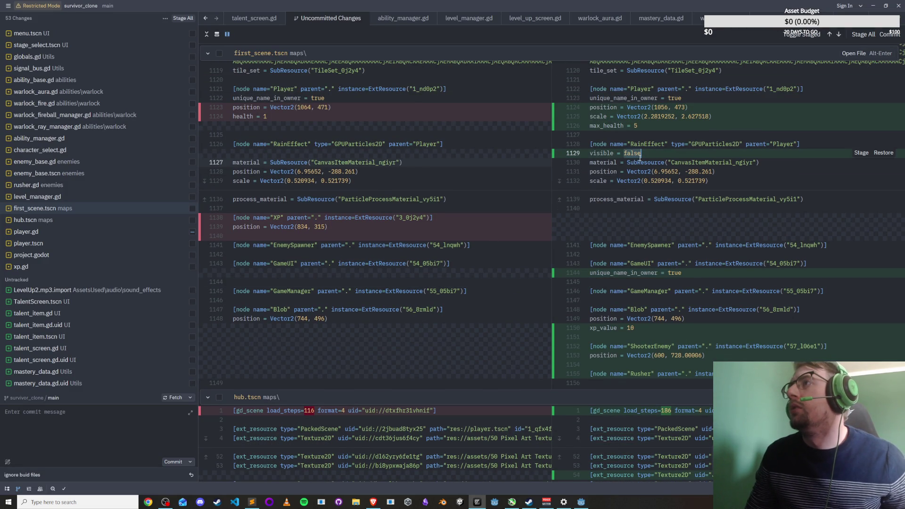
{"action": "scroll", "coordinate": [640, 156], "scroll_direction": "up", "scroll_amount": 1}
{"action": "double_click", "coordinate": [634, 154]}
{"action": "left_click", "coordinate": [613, 162]}
Move past the GroundTileMap position and FirstScene scale changes up to level_manager.gd's XP bar code
{"action": "scroll", "coordinate": [642, 202], "scroll_direction": "up", "scroll_amount": 2}
{"action": "scroll", "coordinate": [643, 201], "scroll_direction": "up", "scroll_amount": 10}
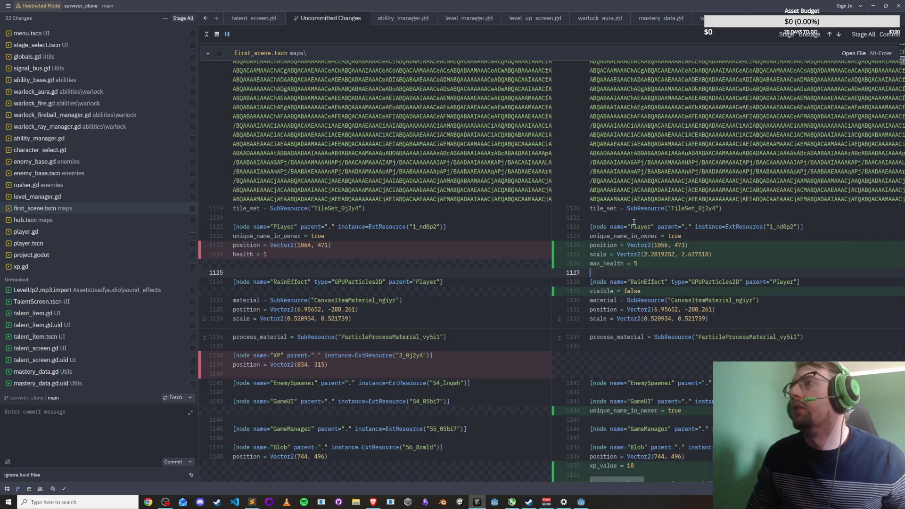
{"action": "scroll", "coordinate": [638, 246], "scroll_direction": "up", "scroll_amount": 15}
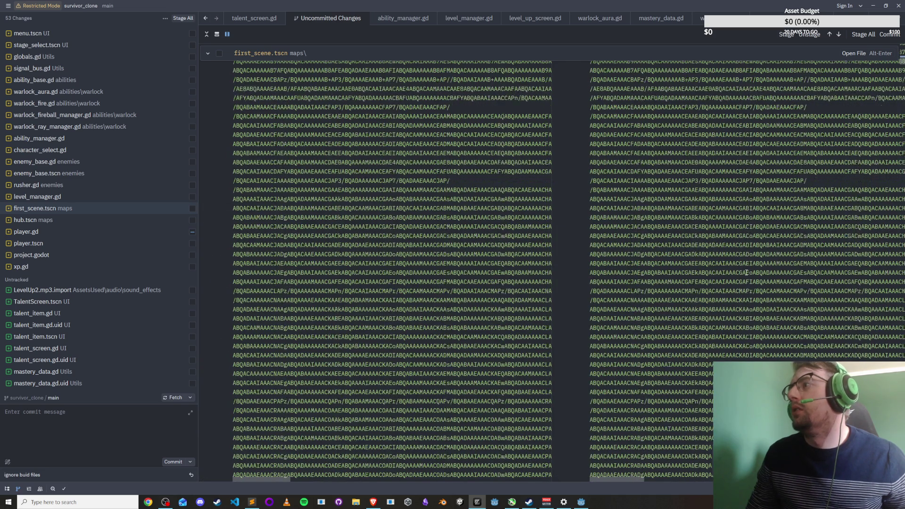
{"action": "scroll", "coordinate": [804, 331], "scroll_direction": "up", "scroll_amount": 5}
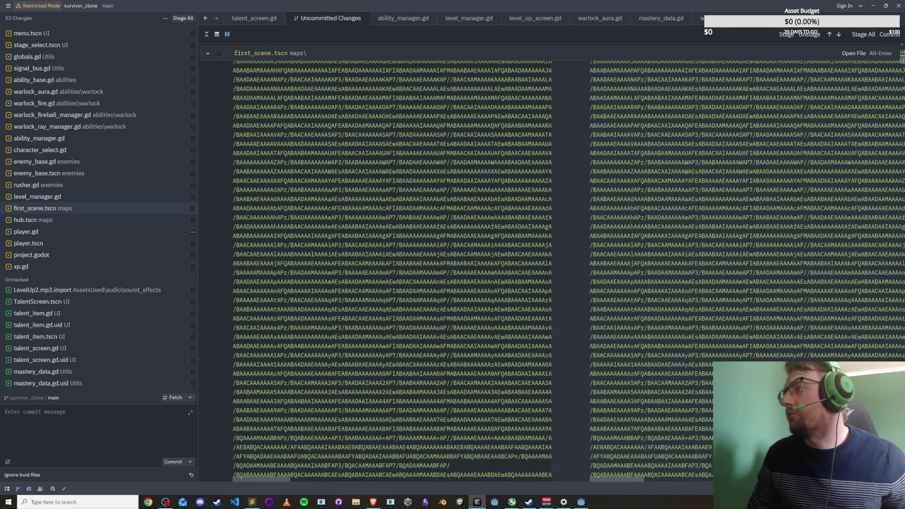
{"action": "mouse_move", "coordinate": [901, 66]}
{"action": "left_mouse_down"}
{"action": "mouse_move", "coordinate": [901, 51]}
{"action": "mouse_move", "coordinate": [901, 58]}
{"action": "left_mouse_up"}
{"action": "scroll", "coordinate": [360, 206], "scroll_direction": "up", "scroll_amount": 13}
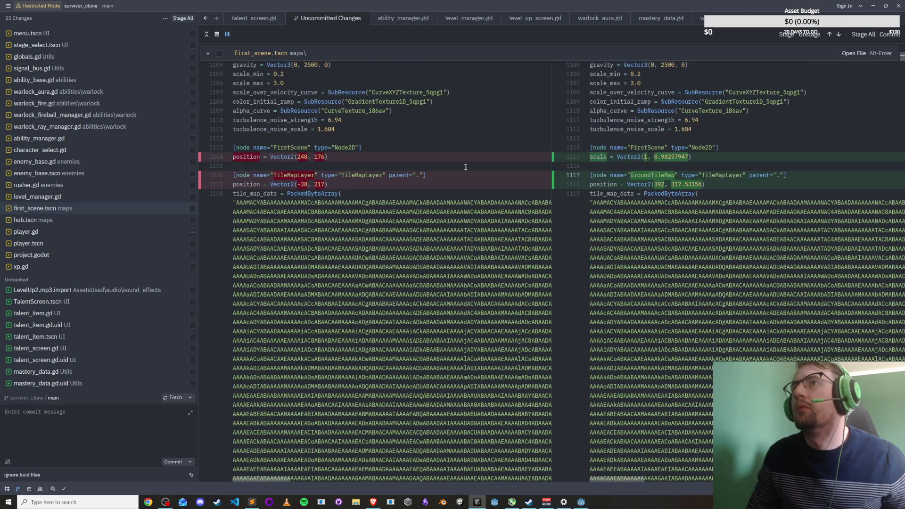
{"action": "left_click", "coordinate": [675, 212]}
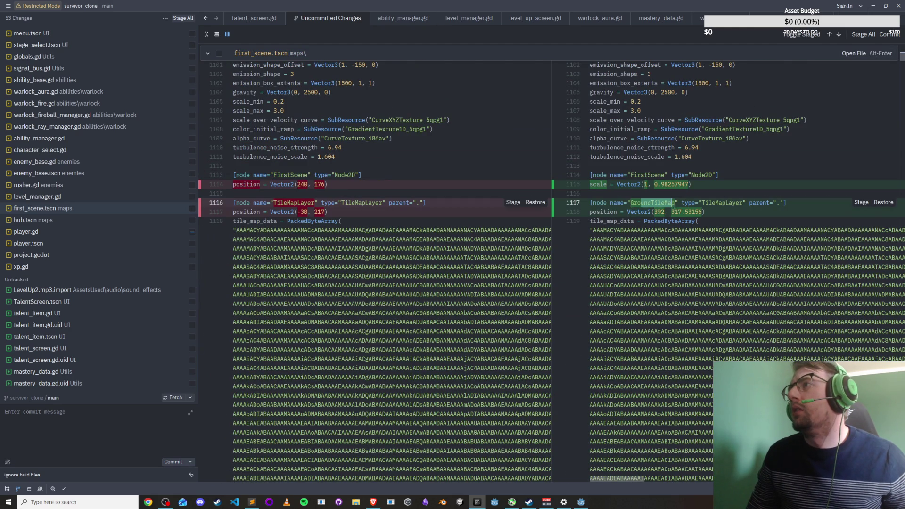
{"action": "left_click", "coordinate": [695, 184]}
{"action": "scroll", "coordinate": [696, 214], "scroll_direction": "up", "scroll_amount": 1}
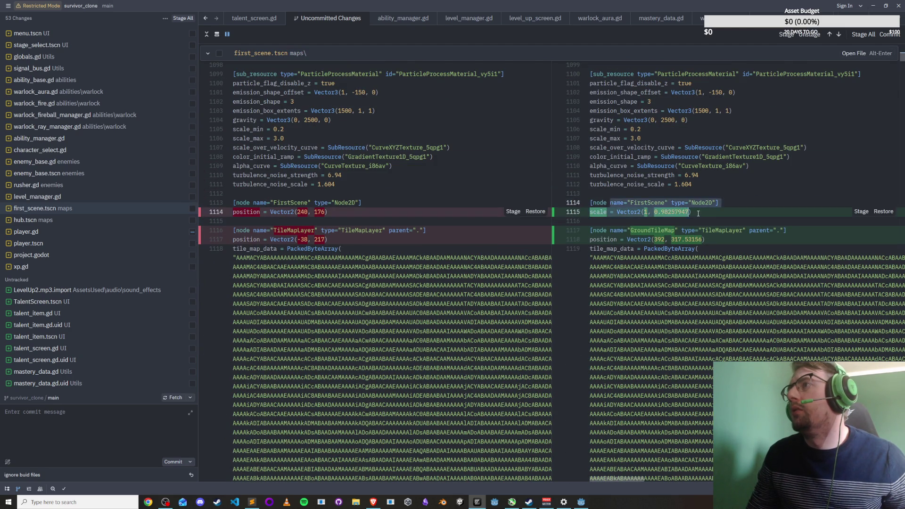
{"action": "scroll", "coordinate": [696, 213], "scroll_direction": "up", "scroll_amount": 20}
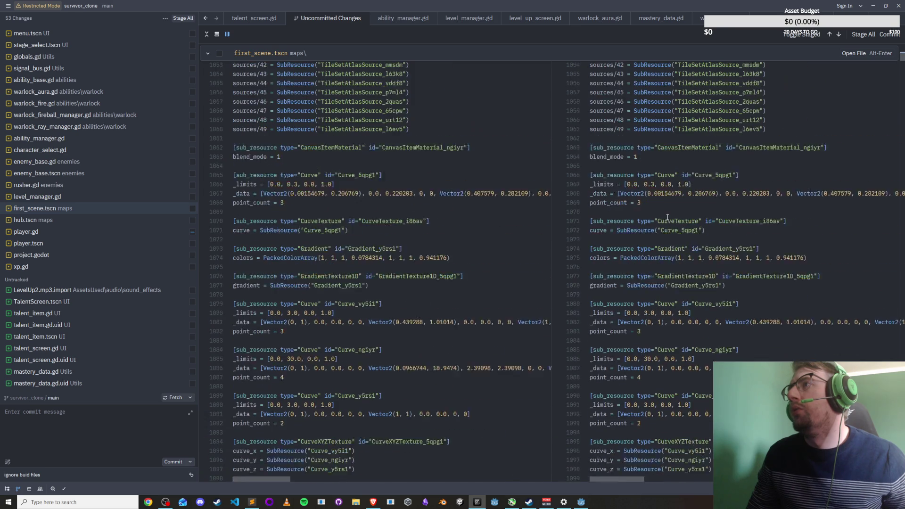
{"action": "scroll", "coordinate": [666, 219], "scroll_direction": "up", "scroll_amount": 5}
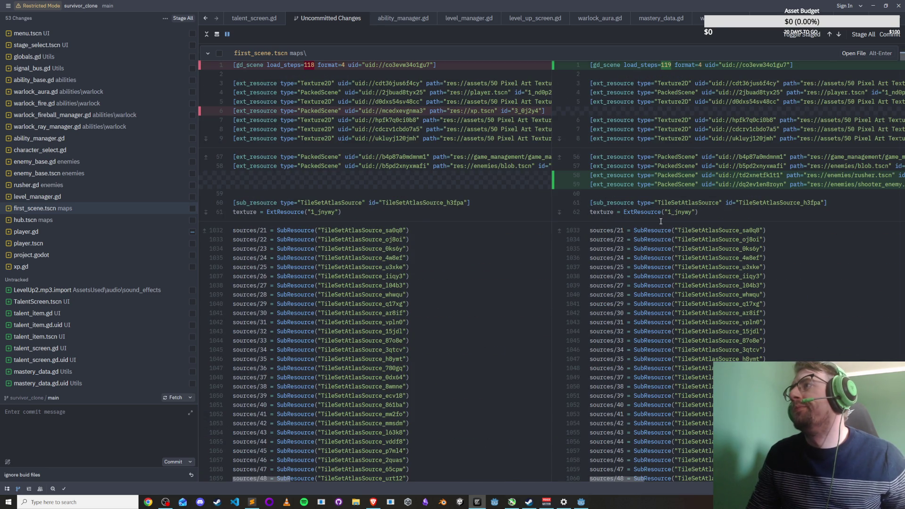
{"action": "scroll", "coordinate": [660, 221], "scroll_direction": "up", "scroll_amount": 2}
{"action": "scroll", "coordinate": [660, 221], "scroll_direction": "up", "scroll_amount": 5}
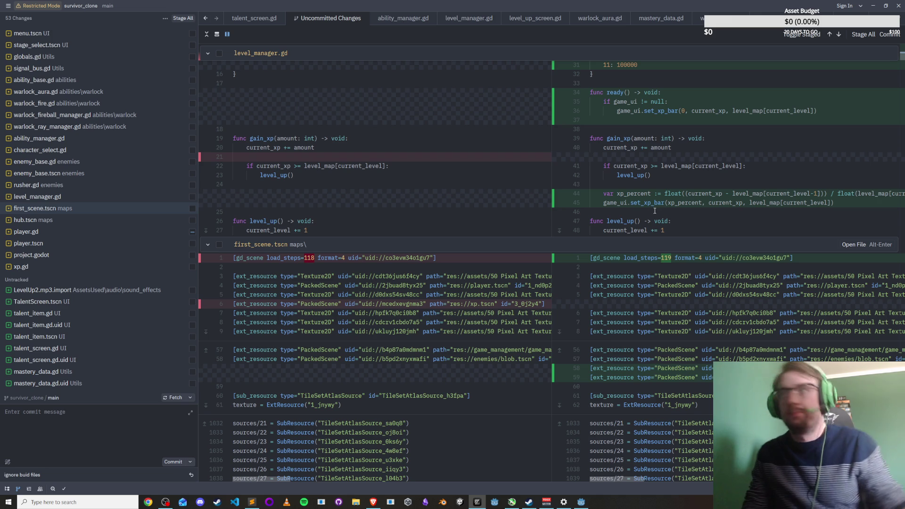
Scroll back through the script diffs, jump to menu.tscn, then step down to stage_select.tscn's changes
{"action": "scroll", "coordinate": [666, 169], "scroll_direction": "up", "scroll_amount": 10}
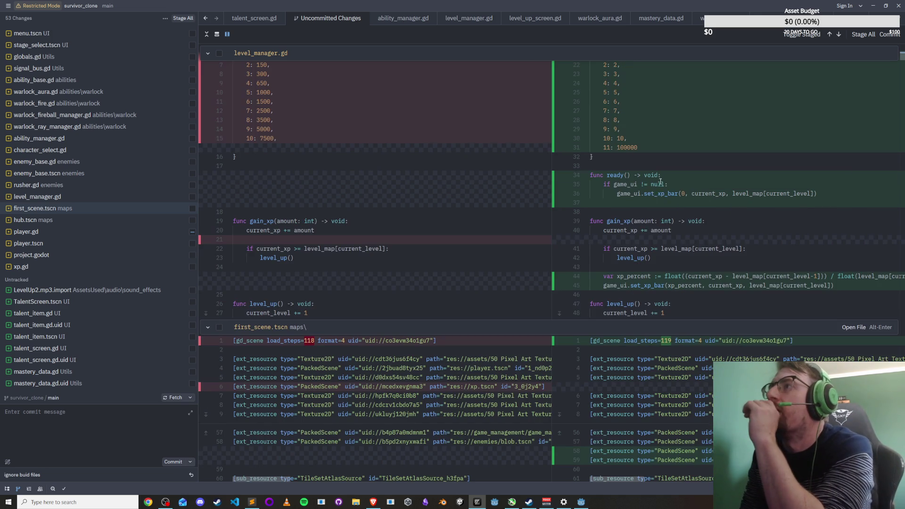
{"action": "scroll", "coordinate": [650, 225], "scroll_direction": "up", "scroll_amount": 8}
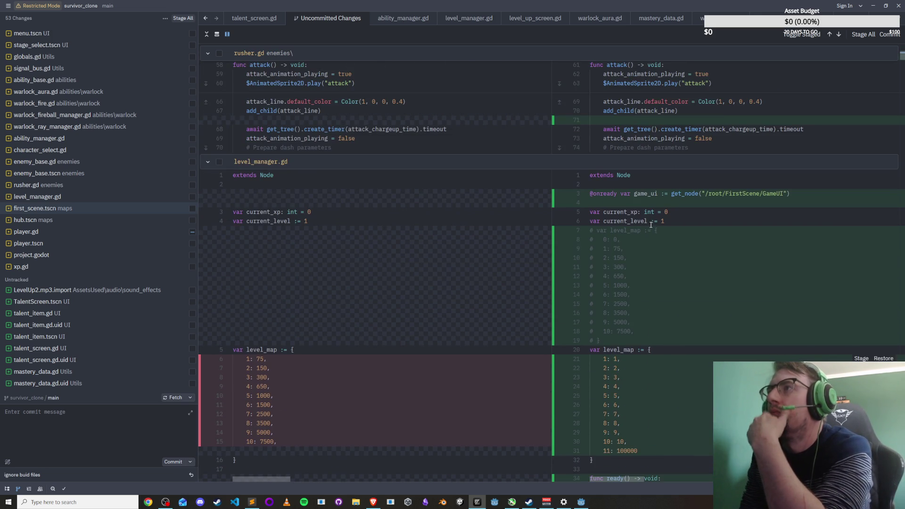
{"action": "scroll", "coordinate": [650, 225], "scroll_direction": "up", "scroll_amount": 6}
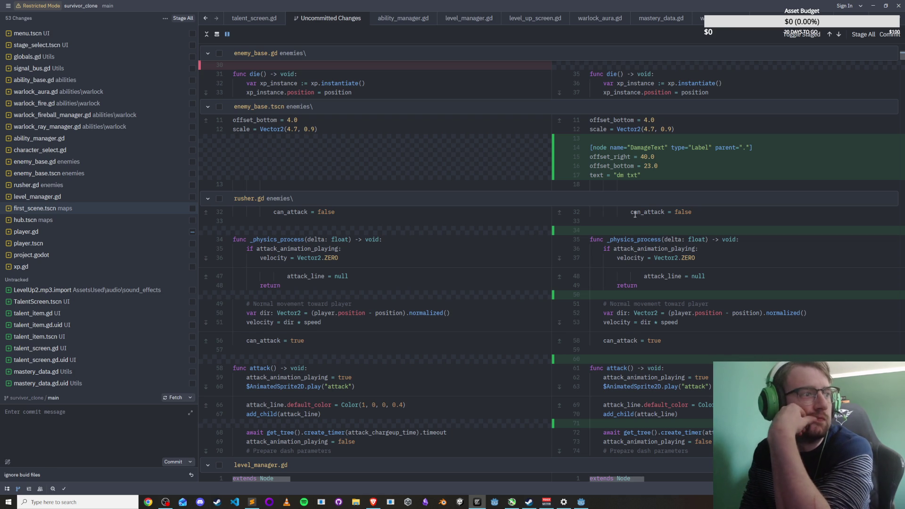
{"action": "scroll", "coordinate": [634, 214], "scroll_direction": "up", "scroll_amount": 8}
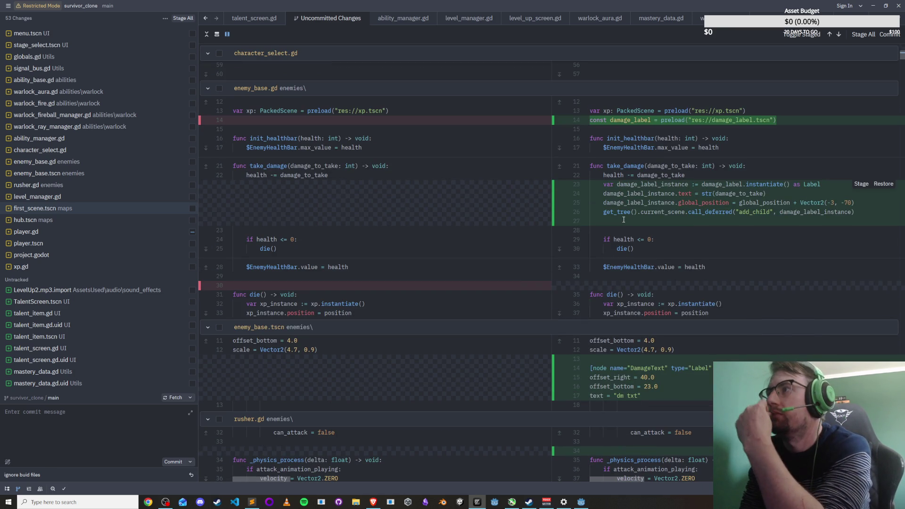
{"action": "scroll", "coordinate": [619, 220], "scroll_direction": "up", "scroll_amount": 14}
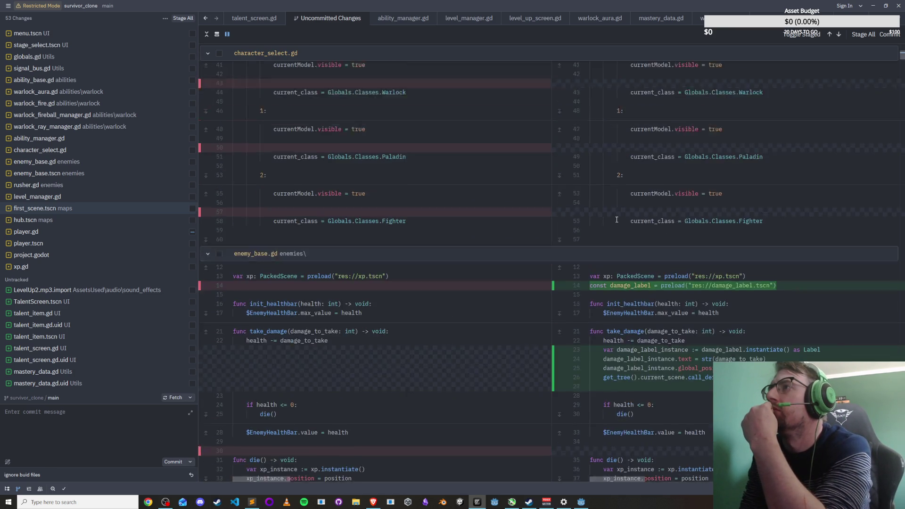
{"action": "scroll", "coordinate": [464, 206], "scroll_direction": "up", "scroll_amount": 10}
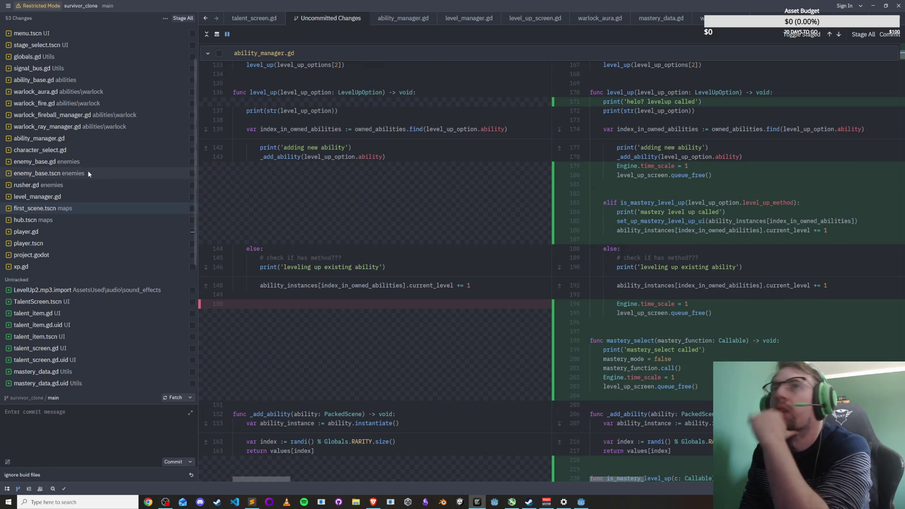
{"action": "left_click", "coordinate": [49, 34]}
{"action": "key", "text": "Down"}
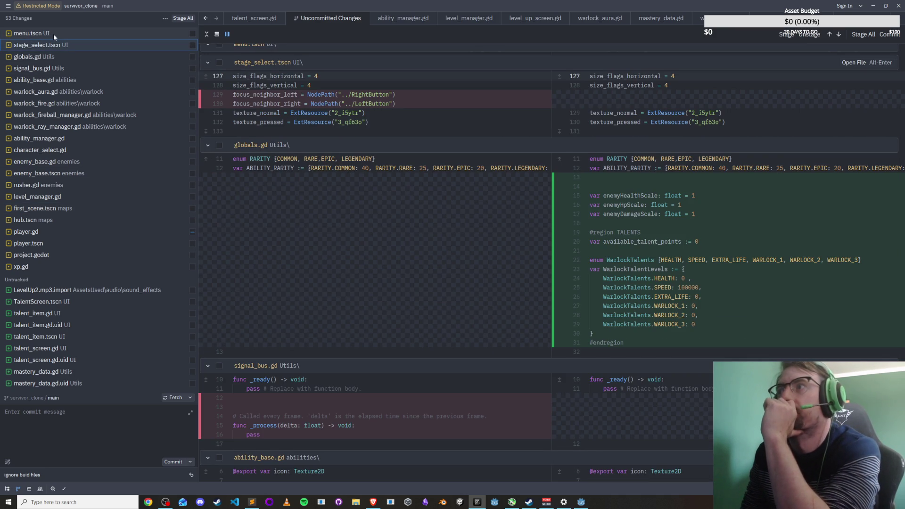
Step from menu.tscn and stage_select.tscn through talent_item.gd.uid to the talent_screen.gd diff
{"action": "left_click", "coordinate": [53, 34]}
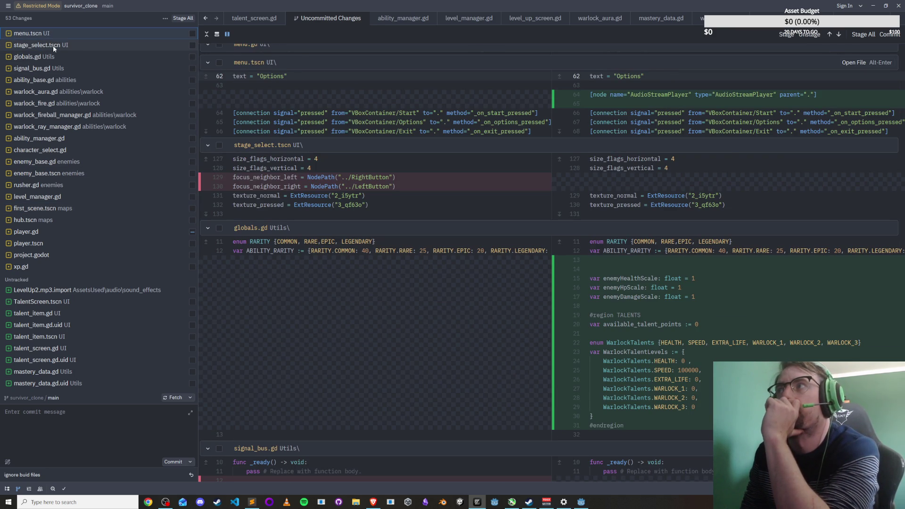
{"action": "left_click", "coordinate": [66, 45]}
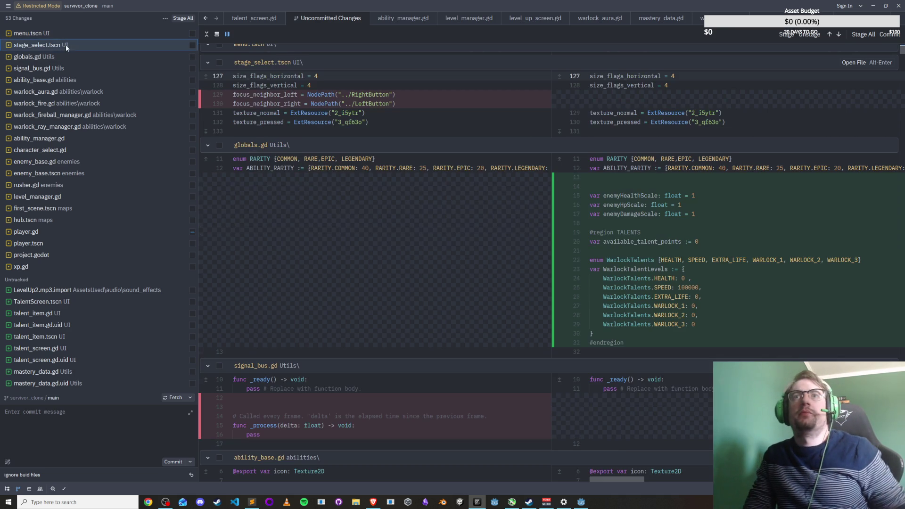
{"action": "scroll", "coordinate": [85, 191], "scroll_direction": "down", "scroll_amount": 2}
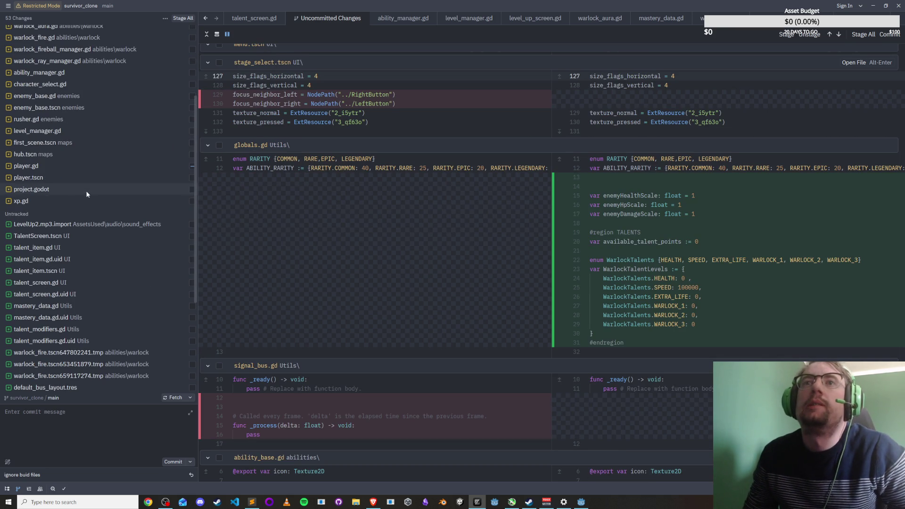
{"action": "scroll", "coordinate": [92, 198], "scroll_direction": "down", "scroll_amount": 3}
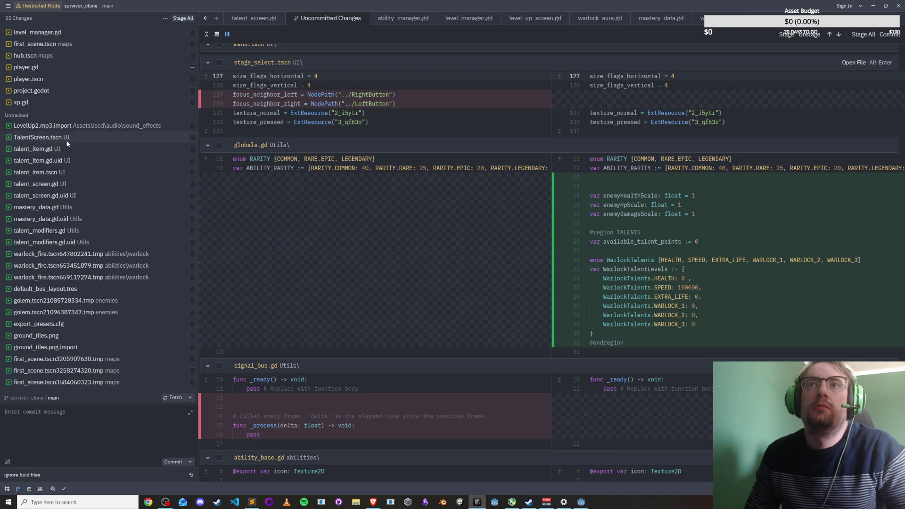
{"action": "left_click", "coordinate": [66, 161]}
{"action": "left_click", "coordinate": [65, 172]}
{"action": "left_click", "coordinate": [62, 184]}
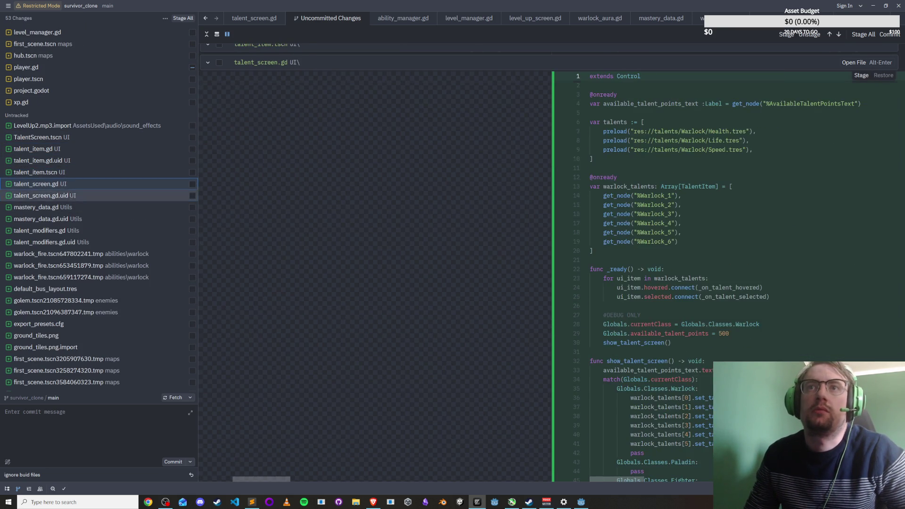
{"action": "left_click", "coordinate": [69, 195]}
View the mastery_data.gd, talent_modifiers, warlock_fire temp, default_bus_layout.tres, golem temp and export_presets.cfg diffs
{"action": "scroll", "coordinate": [70, 197], "scroll_direction": "down", "scroll_amount": 2}
{"action": "left_click", "coordinate": [68, 152]}
{"action": "left_click", "coordinate": [69, 164]}
{"action": "left_click", "coordinate": [69, 175]}
{"action": "left_click", "coordinate": [70, 187]}
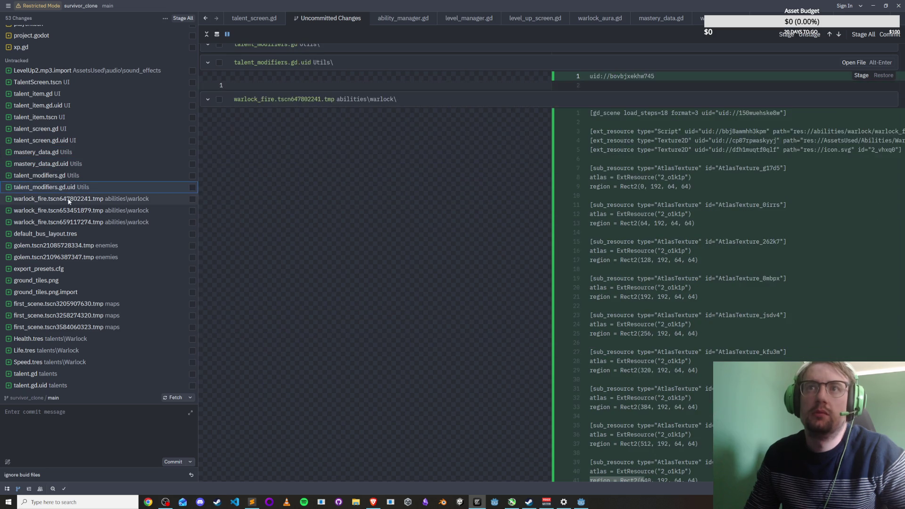
{"action": "left_click", "coordinate": [71, 199]}
{"action": "left_click", "coordinate": [71, 211]}
{"action": "left_click", "coordinate": [71, 222]}
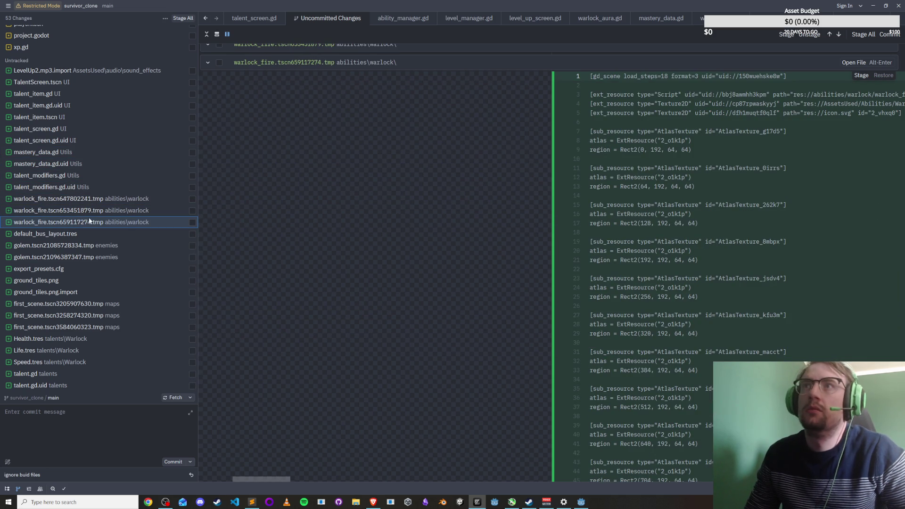
{"action": "left_click", "coordinate": [70, 234]}
{"action": "left_click", "coordinate": [65, 245]}
{"action": "left_click", "coordinate": [62, 257]}
{"action": "left_click", "coordinate": [57, 269]}
View the Speed.tres, talent.gd and talent.gd.uid diffs, then switch windows
{"action": "scroll", "coordinate": [73, 282], "scroll_direction": "down", "scroll_amount": 6}
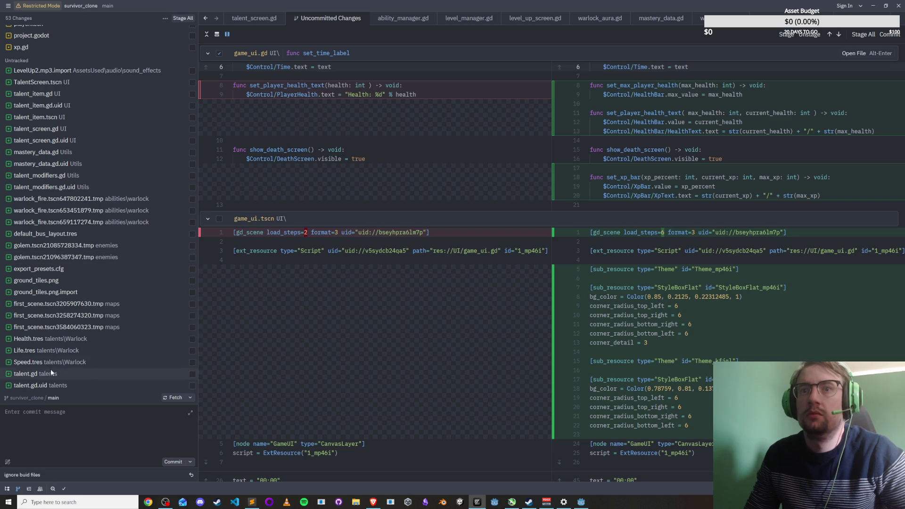
{"action": "left_click", "coordinate": [51, 361]}
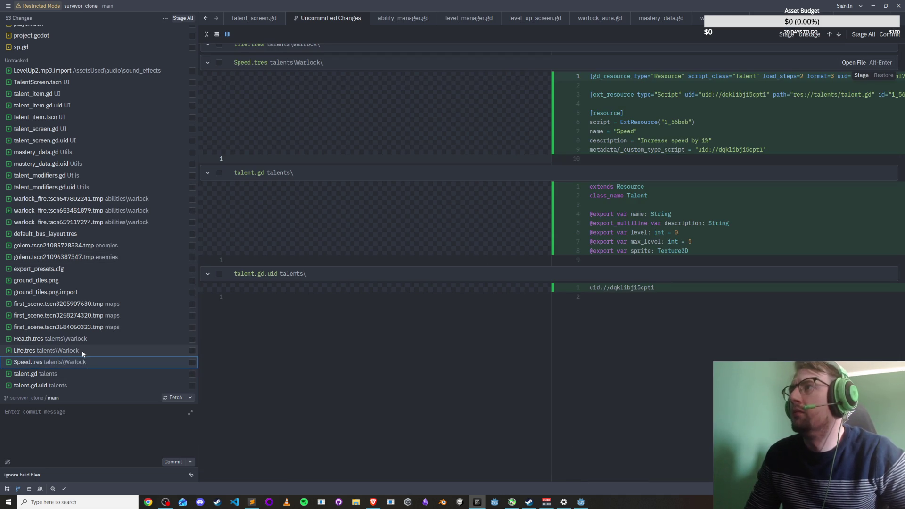
{"action": "left_click", "coordinate": [65, 374]}
{"action": "left_click", "coordinate": [59, 386]}
{"action": "scroll", "coordinate": [64, 368], "scroll_direction": "up", "scroll_amount": 5}
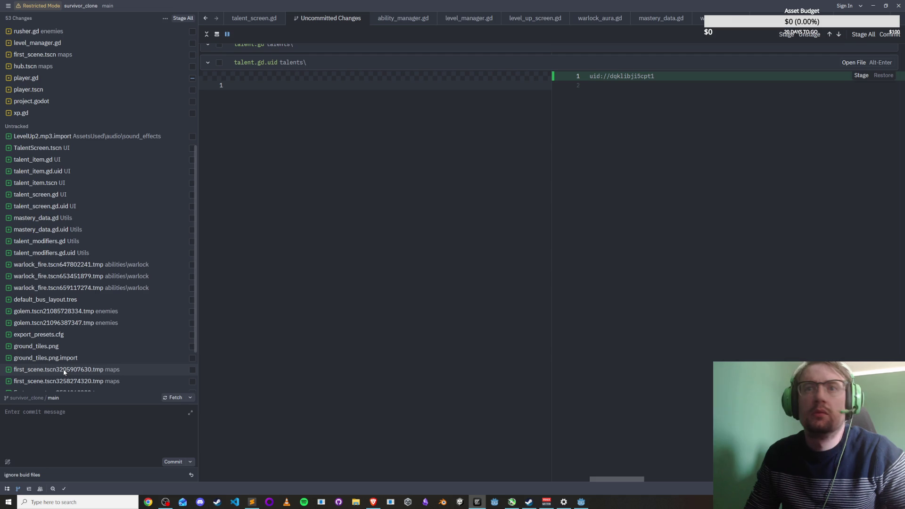
{"action": "scroll", "coordinate": [64, 373], "scroll_direction": "up", "scroll_amount": 3}
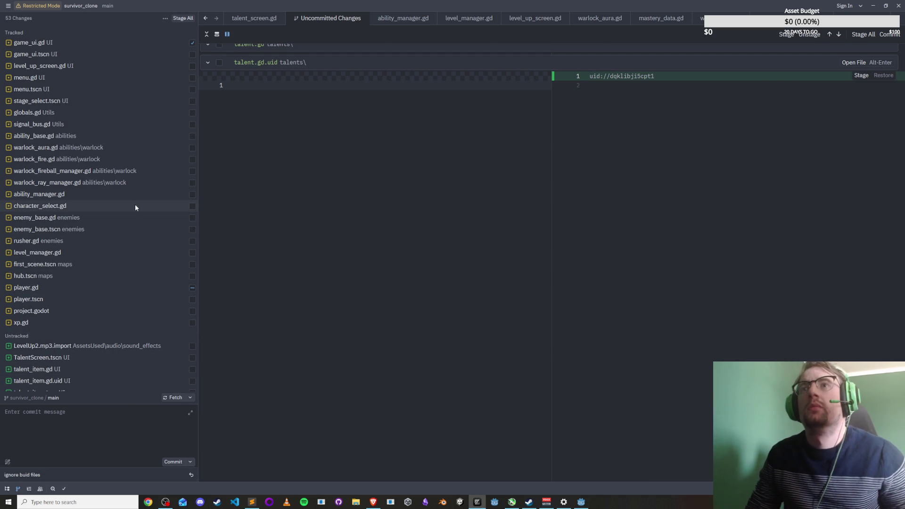
{"action": "key", "text": "alt+Tab"}
{"action": "key", "text": "alt+Tab"}
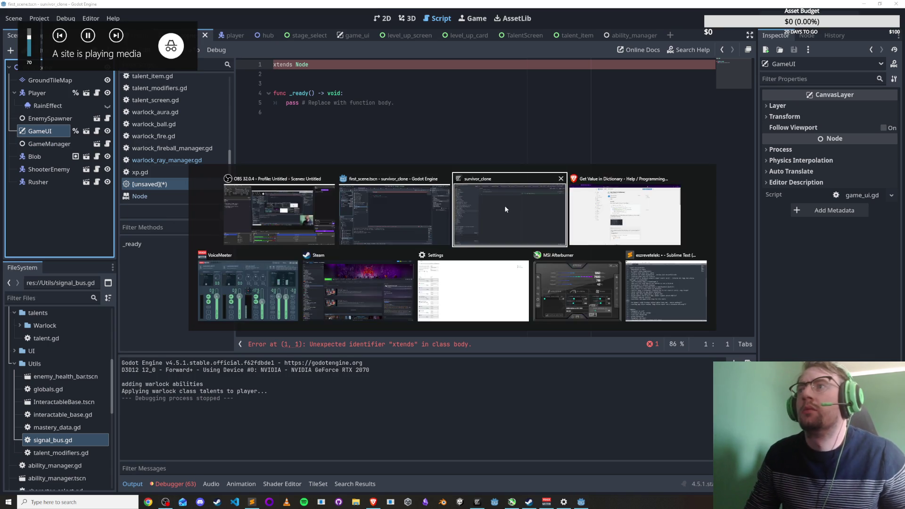
Back in Zed, read the ability_base.gd diff while adjusting and muting system audio
{"action": "left_click", "coordinate": [505, 209]}
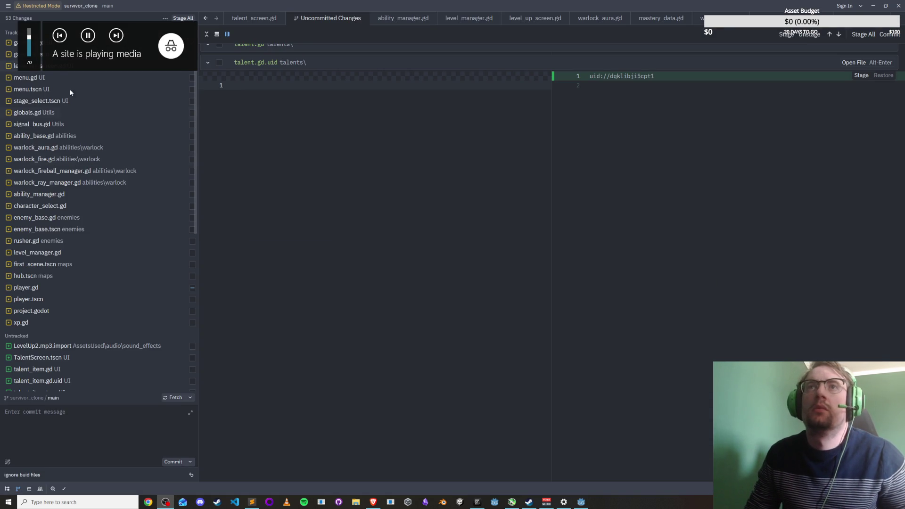
{"action": "left_click", "coordinate": [54, 90]}
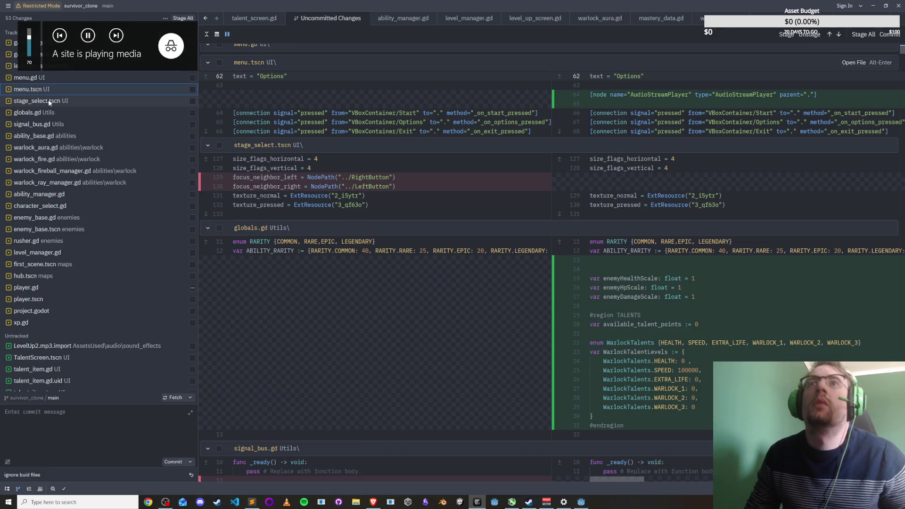
{"action": "left_click", "coordinate": [69, 133]}
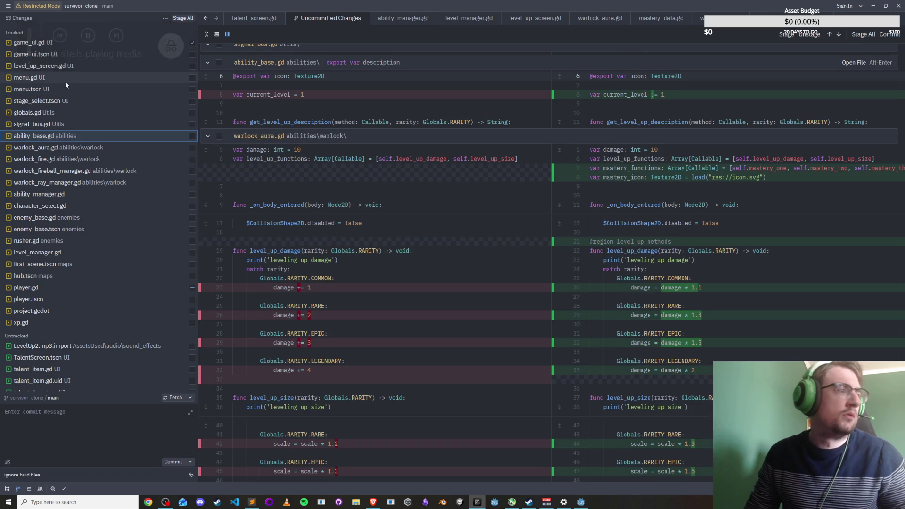
{"action": "key", "text": "XF86AudioRaiseVolume"}
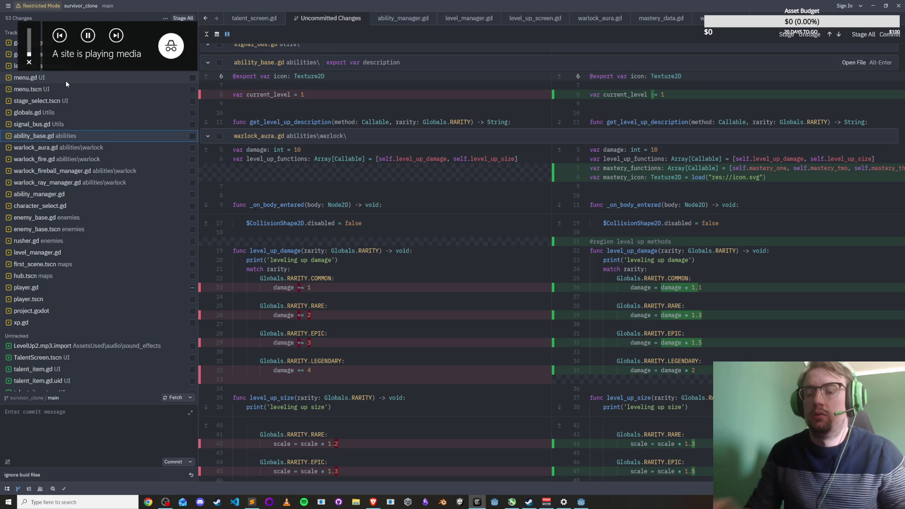
{"action": "key", "text": "XF86AudioLowerVolume"}
{"action": "key", "text": "XF86AudioLowerVolume"}
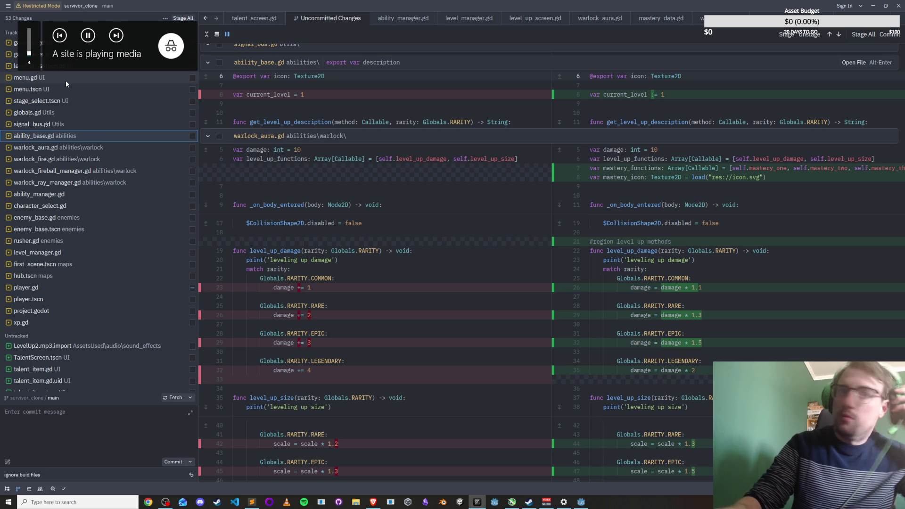
{"action": "key", "text": "XF86AudioMute"}
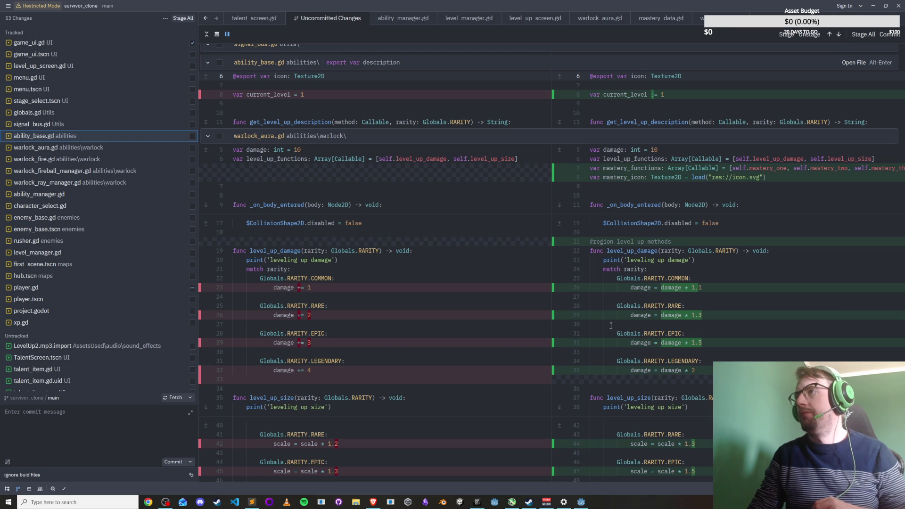
{"action": "left_click", "coordinate": [572, 79]}
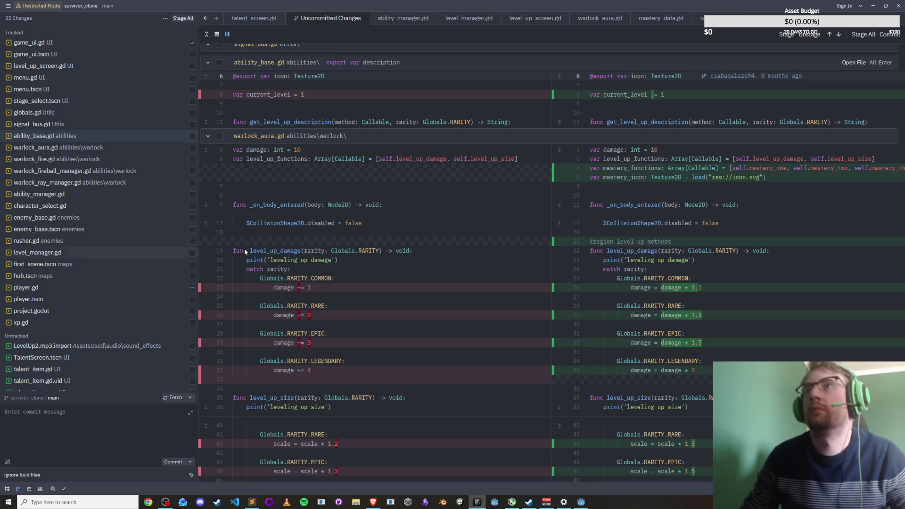
{"action": "left_click", "coordinate": [69, 134]}
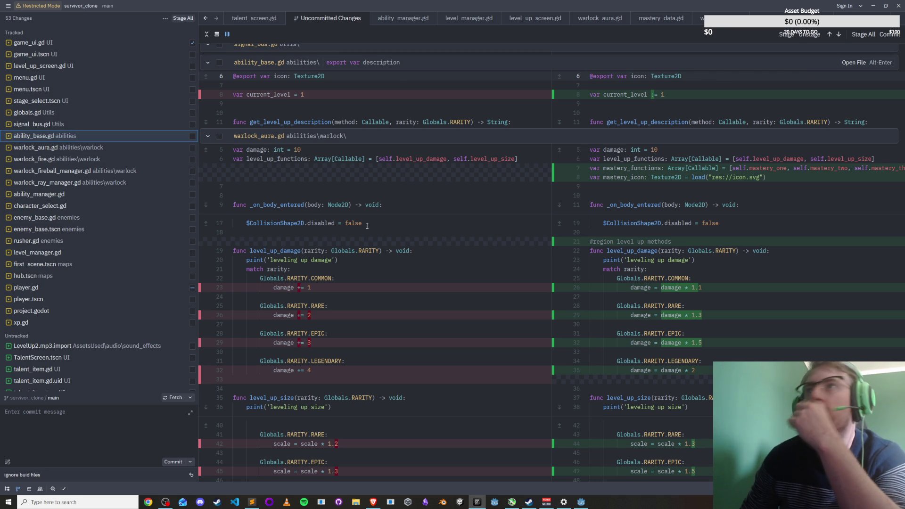
Collapse the warlock_aura, warlock_fire, warlock_fireball_manager and warlock_ray_manager diffs
{"action": "scroll", "coordinate": [365, 224], "scroll_direction": "up", "scroll_amount": 1}
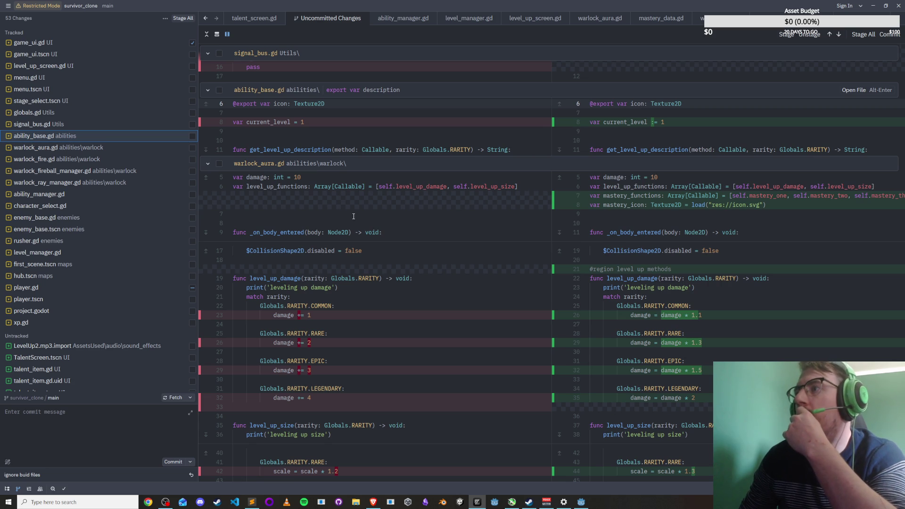
{"action": "scroll", "coordinate": [347, 213], "scroll_direction": "down", "scroll_amount": 2}
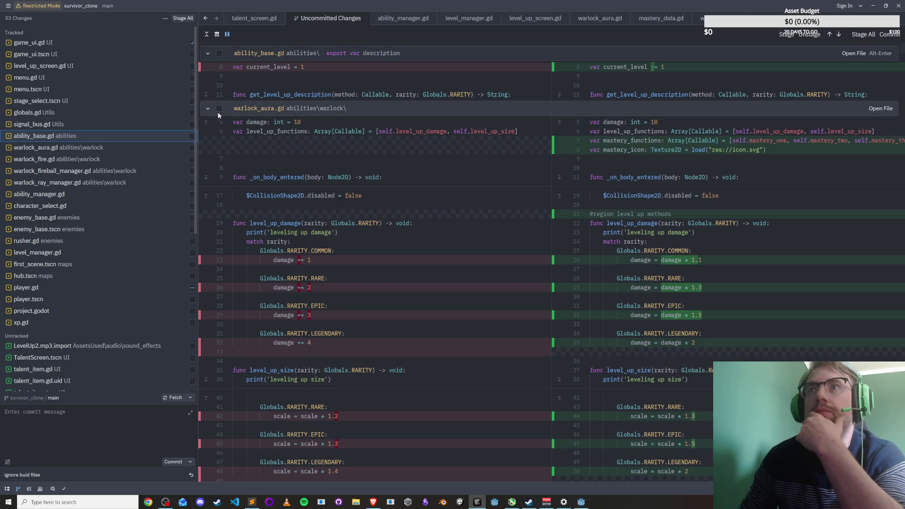
{"action": "left_click", "coordinate": [207, 110]}
{"action": "left_click", "coordinate": [207, 127]}
{"action": "left_click", "coordinate": [208, 145]}
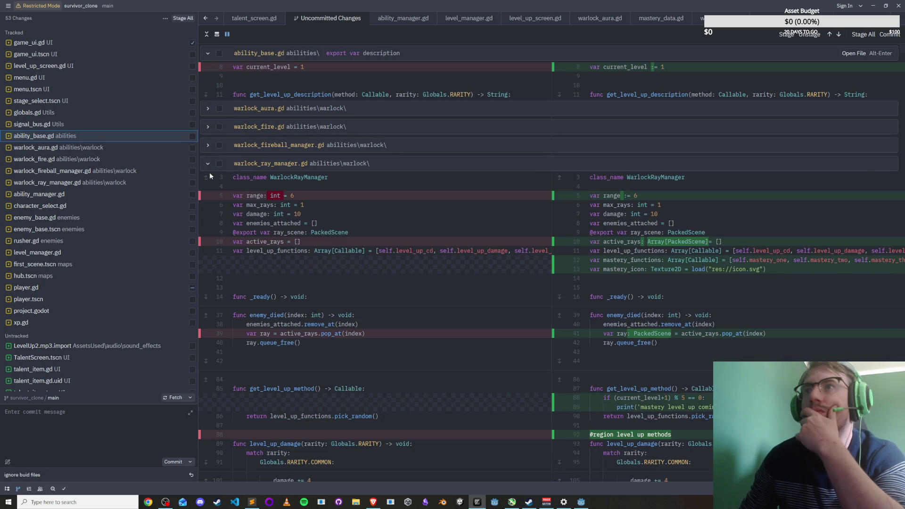
{"action": "left_click", "coordinate": [208, 164]}
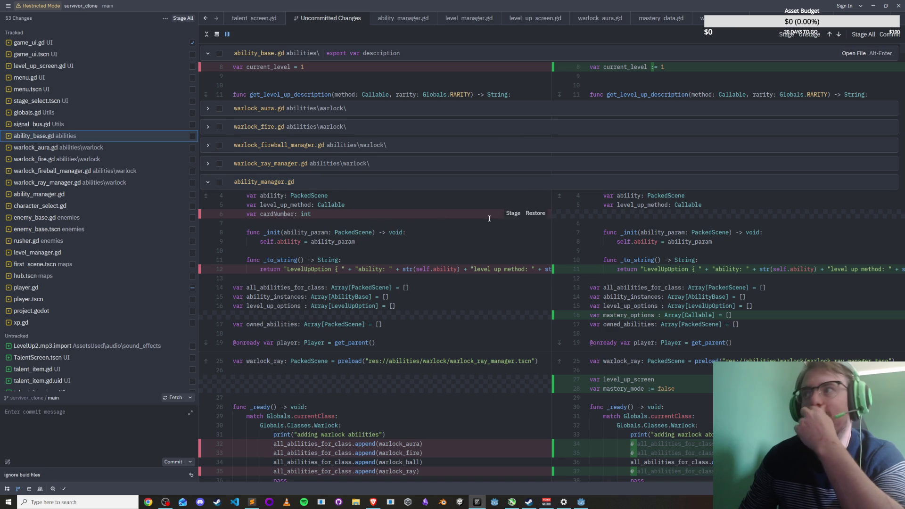
{"action": "scroll", "coordinate": [613, 264], "scroll_direction": "down", "scroll_amount": 2}
Examine ability_manager.gd's mastery_options, the line 100 LevelUpScreen get_node lookup, and the 'New' label line
{"action": "left_click", "coordinate": [726, 260]}
{"action": "scroll", "coordinate": [662, 351], "scroll_direction": "down", "scroll_amount": 4}
{"action": "scroll", "coordinate": [662, 352], "scroll_direction": "down", "scroll_amount": 2}
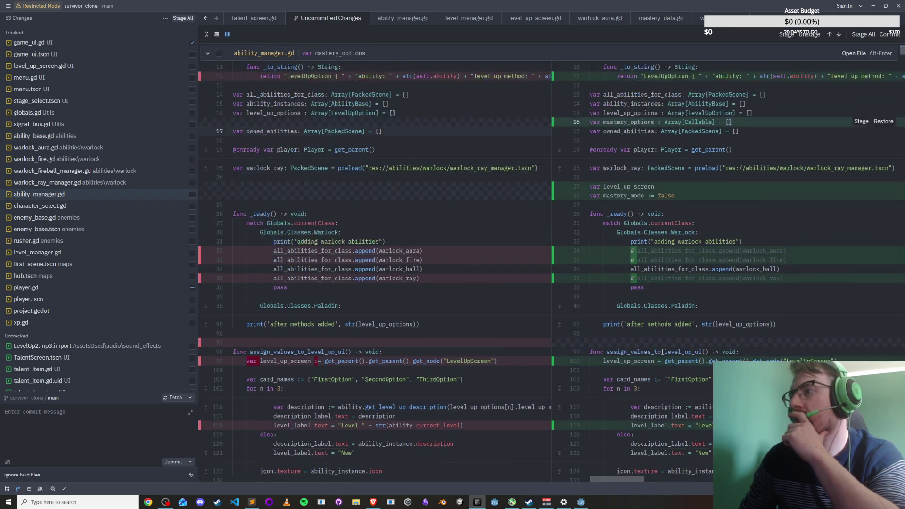
{"action": "triple_click", "coordinate": [785, 334]}
{"action": "left_click", "coordinate": [785, 334]}
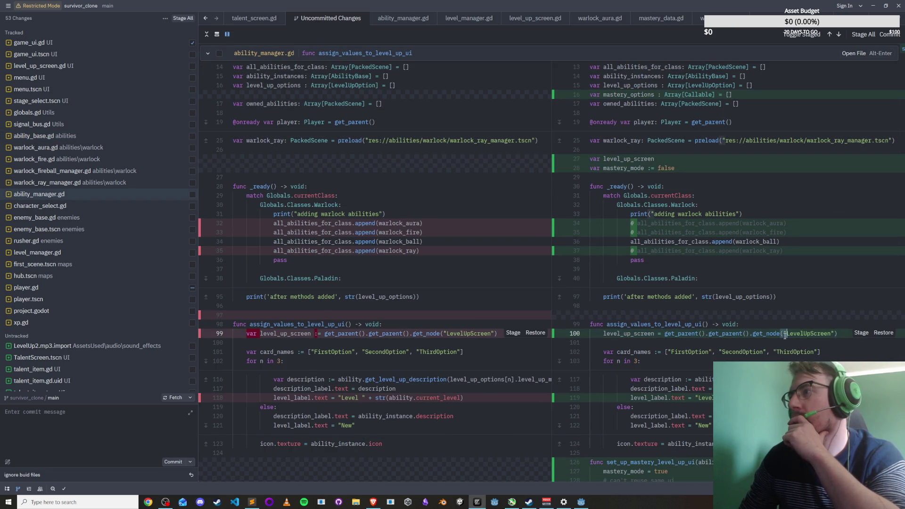
{"action": "scroll", "coordinate": [601, 232], "scroll_direction": "down", "scroll_amount": 4}
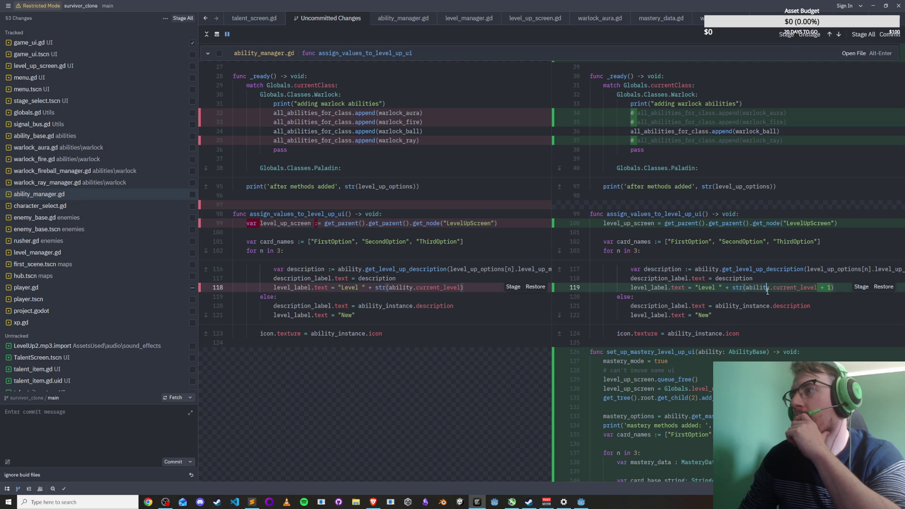
{"action": "scroll", "coordinate": [718, 290], "scroll_direction": "down", "scroll_amount": 2}
{"action": "left_click", "coordinate": [750, 258]}
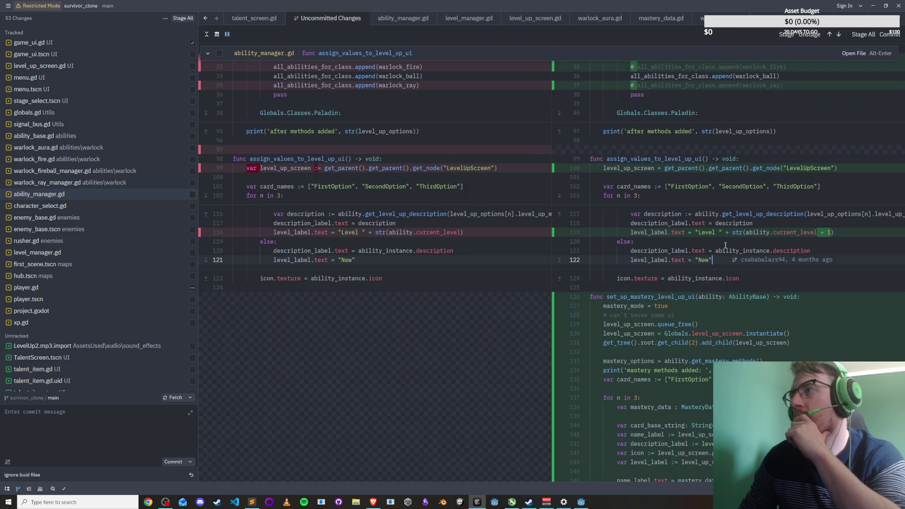
In Godot's script workspace, check the debugger error and fix line 1 to extend EnemyBase
{"action": "key", "text": "alt+Tab"}
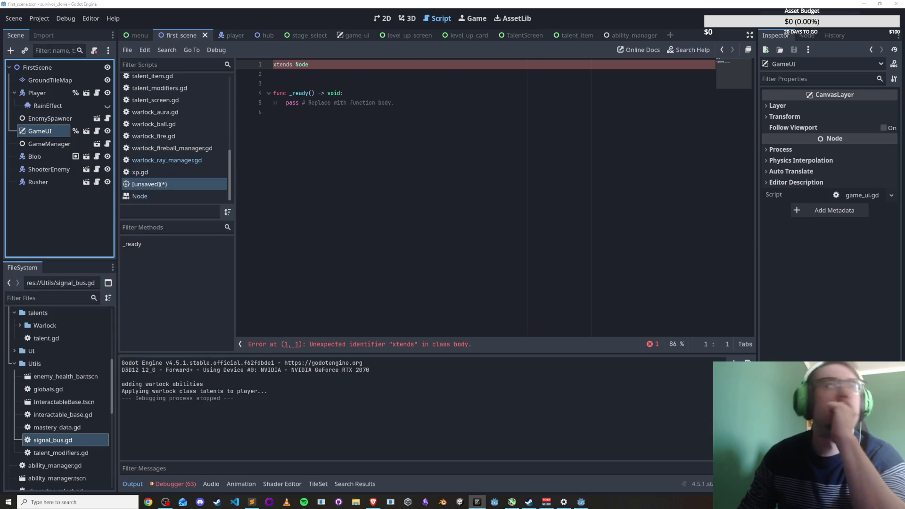
{"action": "left_click", "coordinate": [434, 20]}
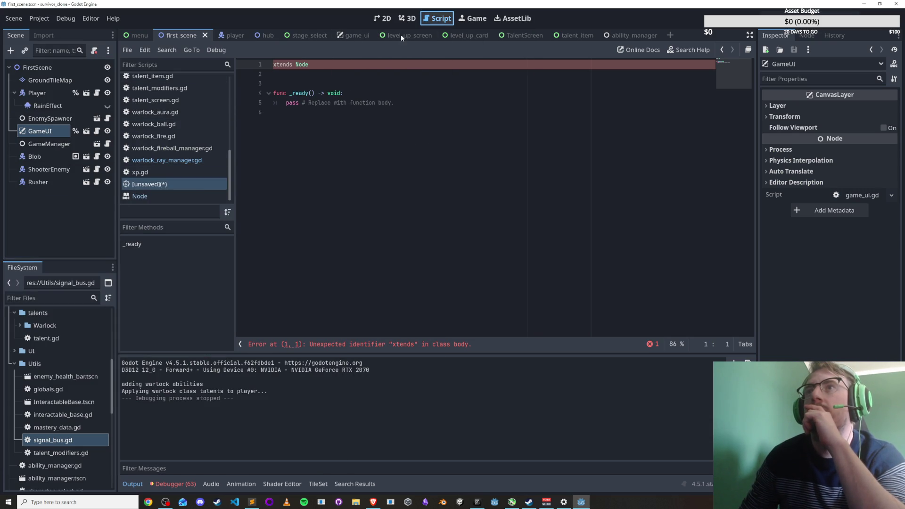
{"action": "scroll", "coordinate": [159, 154], "scroll_direction": "up", "scroll_amount": 3}
{"action": "scroll", "coordinate": [159, 153], "scroll_direction": "up", "scroll_amount": 5}
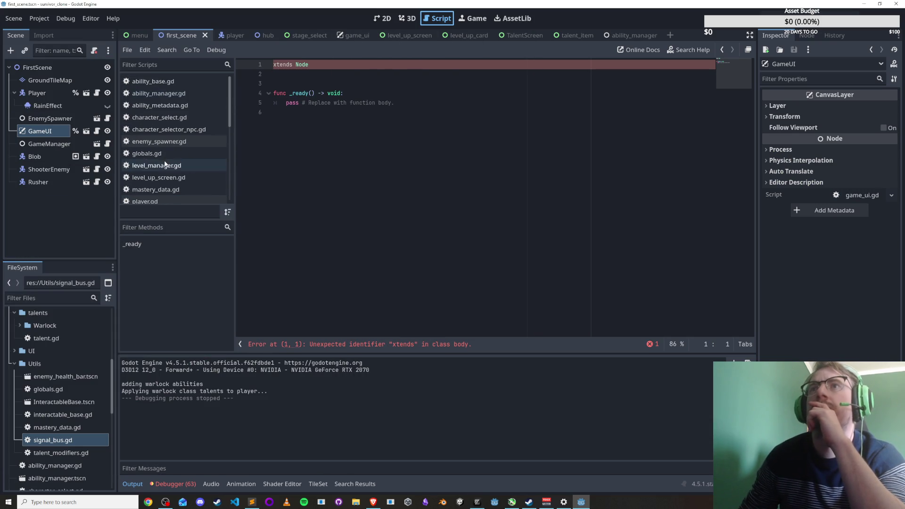
{"action": "left_click", "coordinate": [175, 484]}
{"action": "double_click", "coordinate": [312, 344]}
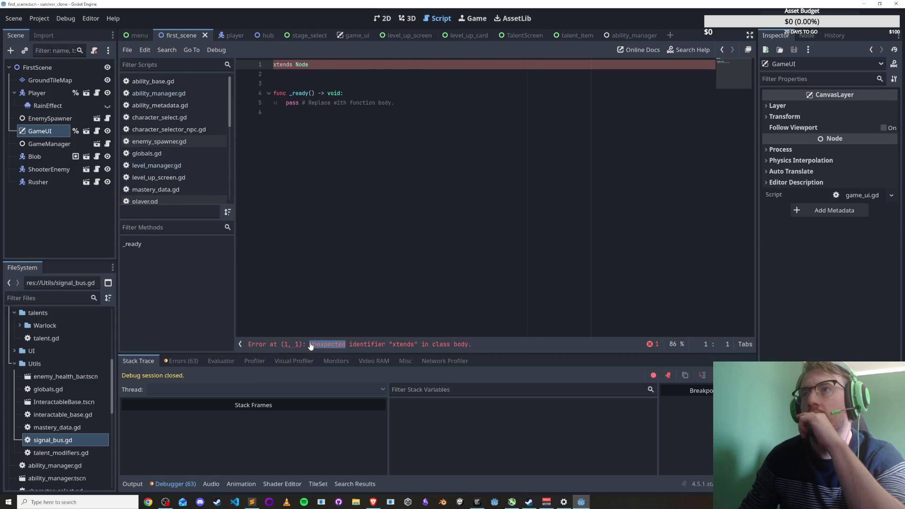
{"action": "double_click", "coordinate": [273, 65]}
{"action": "type", "text": "En"}
{"action": "key", "text": "Return"}
{"action": "left_click", "coordinate": [323, 236]}
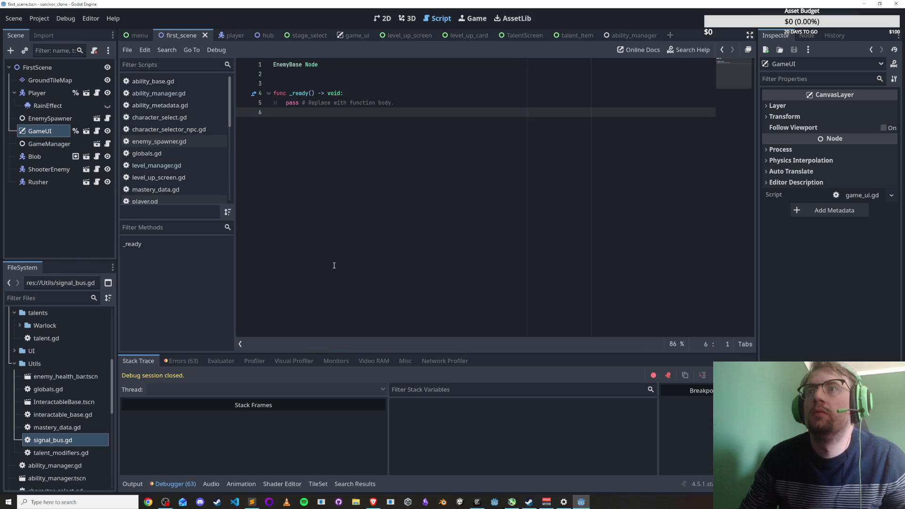
Scroll through the list of script errors, then run the project with F5
{"action": "left_click", "coordinate": [179, 361]}
{"action": "scroll", "coordinate": [281, 439], "scroll_direction": "down", "scroll_amount": 5}
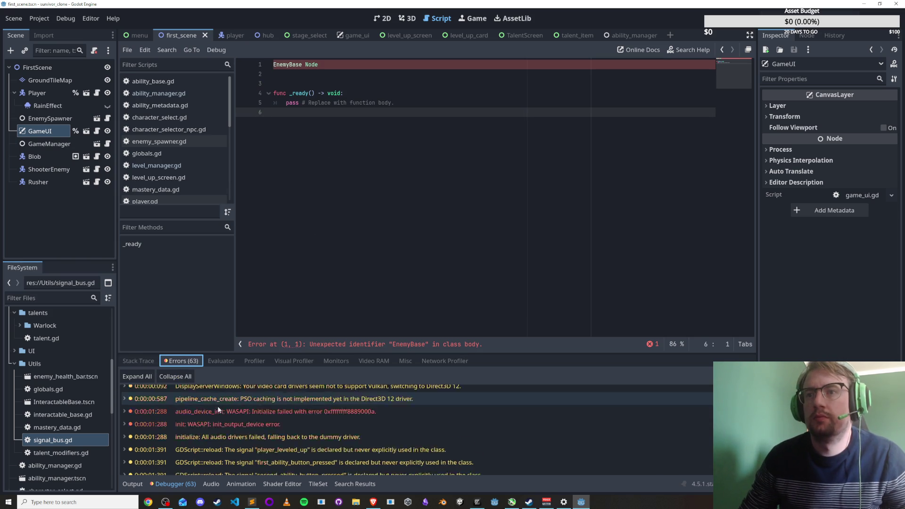
{"action": "scroll", "coordinate": [281, 439], "scroll_direction": "down", "scroll_amount": 3}
{"action": "scroll", "coordinate": [415, 429], "scroll_direction": "up", "scroll_amount": 8}
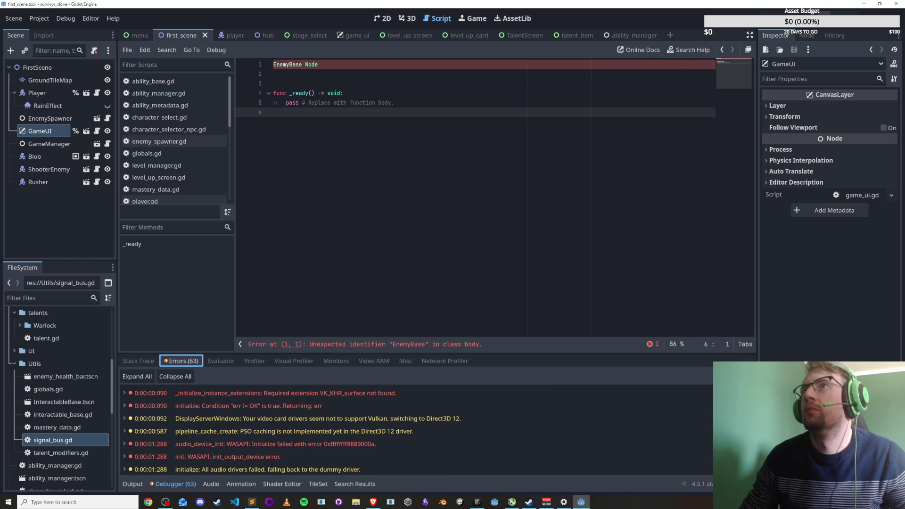
{"action": "key", "text": "F5"}
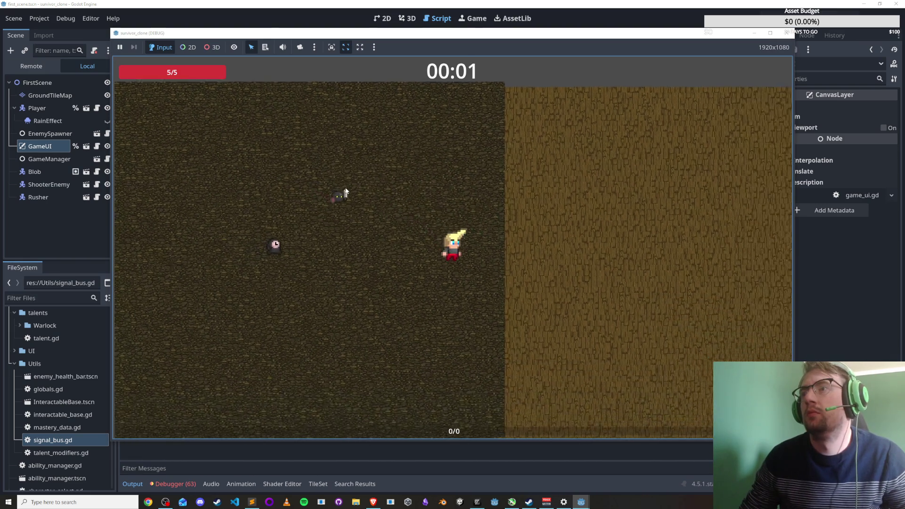
{"action": "key", "text": "F8"}
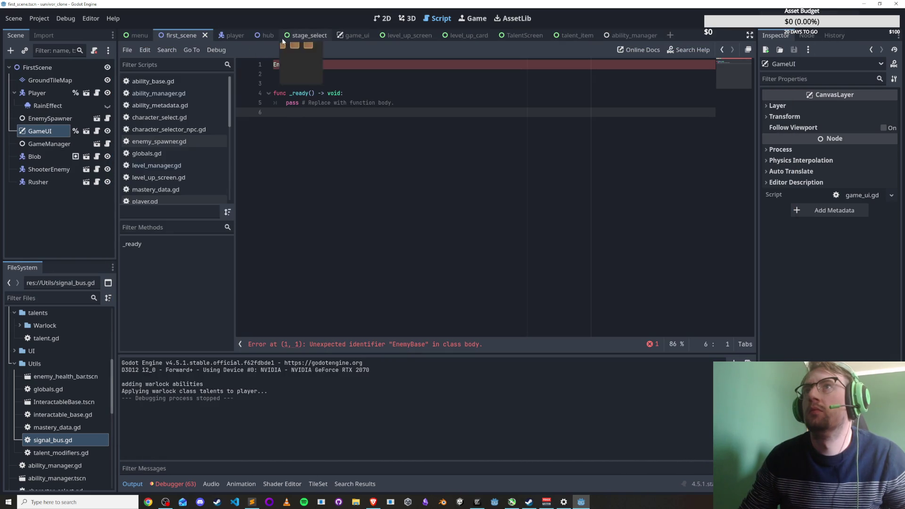
{"action": "left_click", "coordinate": [178, 153]}
{"action": "type", "text": "000000000,"}
{"action": "key", "text": "ctrl+s"}
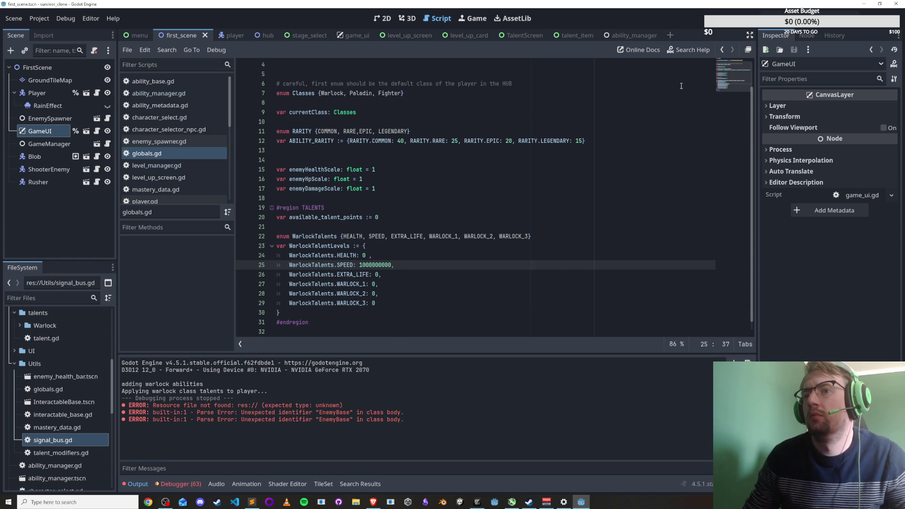
{"action": "key", "text": "ctrl+s"}
{"action": "left_click", "coordinate": [825, 14]}
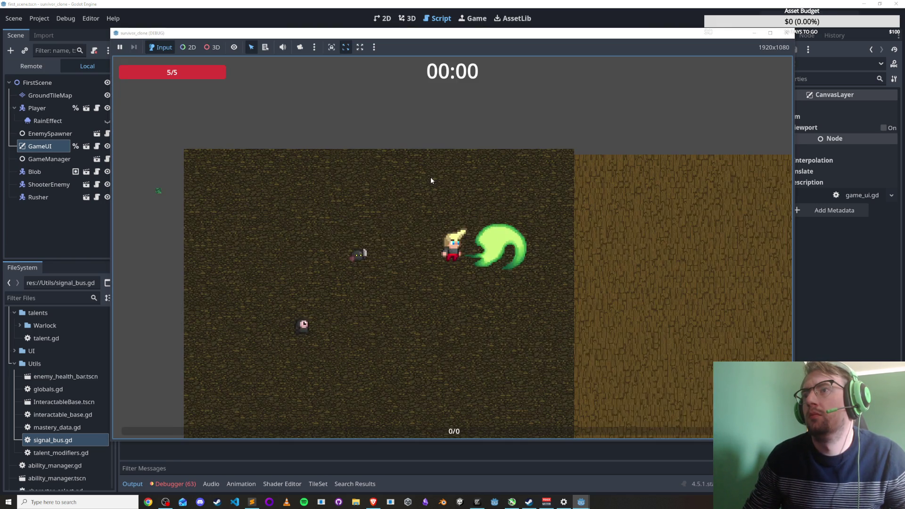
{"action": "key", "text": "BackSpace"}
{"action": "key", "text": "BackSpace"}
{"action": "key", "text": "BackSpace"}
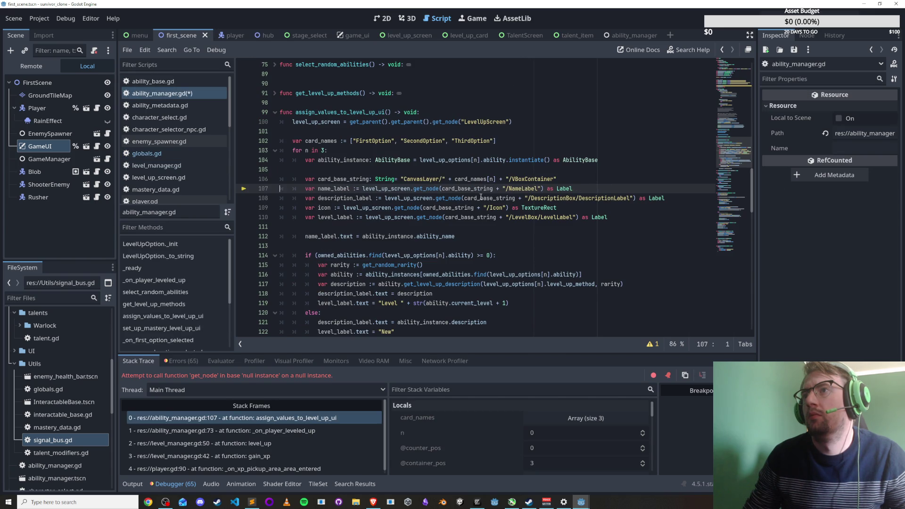
Save ability_manager.gd, confirm level_up_screen is null at line 107, and review line 100's lookup
{"action": "key", "text": "ctrl+s"}
{"action": "double_click", "coordinate": [395, 189]}
{"action": "left_click", "coordinate": [395, 189]}
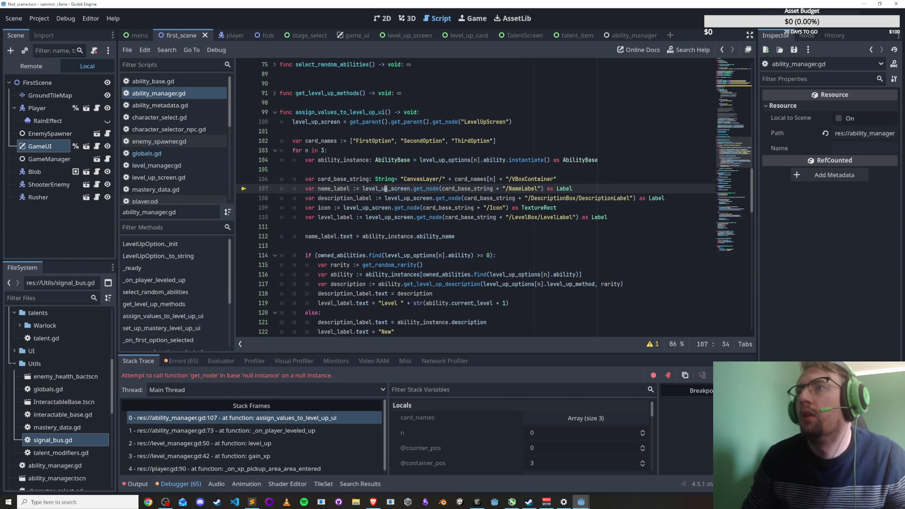
{"action": "double_click", "coordinate": [426, 188]}
{"action": "double_click", "coordinate": [395, 189]}
{"action": "left_click", "coordinate": [395, 189]}
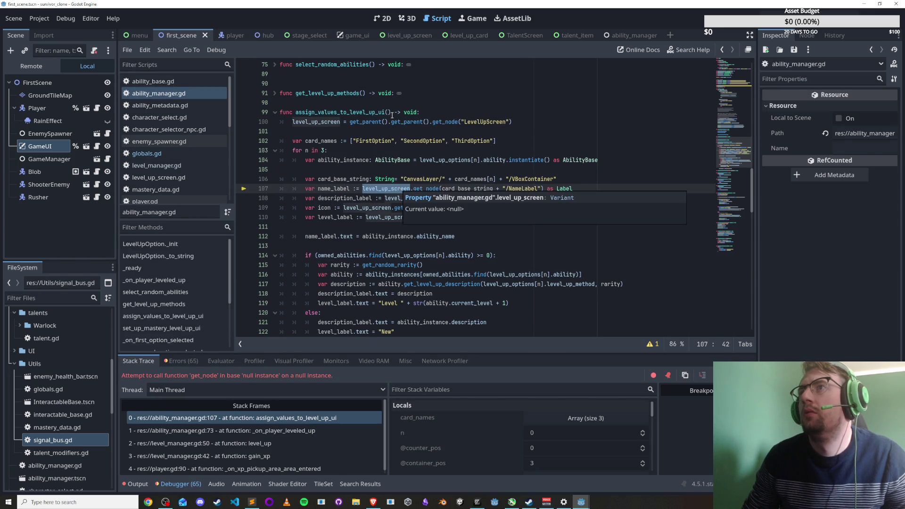
{"action": "left_click", "coordinate": [425, 112]}
{"action": "left_click", "coordinate": [503, 122]}
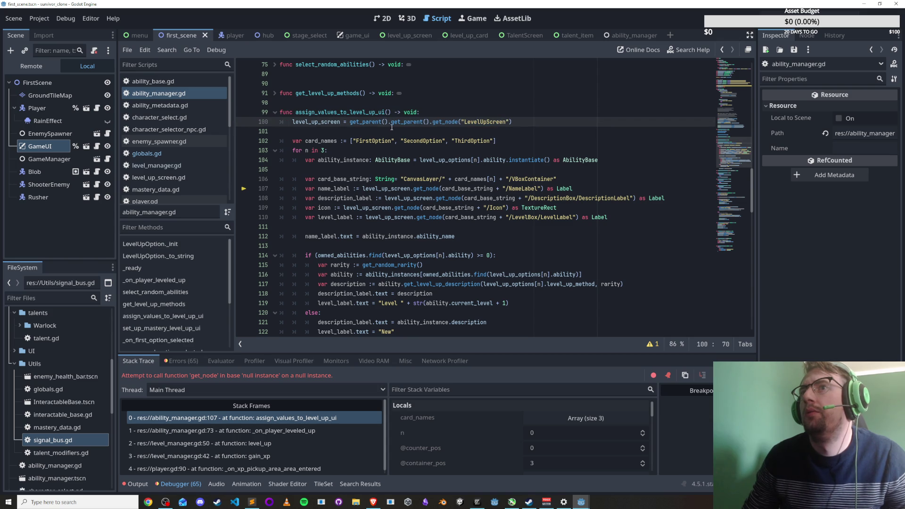
Compare the scene's GameUI node against line 100's get_parent chain to LevelUpScreen
{"action": "left_click", "coordinate": [38, 147]}
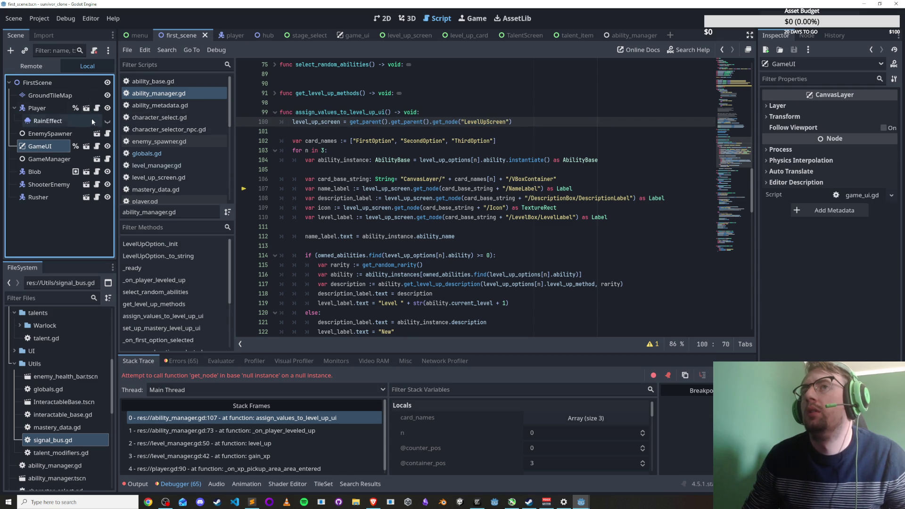
{"action": "left_click", "coordinate": [14, 108]}
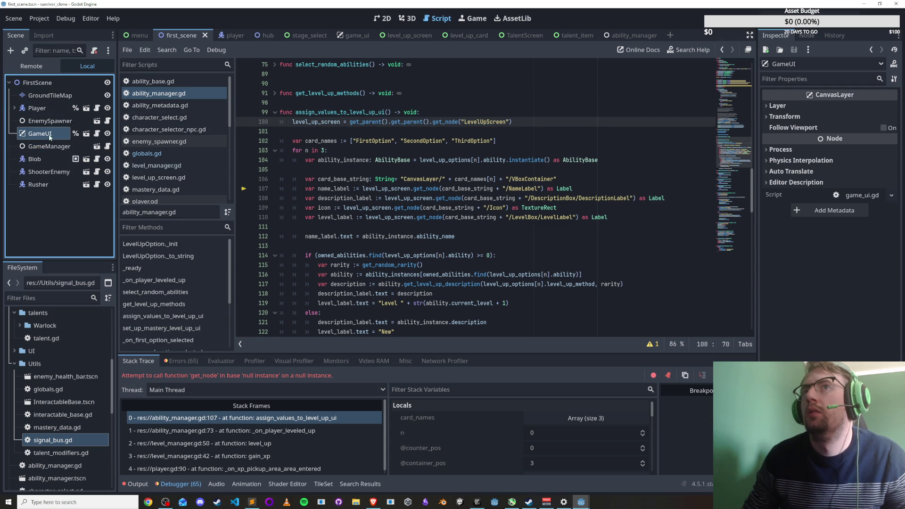
{"action": "scroll", "coordinate": [283, 141], "scroll_direction": "up", "scroll_amount": 1}
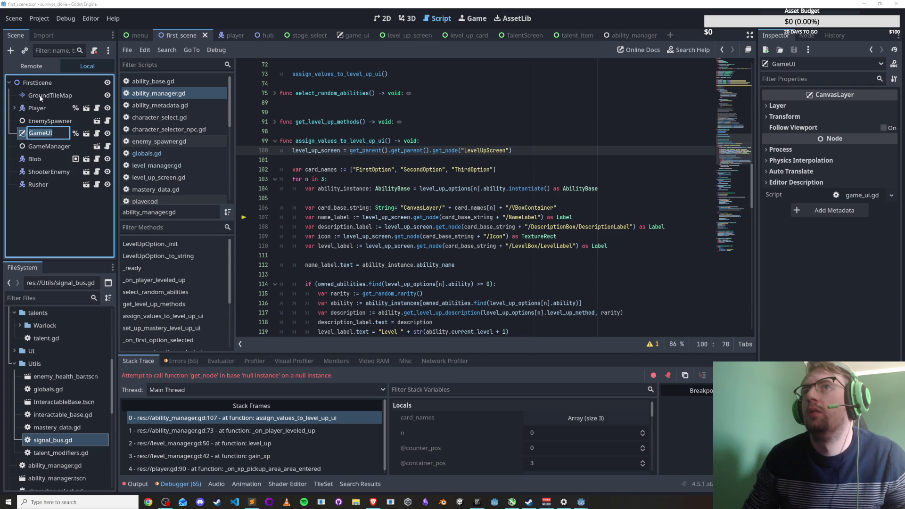
{"action": "left_click", "coordinate": [376, 150]}
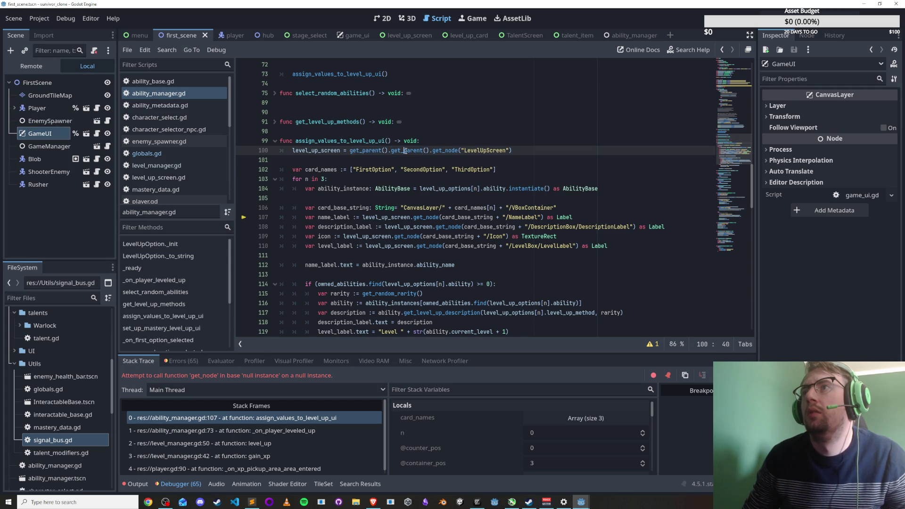
{"action": "double_click", "coordinate": [488, 149]}
{"action": "left_click", "coordinate": [330, 162]}
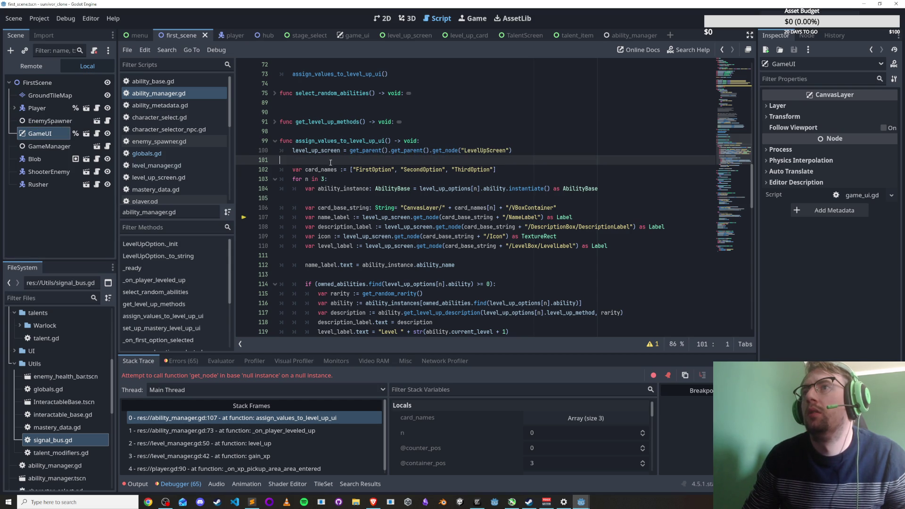
Examine the FirstOption, SecondOption, ThirdOption card_names and line 106's path, then open level_up_screen
{"action": "double_click", "coordinate": [375, 169]}
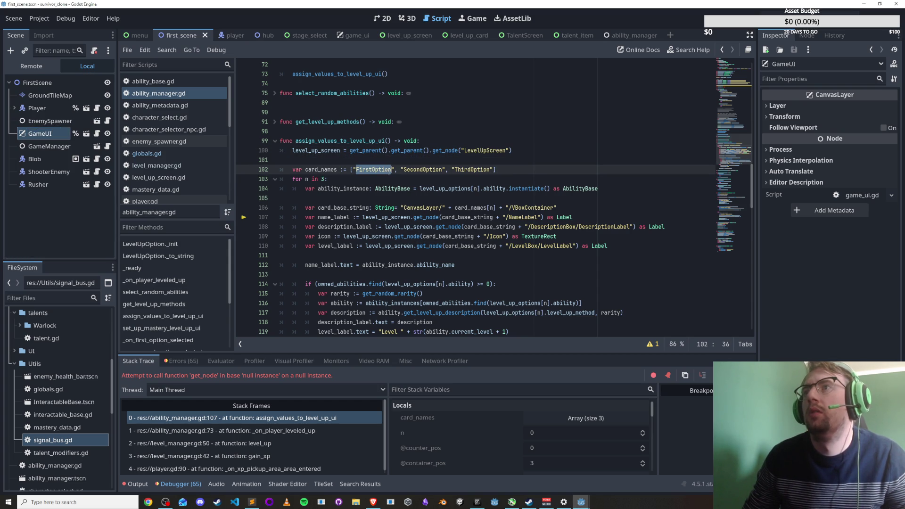
{"action": "double_click", "coordinate": [423, 170]}
{"action": "double_click", "coordinate": [473, 170]}
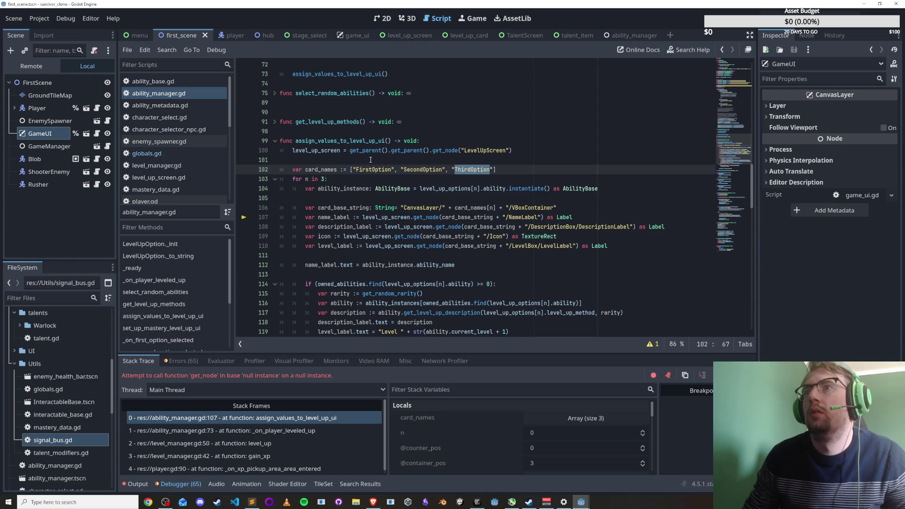
{"action": "double_click", "coordinate": [320, 170]}
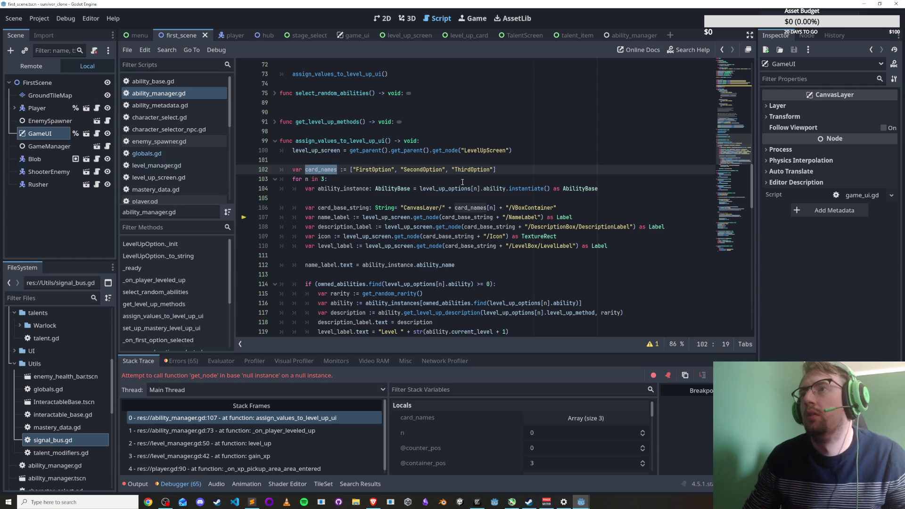
{"action": "left_click_drag", "start_coordinate": [352, 208], "coordinate": [562, 210]}
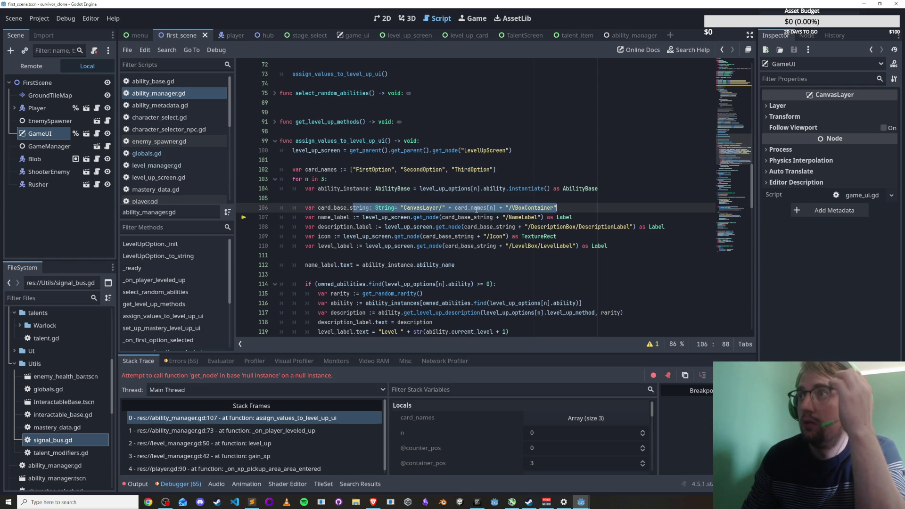
{"action": "double_click", "coordinate": [476, 207]}
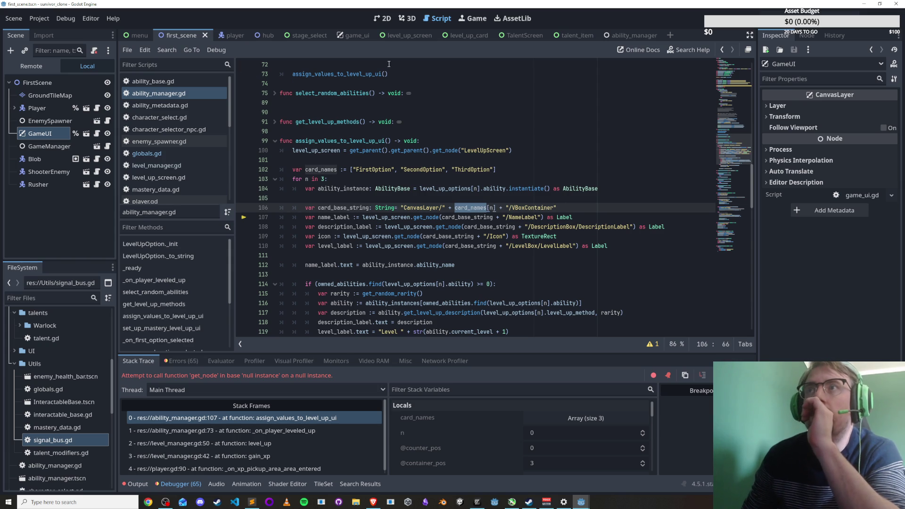
{"action": "left_click", "coordinate": [400, 36]}
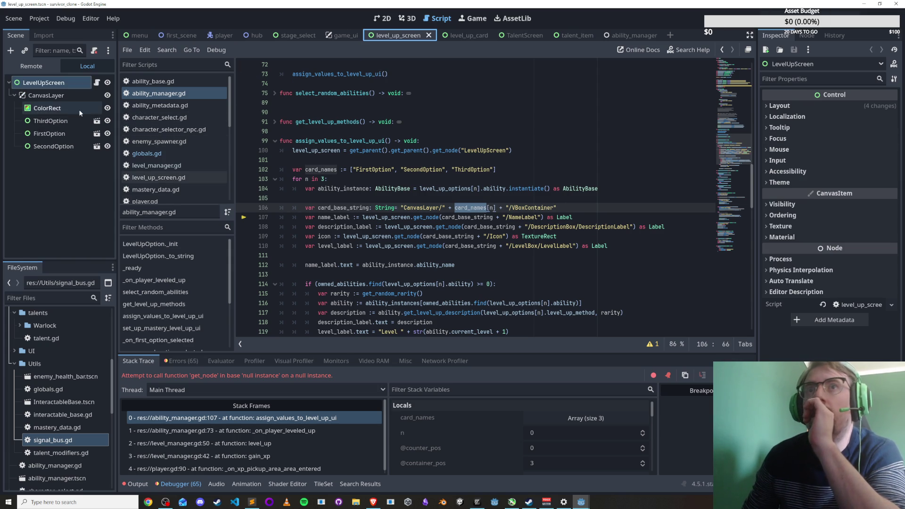
Check the option card nodes, CanvasLayer and level_up_card scene against line 106's VBoxContainer path
{"action": "left_click", "coordinate": [50, 133]}
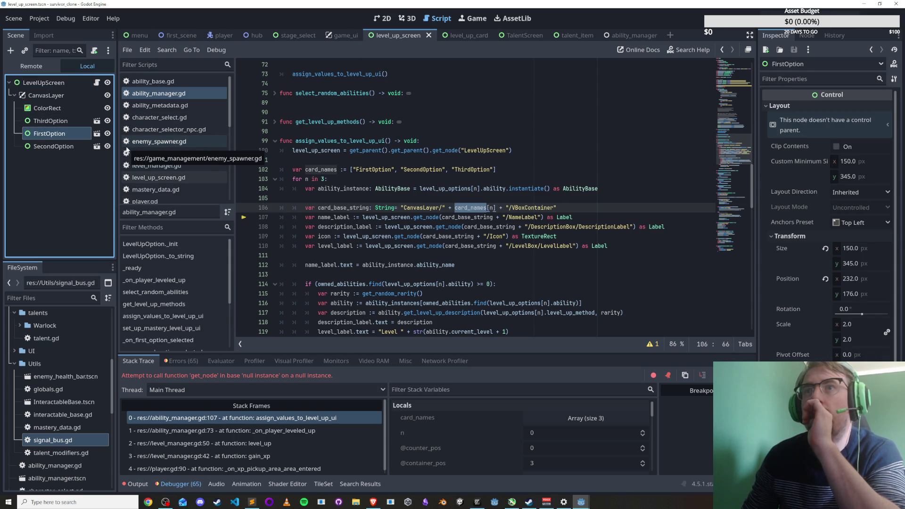
{"action": "left_click_drag", "start_coordinate": [57, 120], "coordinate": [55, 98]}
{"action": "left_click", "coordinate": [55, 98]}
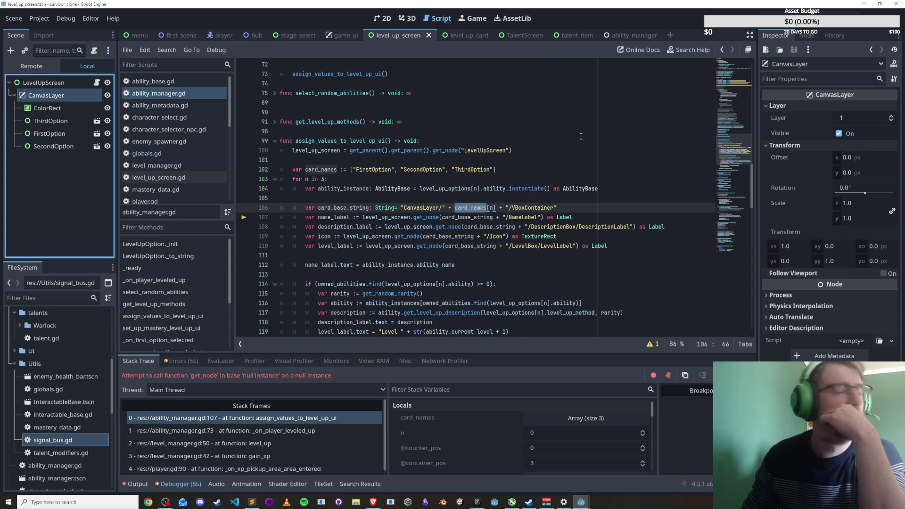
{"action": "double_click", "coordinate": [540, 208]}
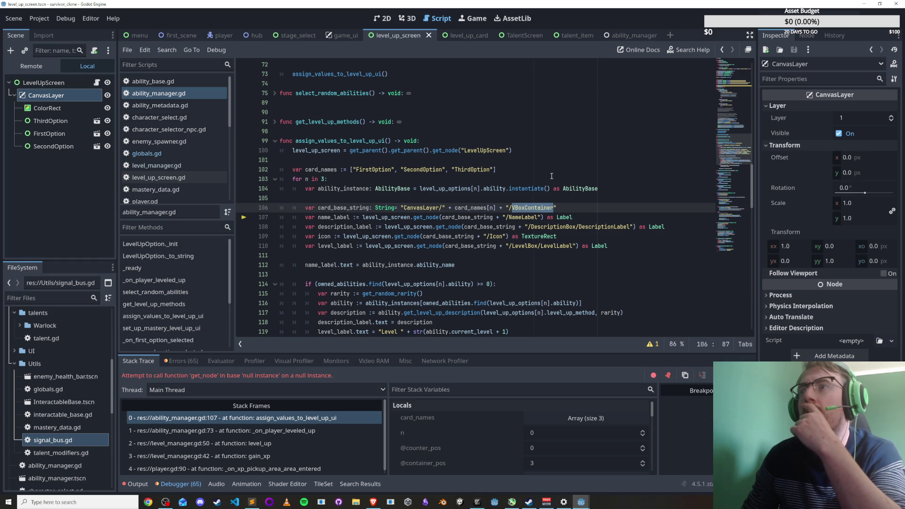
{"action": "left_click", "coordinate": [471, 36]}
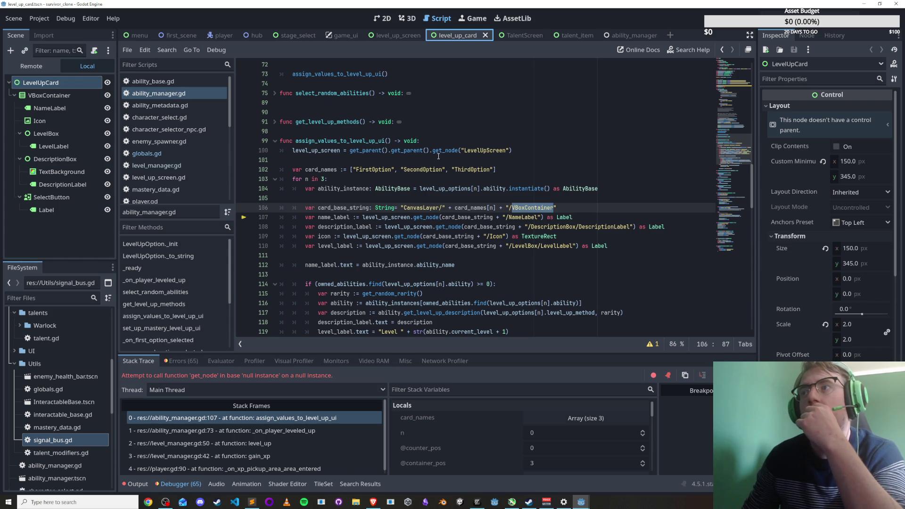
{"action": "key", "text": "alt+Tab"}
{"action": "key", "text": "alt+Tab"}
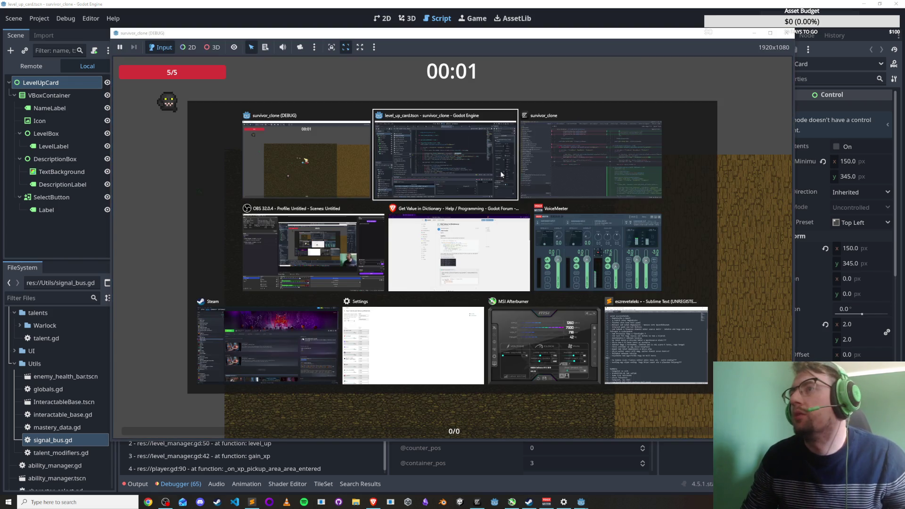
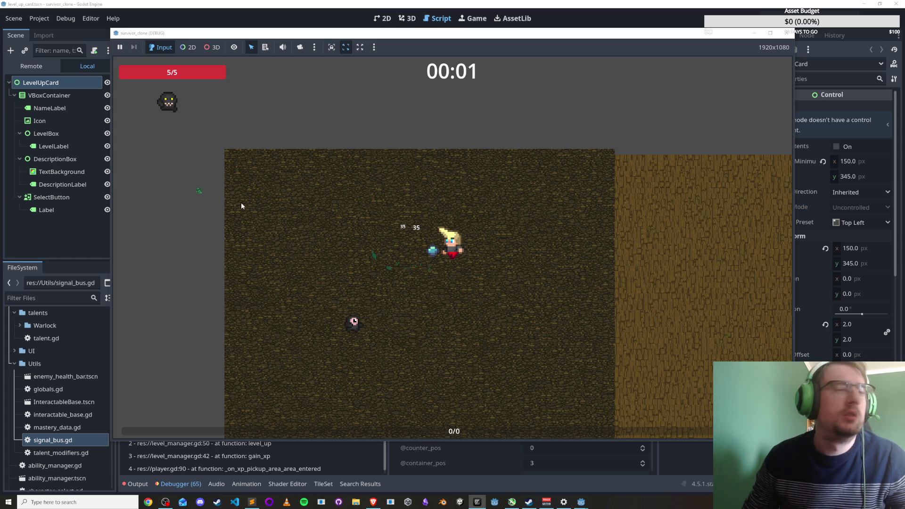
Return to Godot, set the caret near line 106, and switch between the live and local scene trees
{"action": "key", "text": "alt+Tab"}
{"action": "key", "text": "Tab"}
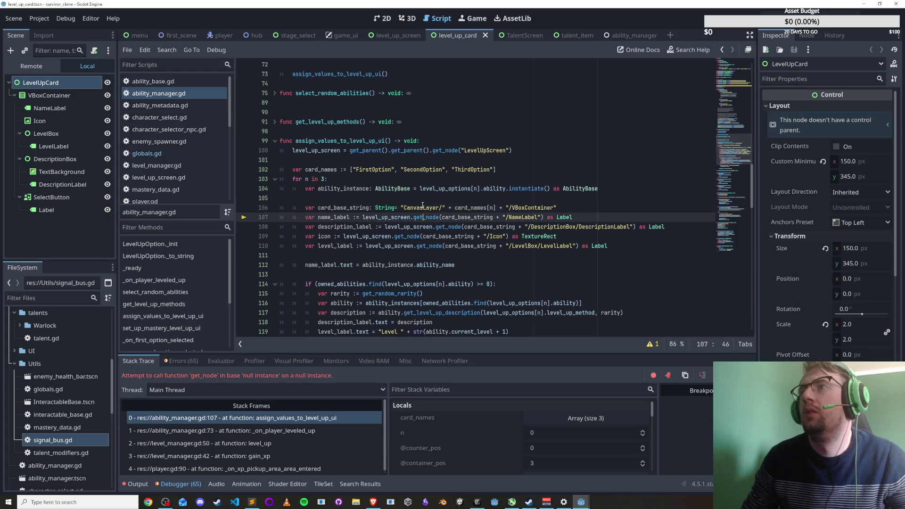
{"action": "left_click_drag", "start_coordinate": [423, 206], "coordinate": [547, 208]}
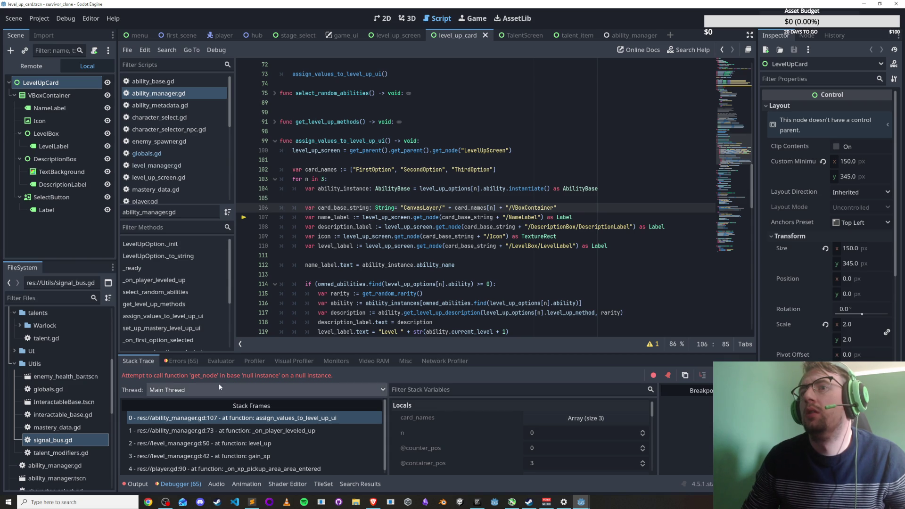
{"action": "key", "text": "Up"}
{"action": "scroll", "coordinate": [408, 214], "scroll_direction": "up", "scroll_amount": 3}
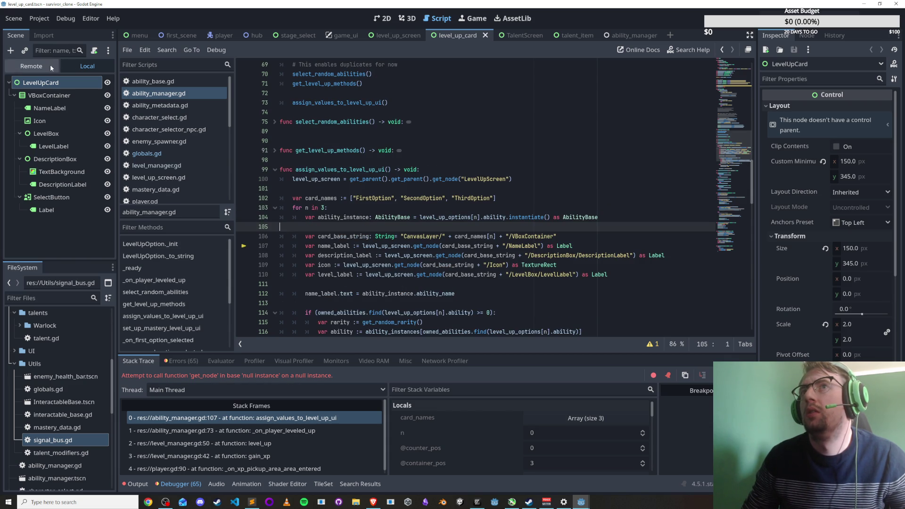
{"action": "left_click", "coordinate": [31, 66]}
{"action": "left_click", "coordinate": [80, 66]}
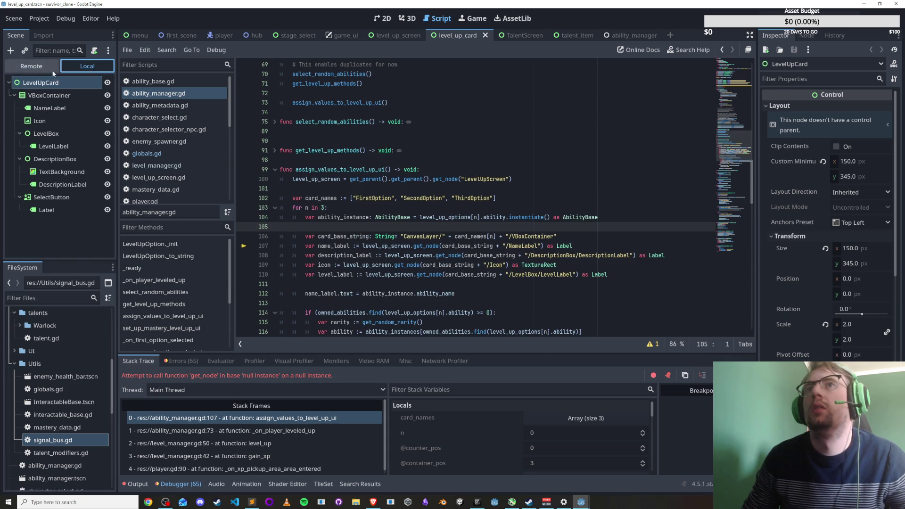
{"action": "left_click", "coordinate": [47, 71]}
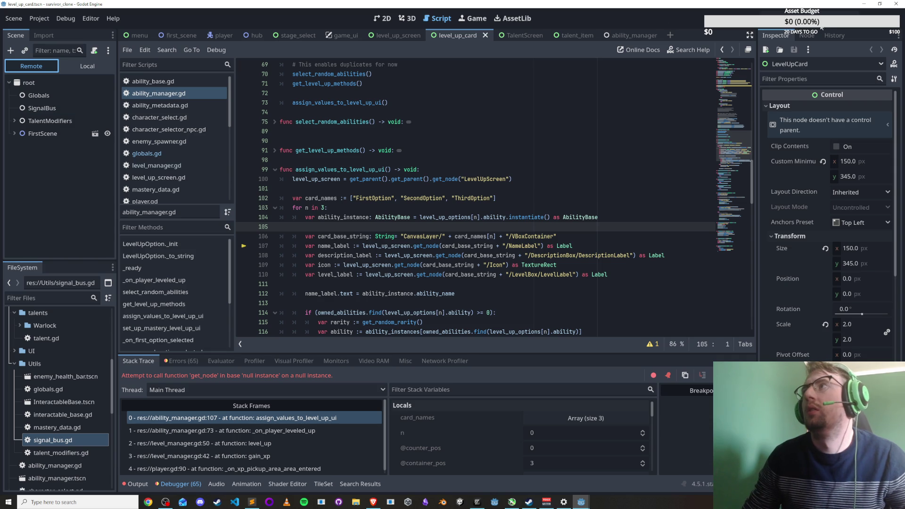
Run the project and close it, then test-run only the LevelUpCard scene and close it
{"action": "key", "text": "F5"}
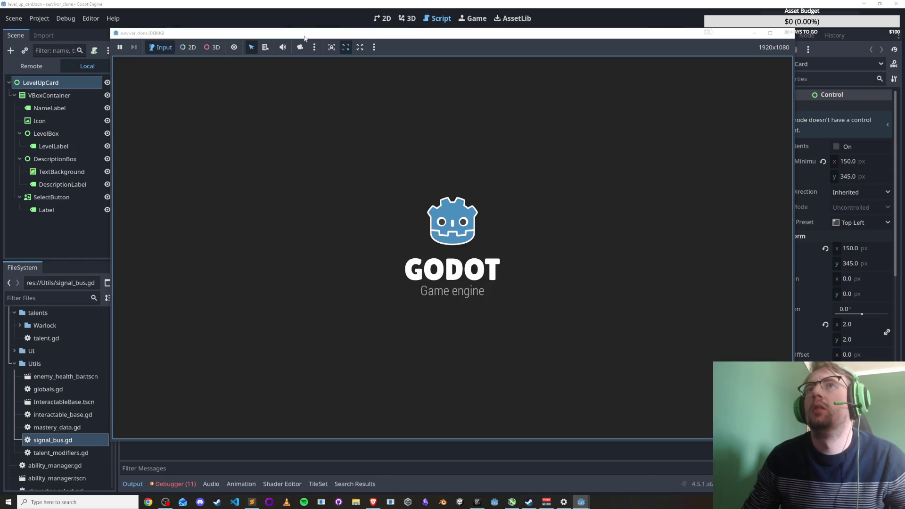
{"action": "left_click", "coordinate": [40, 70]}
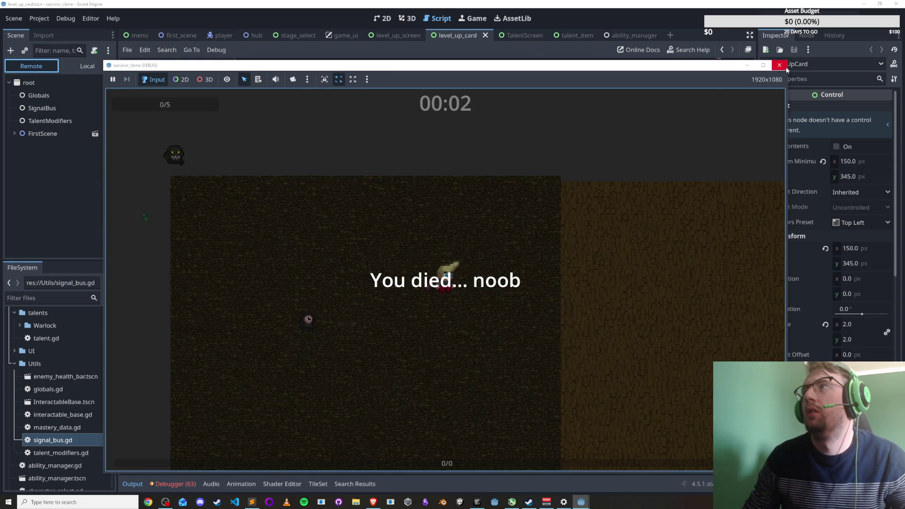
{"action": "left_click", "coordinate": [779, 65]}
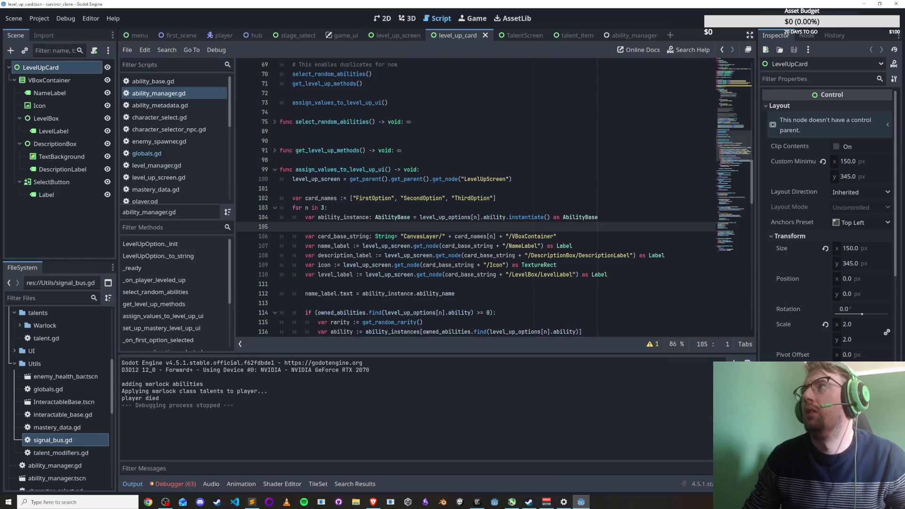
{"action": "key", "text": "F6"}
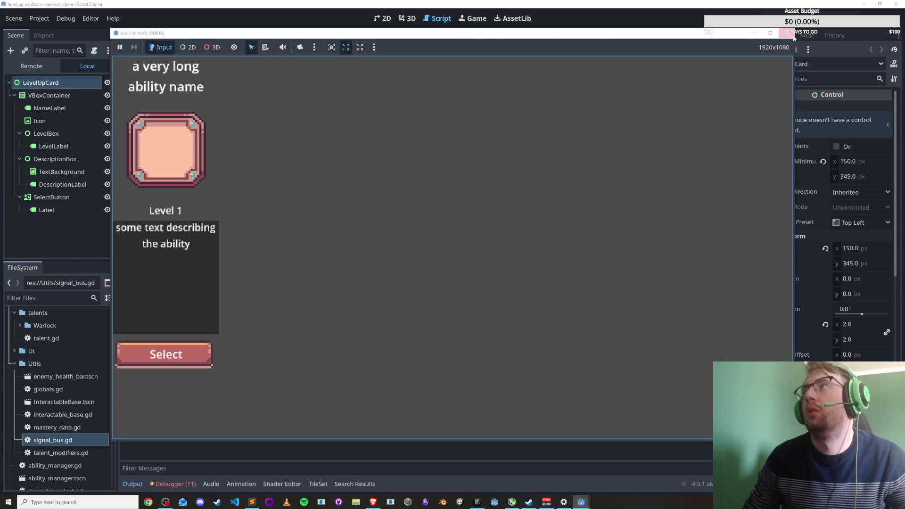
{"action": "left_click", "coordinate": [787, 32]}
Open first_scene and run it until the debugger halts on the get_node error
{"action": "left_click", "coordinate": [198, 34]}
{"action": "key", "text": "F6"}
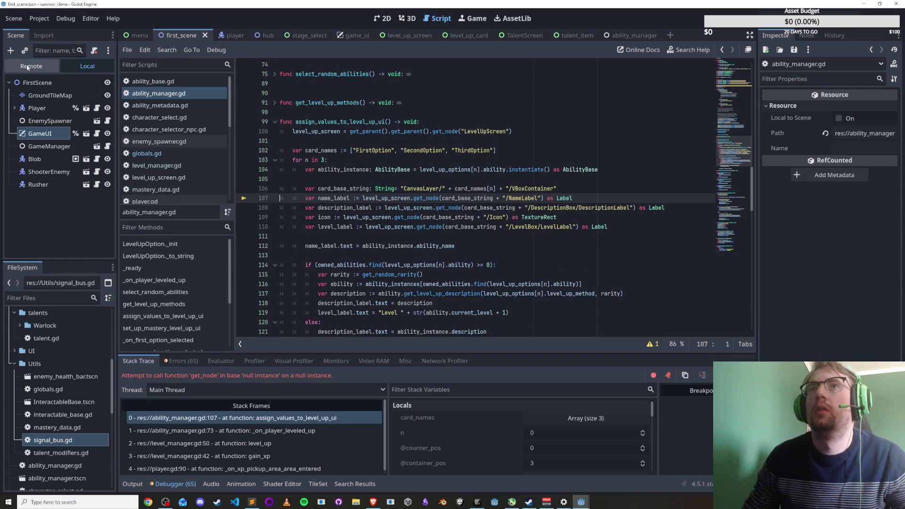
{"action": "left_click", "coordinate": [31, 66]}
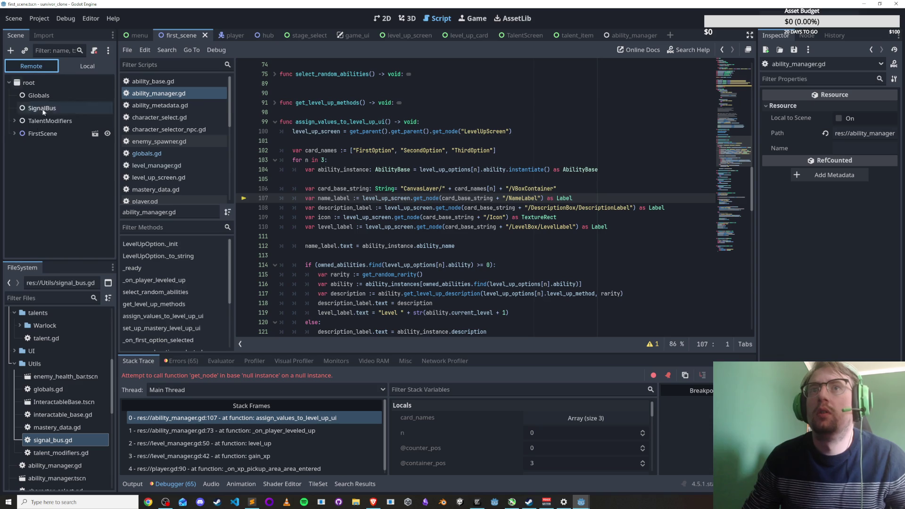
Expand FirstScene > Player in the Remote tree and inspect AbilityManager's live members
{"action": "left_click", "coordinate": [14, 134]}
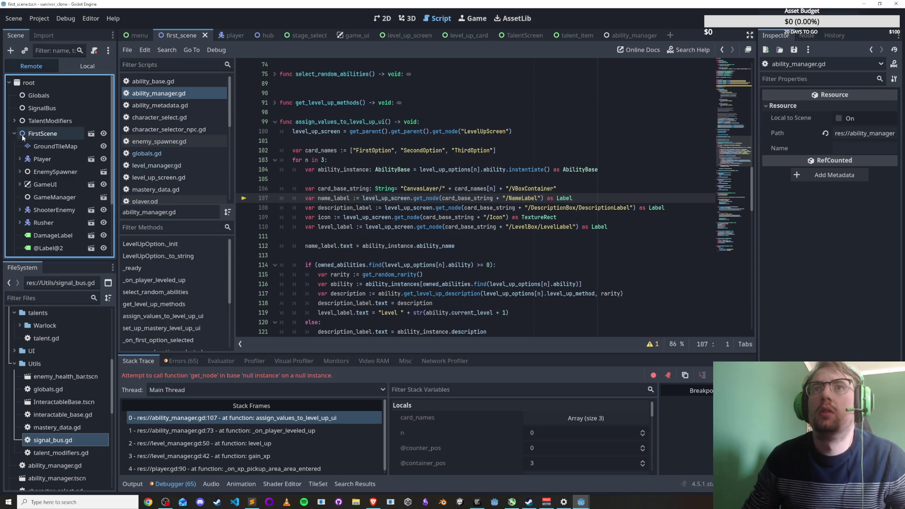
{"action": "double_click", "coordinate": [66, 163]}
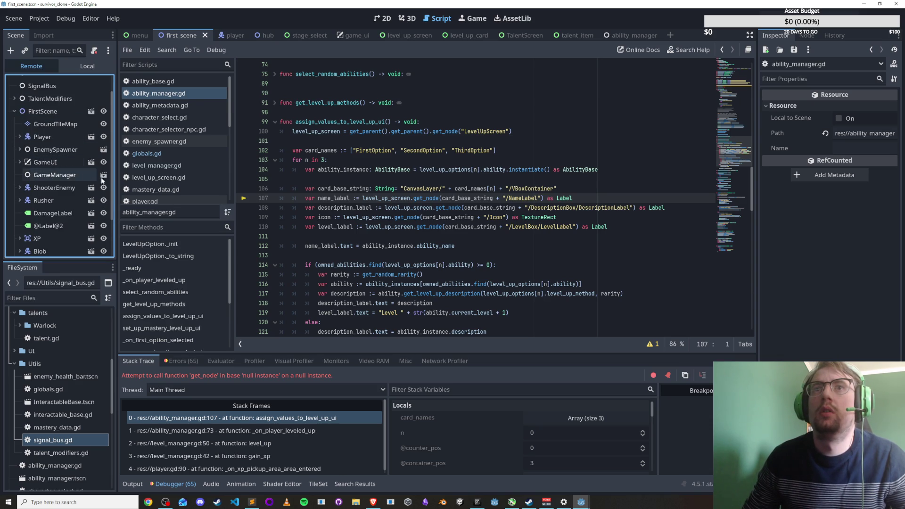
{"action": "double_click", "coordinate": [55, 162]}
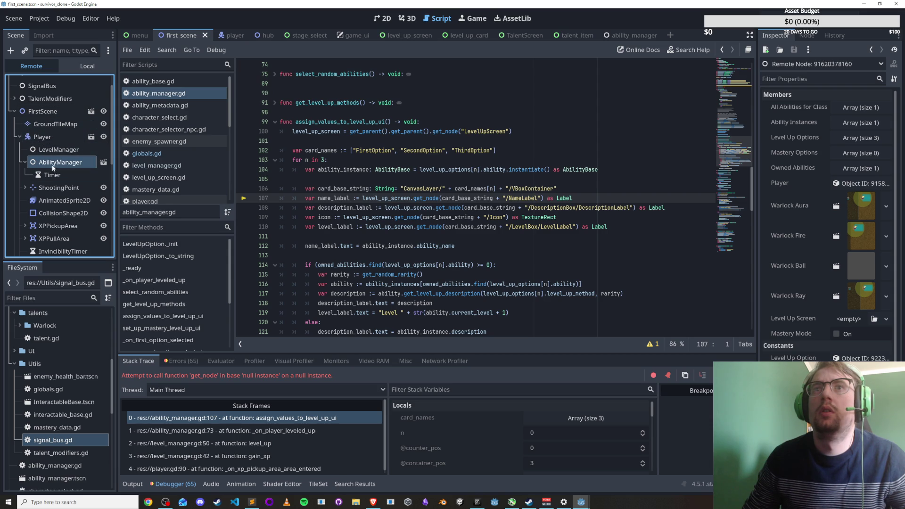
{"action": "left_click", "coordinate": [26, 162]}
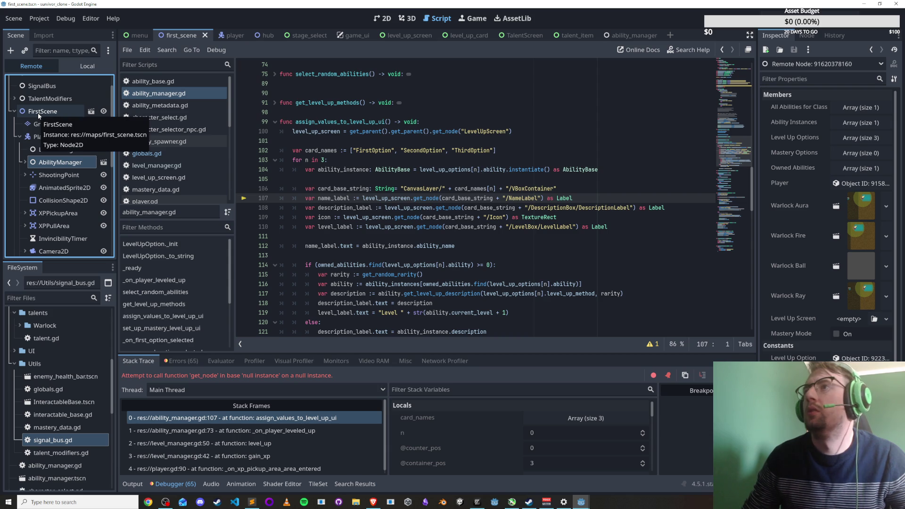
Examine the failing get_node call on line 107 and level_up_screen on line 108
{"action": "key", "text": "Up"}
{"action": "key", "text": "Up"}
{"action": "key", "text": "Up"}
{"action": "key", "text": "End"}
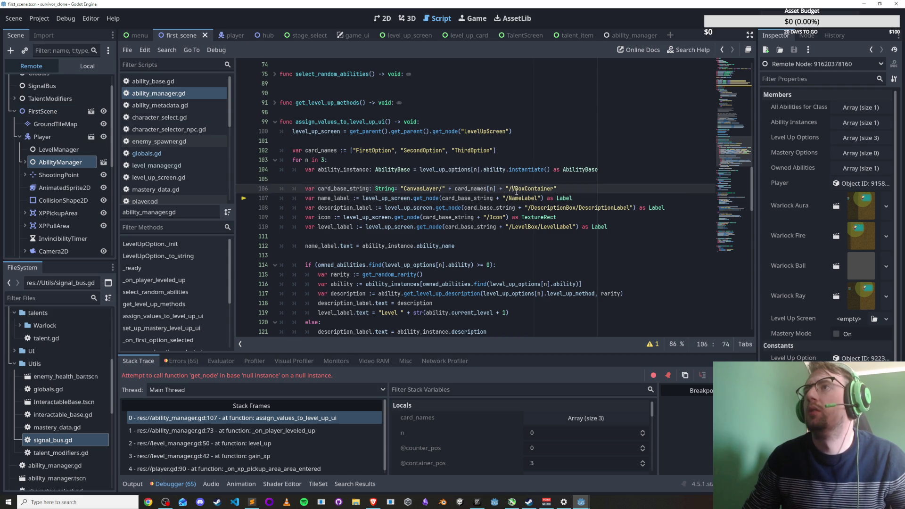
{"action": "left_click", "coordinate": [330, 198]}
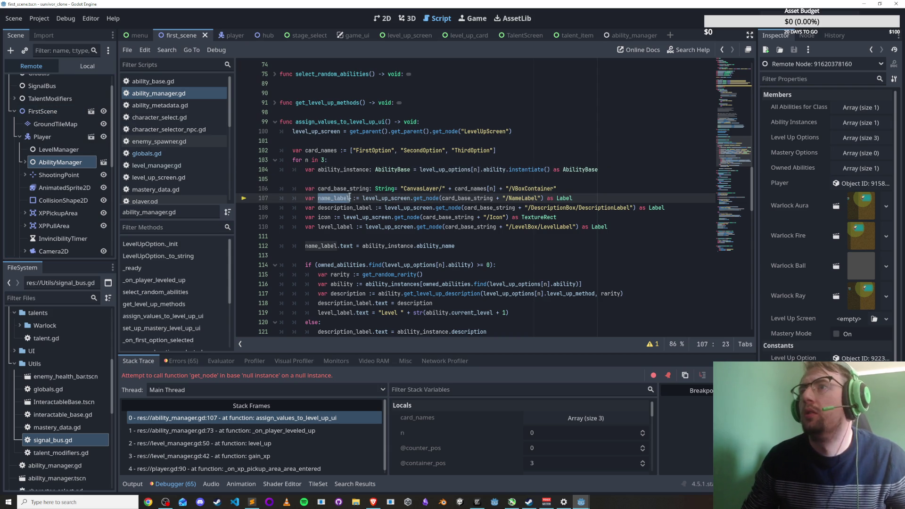
{"action": "double_click", "coordinate": [425, 198]}
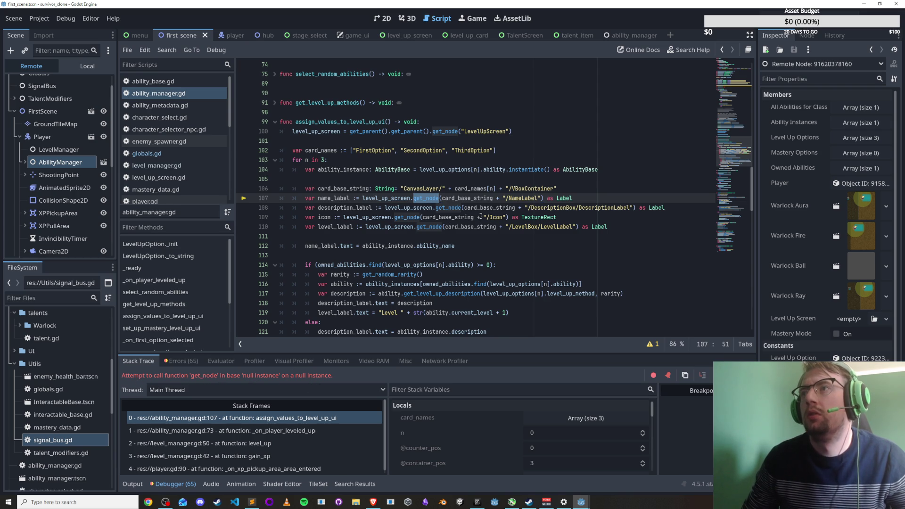
{"action": "double_click", "coordinate": [398, 208]}
{"action": "triple_click", "coordinate": [569, 195]}
{"action": "left_click", "coordinate": [337, 198]}
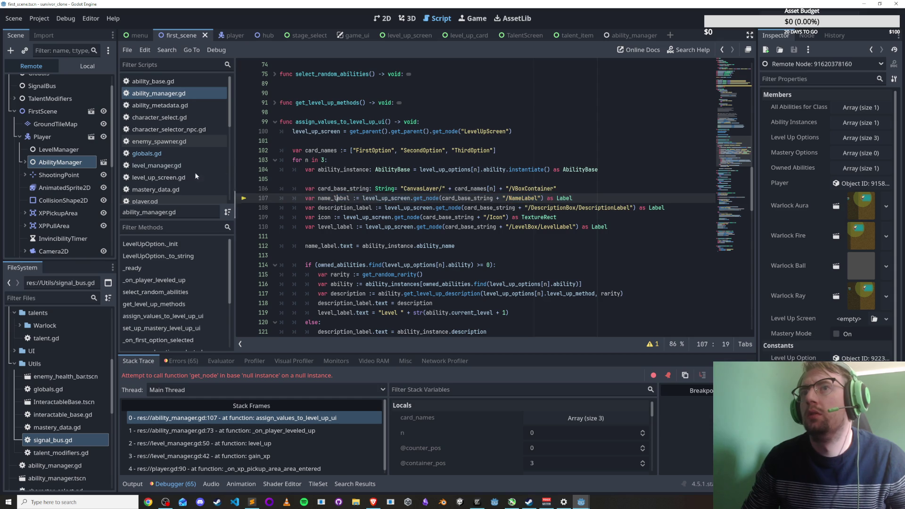
{"action": "scroll", "coordinate": [65, 177], "scroll_direction": "down", "scroll_amount": 5}
{"action": "scroll", "coordinate": [65, 176], "scroll_direction": "up", "scroll_amount": 5}
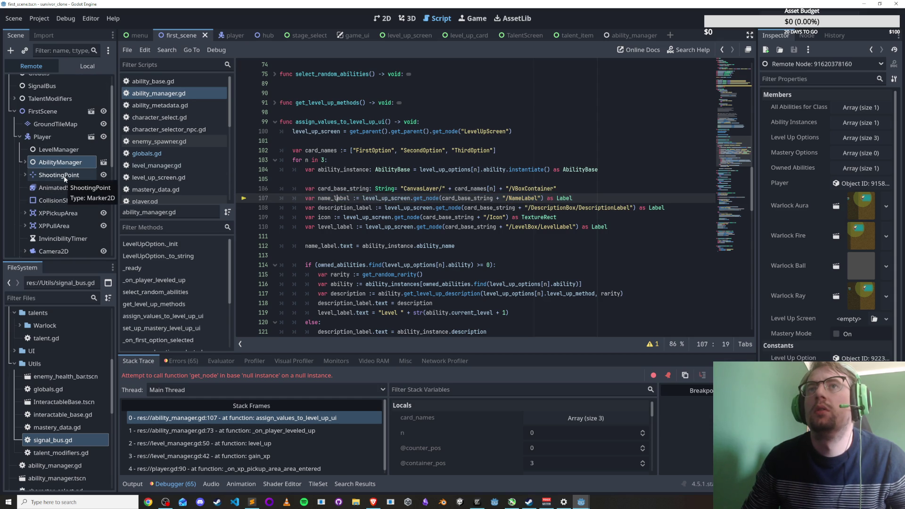
Unfold select_random_abilities and look over the get_parent lookup of LevelUpScreen on line 100
{"action": "scroll", "coordinate": [315, 199], "scroll_direction": "up", "scroll_amount": 1}
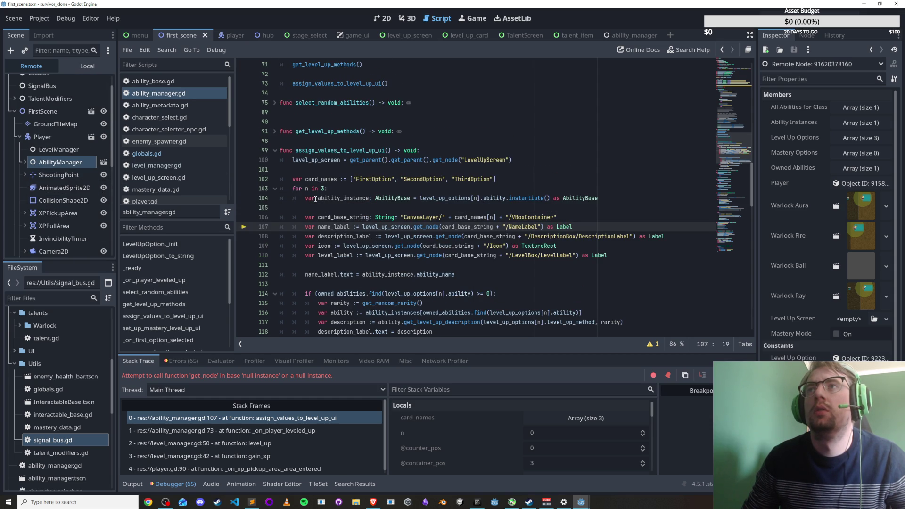
{"action": "scroll", "coordinate": [292, 160], "scroll_direction": "up", "scroll_amount": 1}
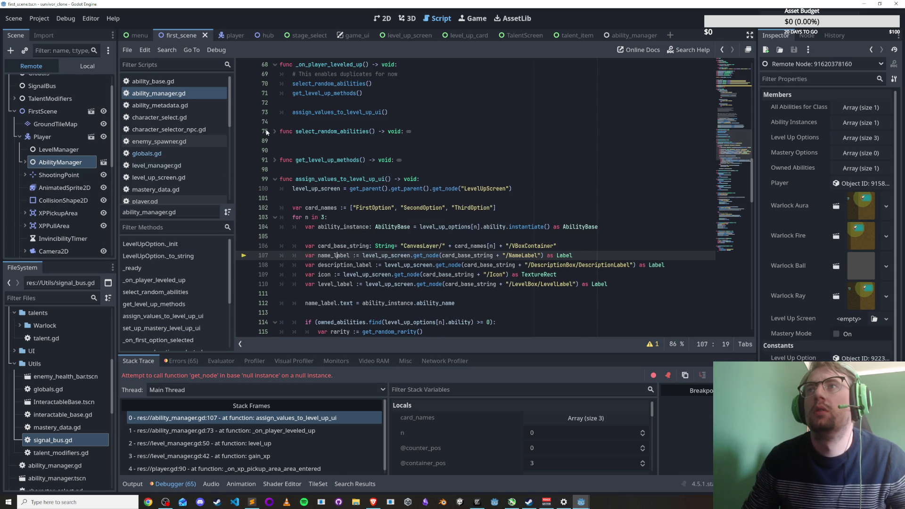
{"action": "left_click", "coordinate": [274, 131]}
{"action": "scroll", "coordinate": [275, 198], "scroll_direction": "down", "scroll_amount": 2}
{"action": "scroll", "coordinate": [273, 230], "scroll_direction": "down", "scroll_amount": 8}
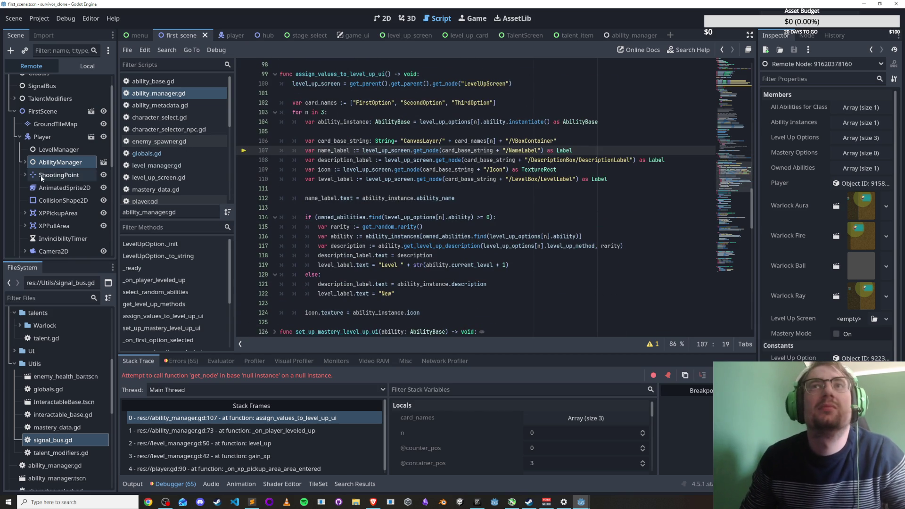
{"action": "scroll", "coordinate": [366, 217], "scroll_direction": "up", "scroll_amount": 3}
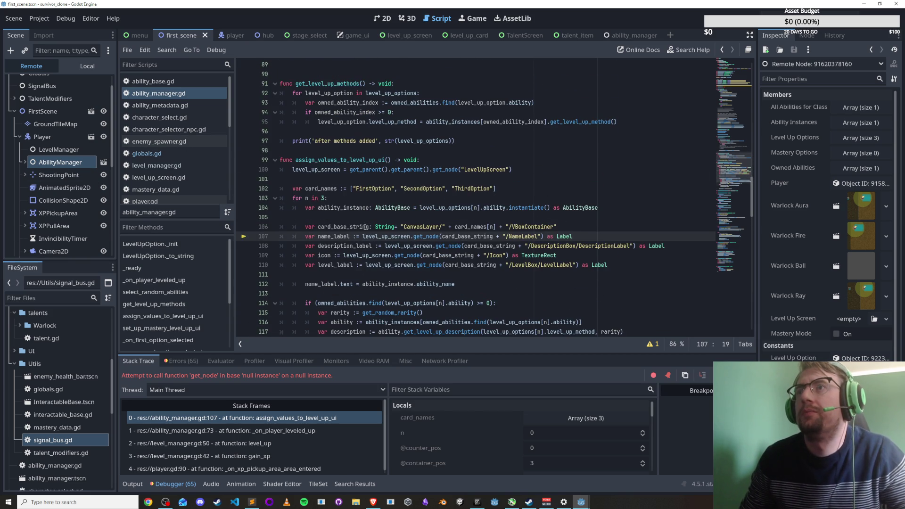
{"action": "double_click", "coordinate": [353, 171]}
{"action": "left_click", "coordinate": [408, 180]}
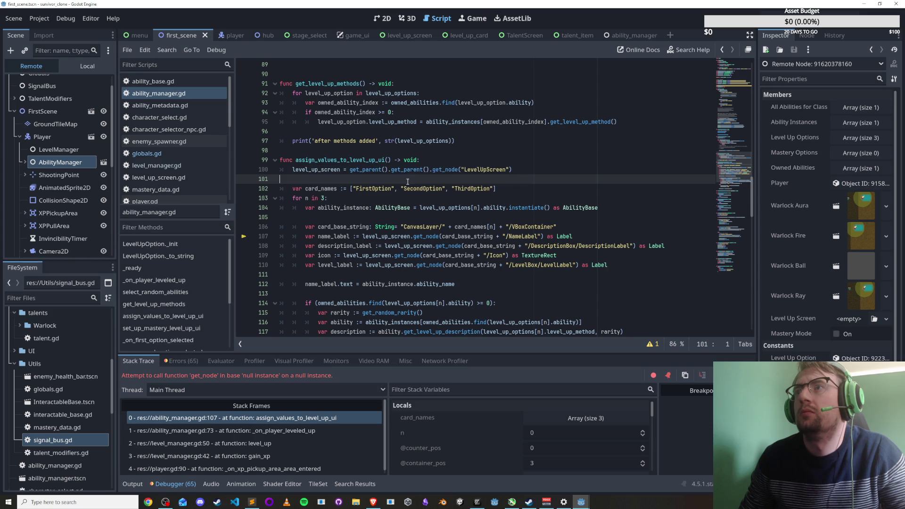
{"action": "left_click", "coordinate": [492, 169]}
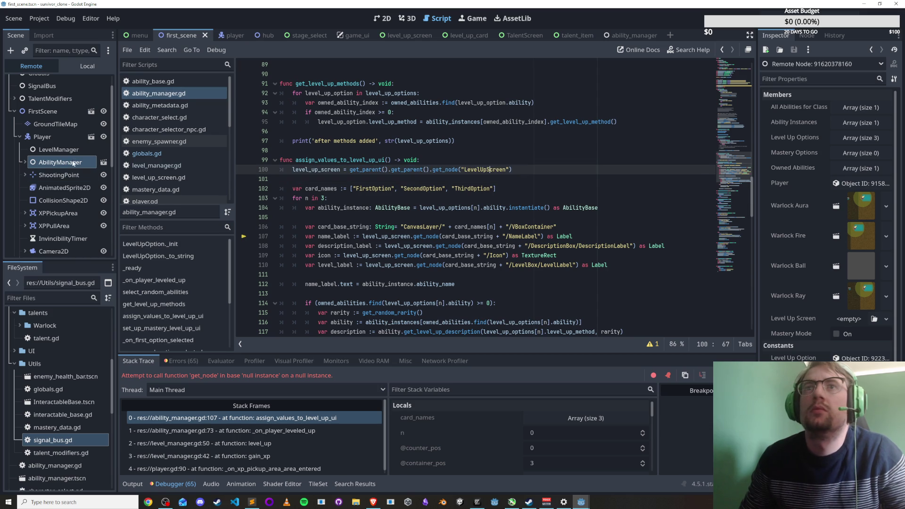
Select the name LevelUpScreen on line 100 and start a project-wide search for it
{"action": "left_click", "coordinate": [20, 162]}
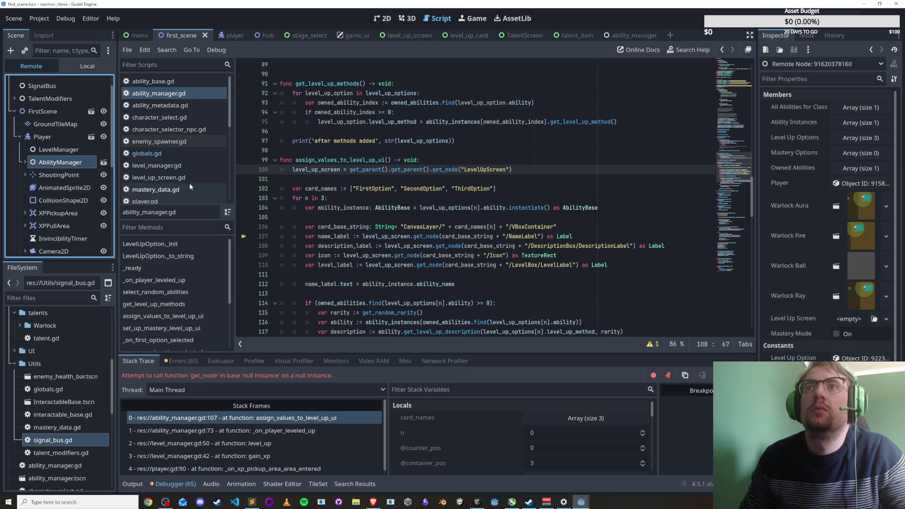
{"action": "scroll", "coordinate": [506, 209], "scroll_direction": "up", "scroll_amount": 1}
{"action": "double_click", "coordinate": [486, 198]}
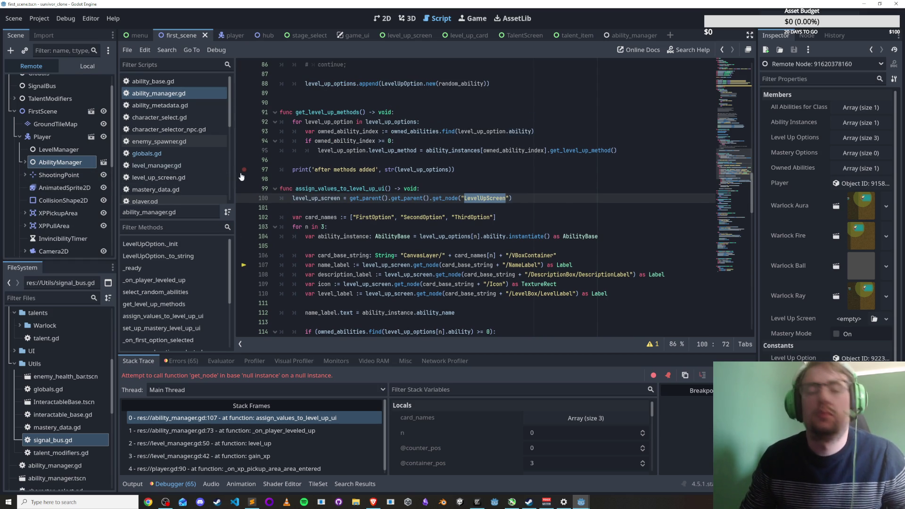
{"action": "key", "text": "ctrl+shift+f"}
Run the LevelUpScreen search, jump to its line 100 match, and open level_up_screen.gd
{"action": "key", "text": "Return"}
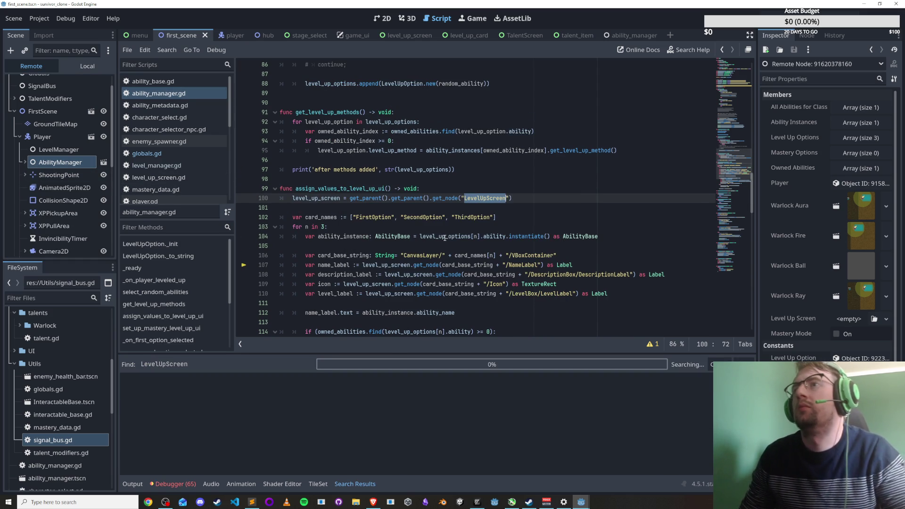
{"action": "left_click", "coordinate": [259, 394]}
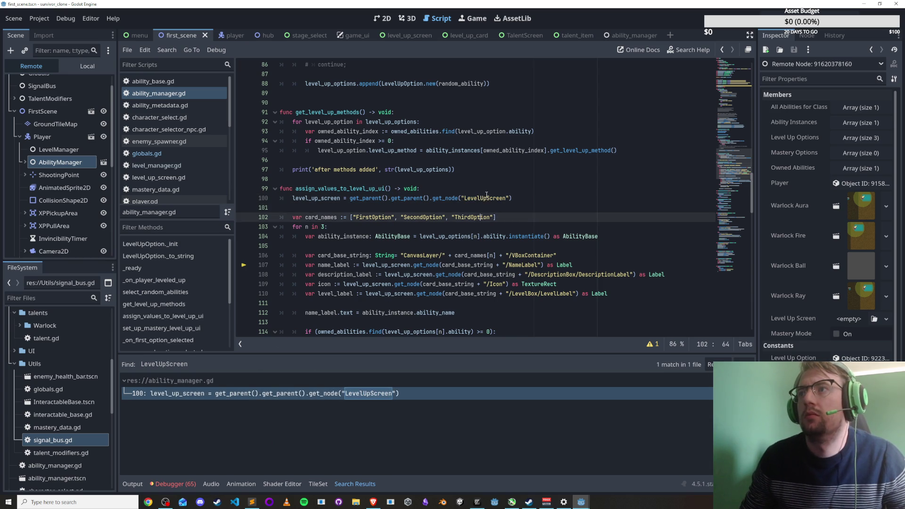
{"action": "left_click", "coordinate": [400, 38]}
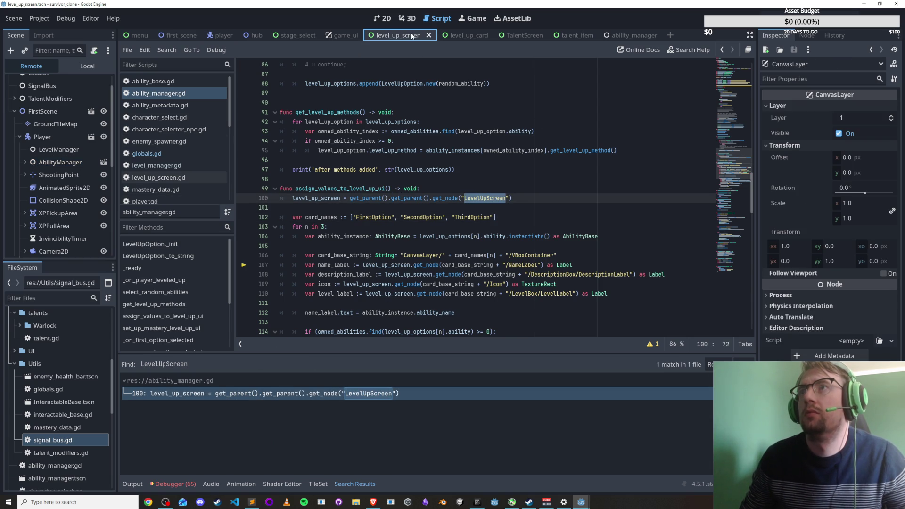
{"action": "left_click", "coordinate": [156, 177]}
Review the option-button code in level_up_screen.gd, lines 3 to 16
{"action": "left_click_drag", "start_coordinate": [277, 84], "coordinate": [535, 207]}
{"action": "left_click", "coordinate": [536, 208]}
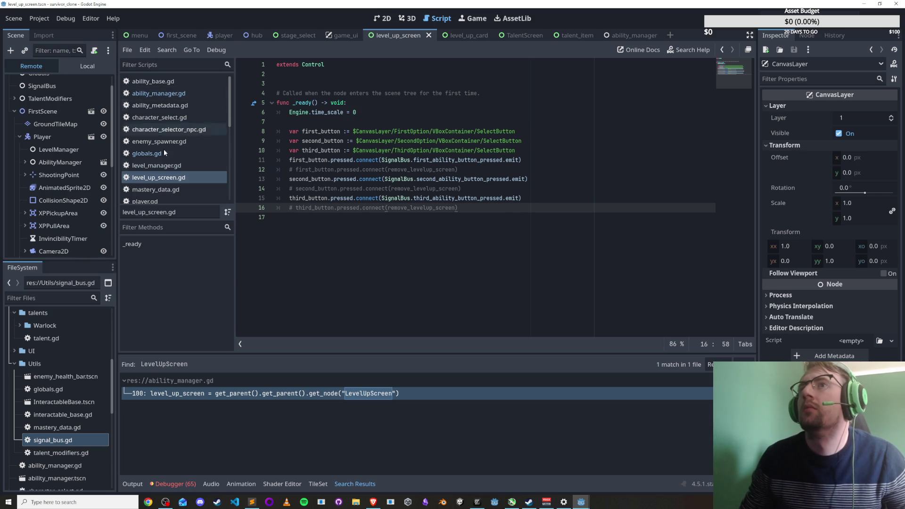
{"action": "scroll", "coordinate": [162, 117], "scroll_direction": "down", "scroll_amount": 3}
{"action": "scroll", "coordinate": [70, 197], "scroll_direction": "down", "scroll_amount": 2}
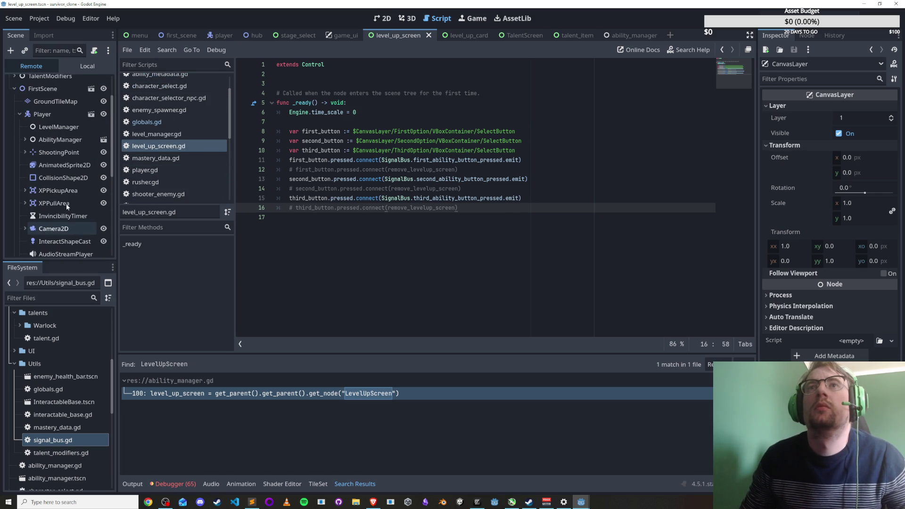
{"action": "scroll", "coordinate": [56, 165], "scroll_direction": "up", "scroll_amount": 3}
{"action": "left_click", "coordinate": [19, 159]}
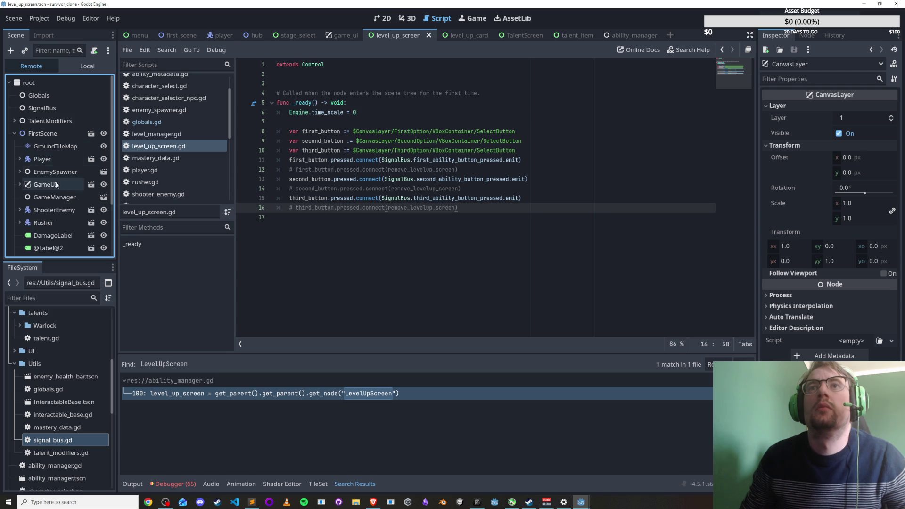
{"action": "scroll", "coordinate": [63, 215], "scroll_direction": "down", "scroll_amount": 4}
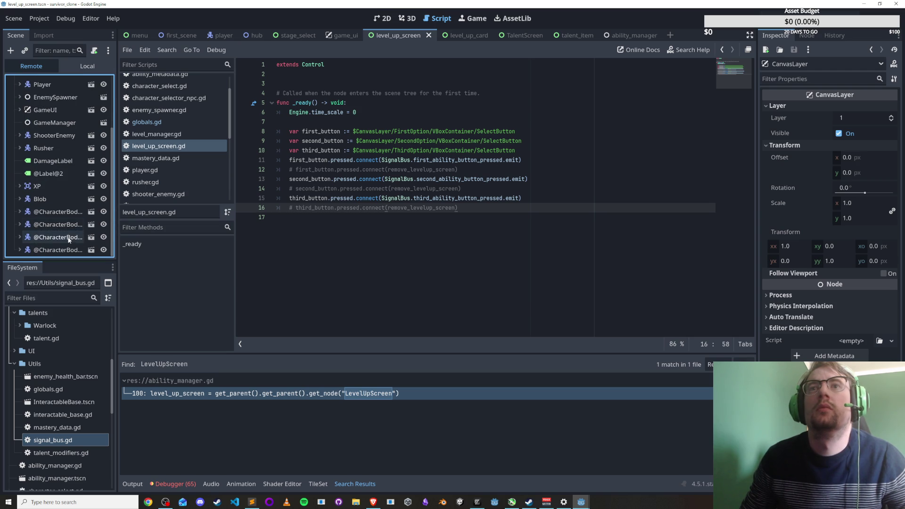
{"action": "scroll", "coordinate": [39, 214], "scroll_direction": "up", "scroll_amount": 4}
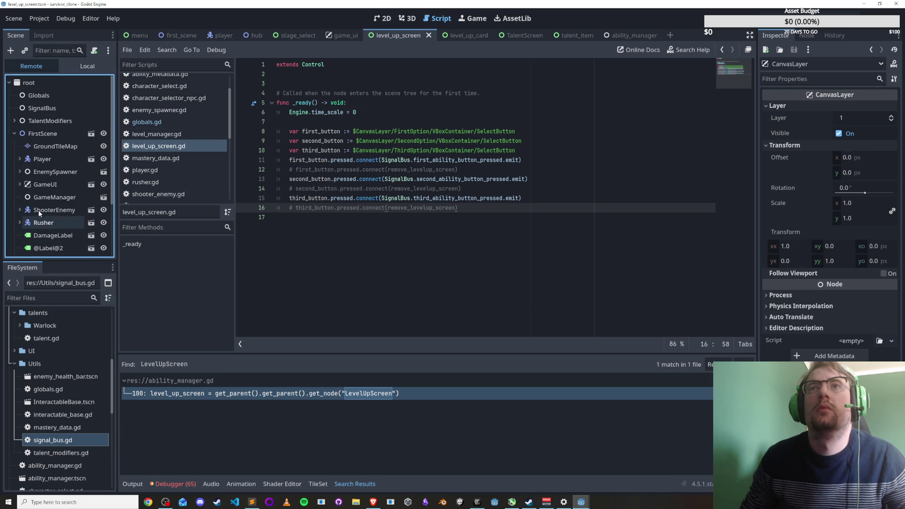
{"action": "left_click", "coordinate": [423, 220]}
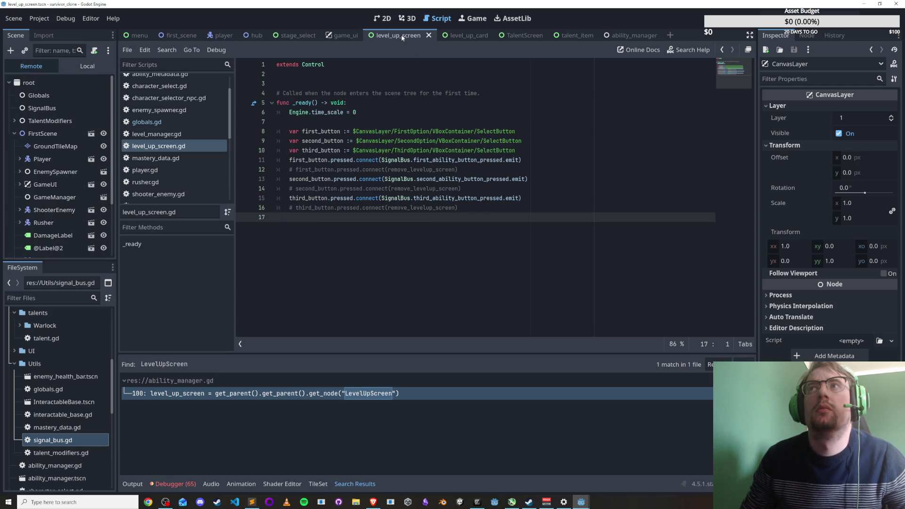
{"action": "scroll", "coordinate": [53, 175], "scroll_direction": "down", "scroll_amount": 1}
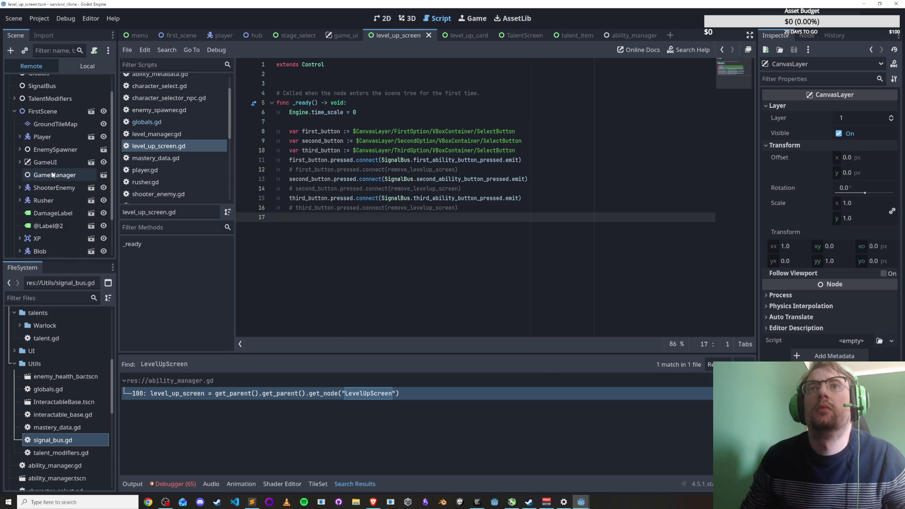
{"action": "key", "text": "alt+Tab"}
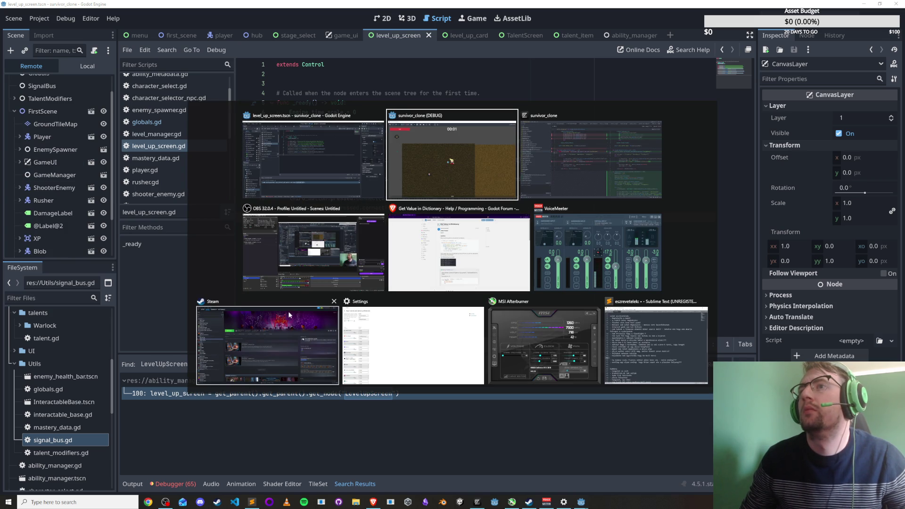
{"action": "left_click", "coordinate": [282, 137]}
{"action": "key", "text": "alt+Tab"}
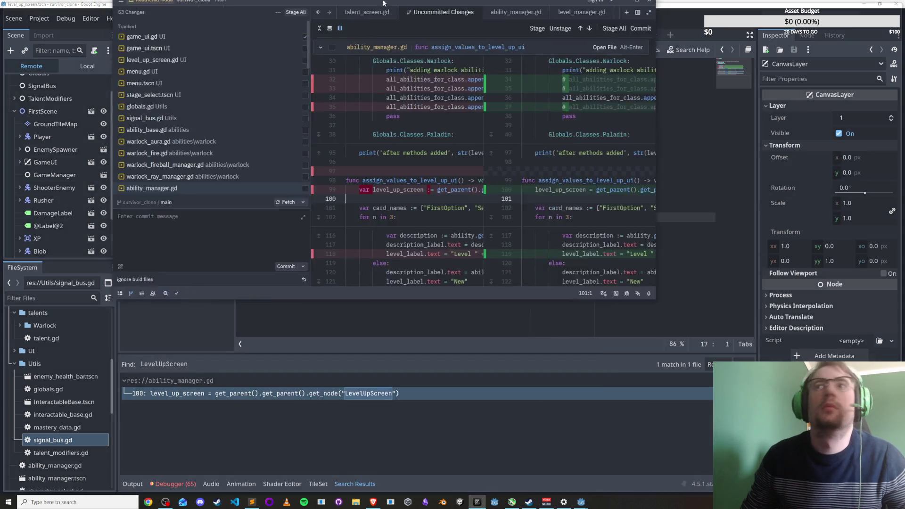
{"action": "left_click", "coordinate": [43, 323]}
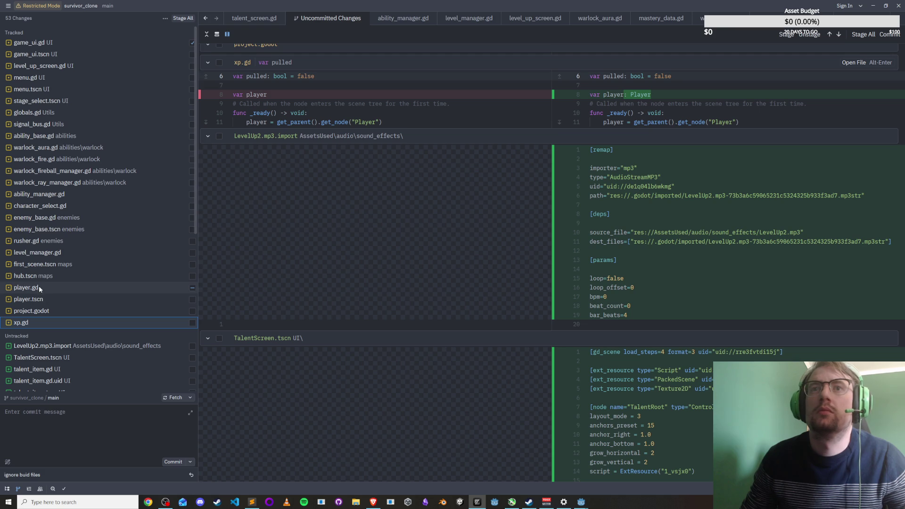
{"action": "left_click", "coordinate": [38, 252]}
{"action": "scroll", "coordinate": [656, 336], "scroll_direction": "down", "scroll_amount": 3}
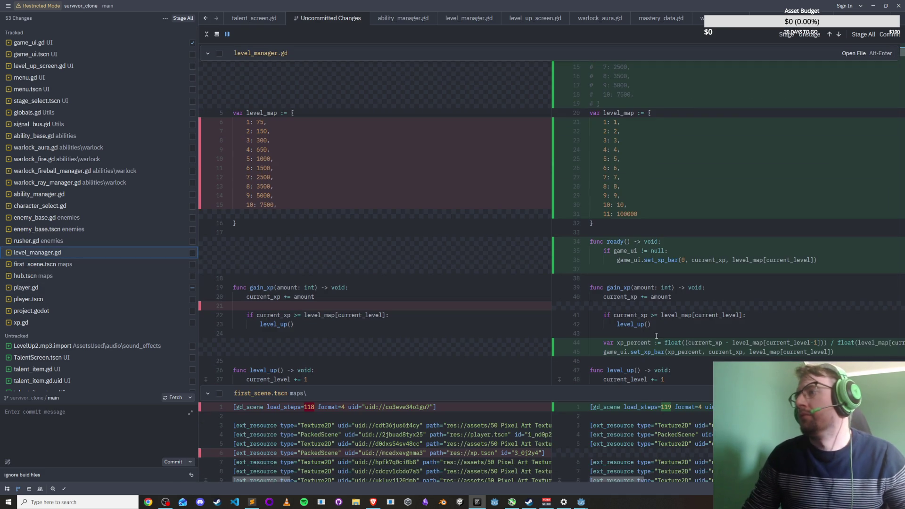
{"action": "left_click", "coordinate": [669, 369]}
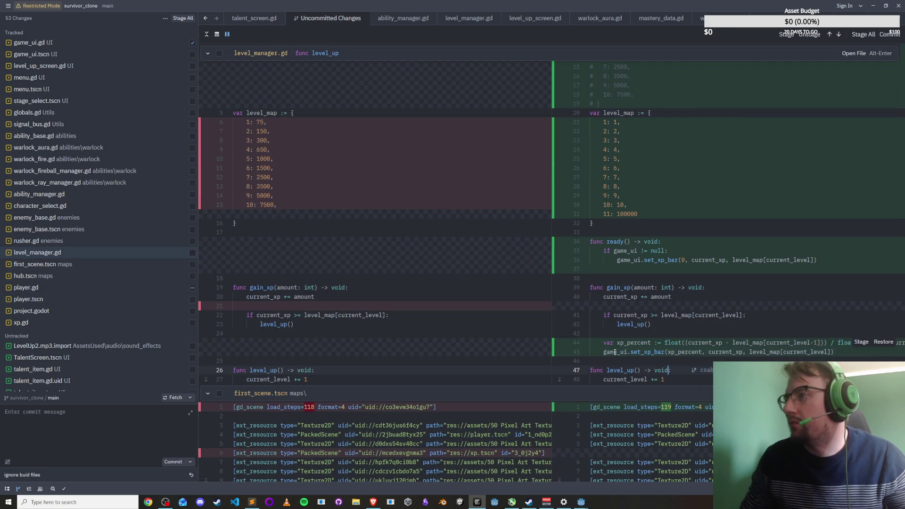
{"action": "left_click", "coordinate": [712, 352]}
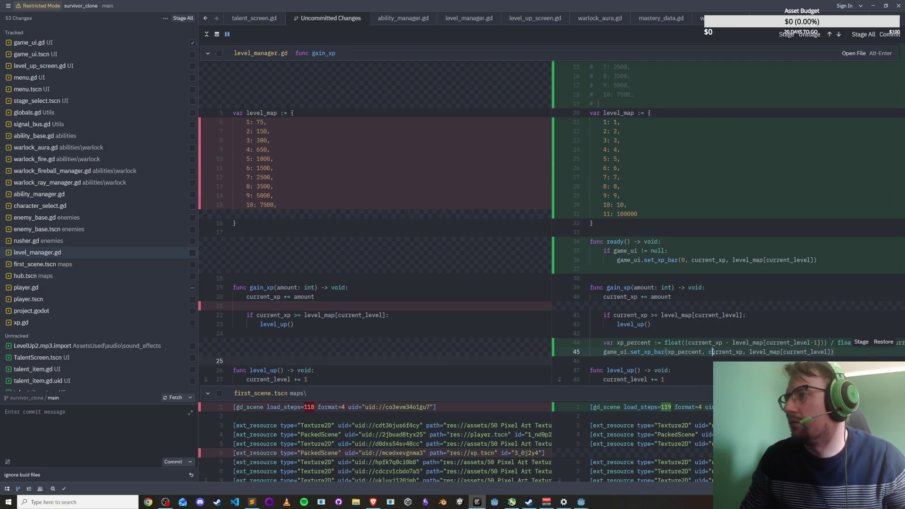
{"action": "scroll", "coordinate": [678, 352], "scroll_direction": "down", "scroll_amount": 3}
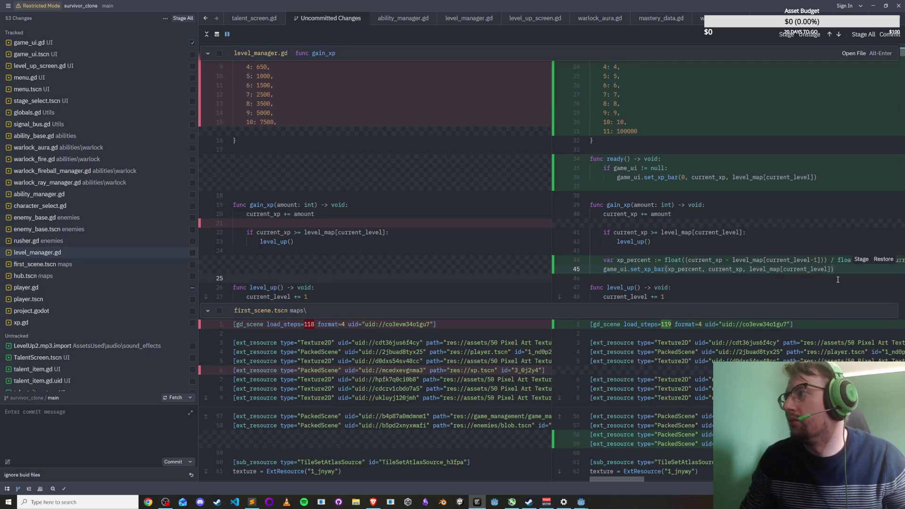
{"action": "scroll", "coordinate": [245, 171], "scroll_direction": "up", "scroll_amount": 13}
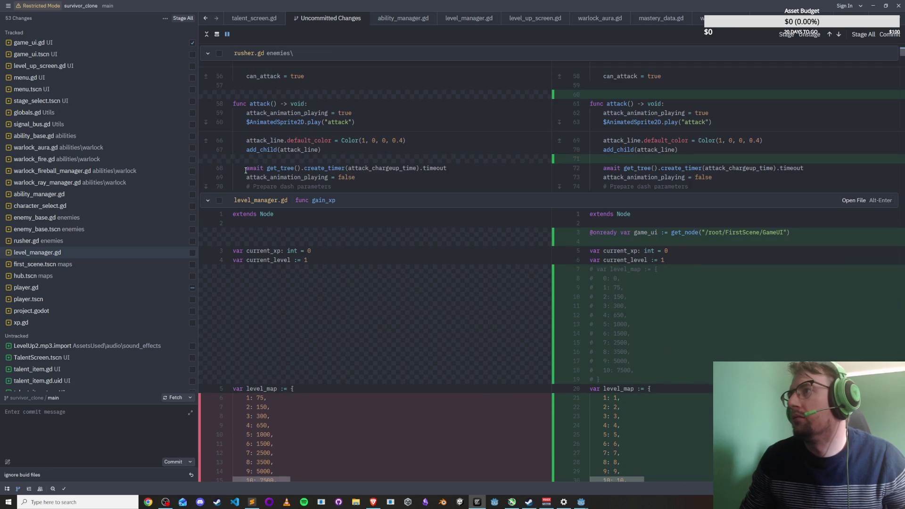
{"action": "scroll", "coordinate": [523, 336], "scroll_direction": "down", "scroll_amount": 9}
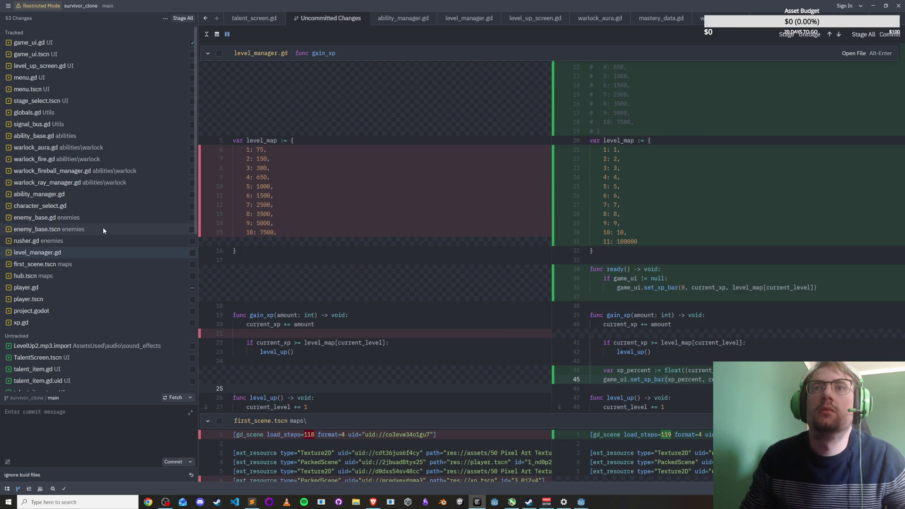
{"action": "left_click", "coordinate": [80, 67]}
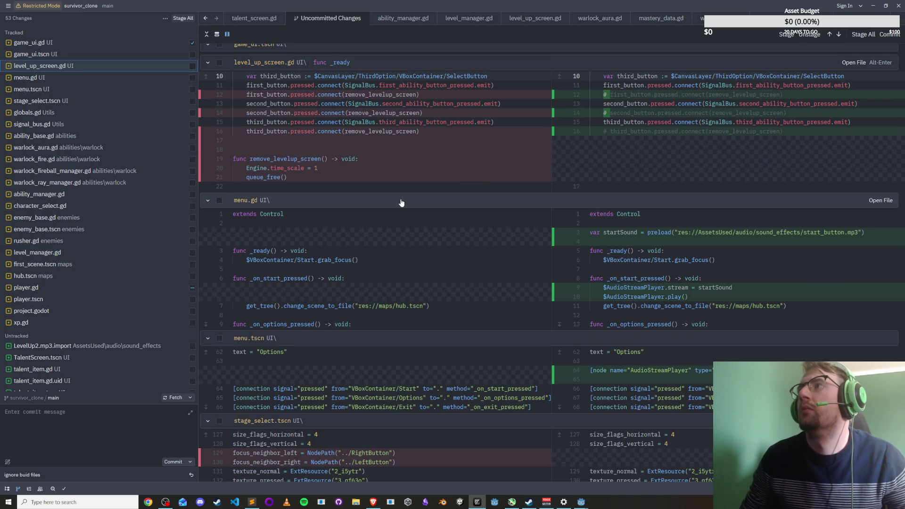
{"action": "scroll", "coordinate": [400, 200], "scroll_direction": "down", "scroll_amount": 1}
{"action": "scroll", "coordinate": [395, 198], "scroll_direction": "up", "scroll_amount": 15}
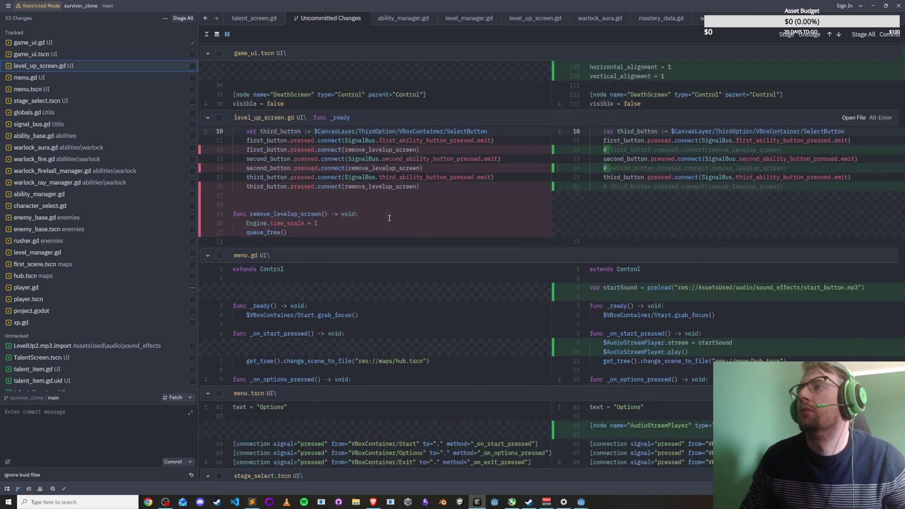
{"action": "scroll", "coordinate": [394, 230], "scroll_direction": "up", "scroll_amount": 5}
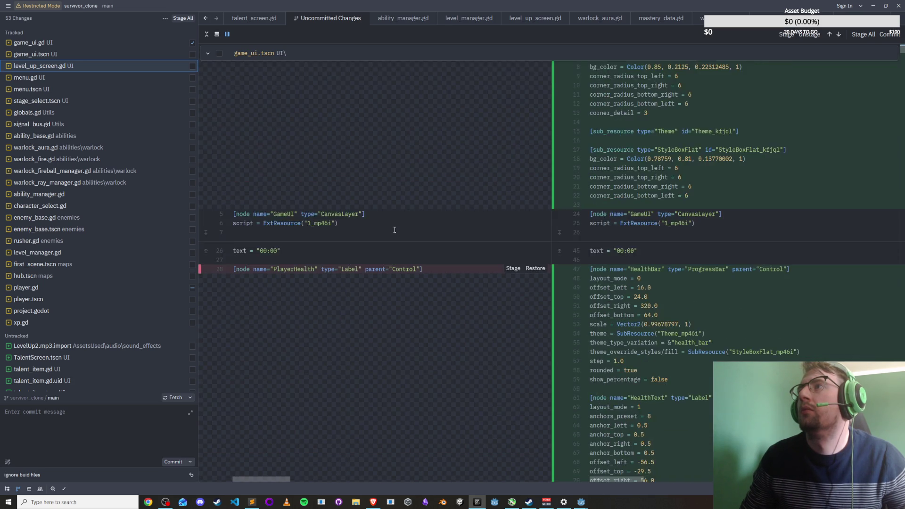
{"action": "key", "text": "alt+Tab"}
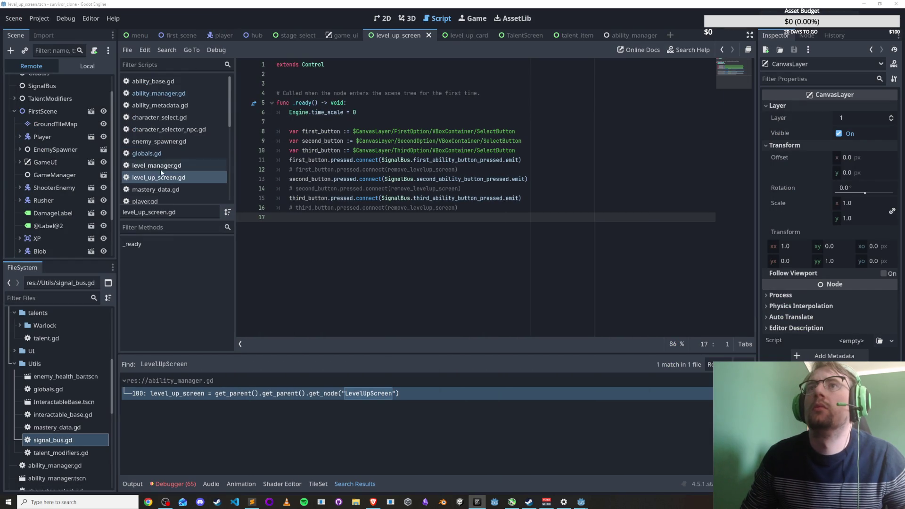
Open player.gd and inspect the running LevelManager node's values
{"action": "scroll", "coordinate": [163, 174], "scroll_direction": "down", "scroll_amount": 1}
{"action": "left_click", "coordinate": [160, 154]}
{"action": "scroll", "coordinate": [387, 254], "scroll_direction": "down", "scroll_amount": 12}
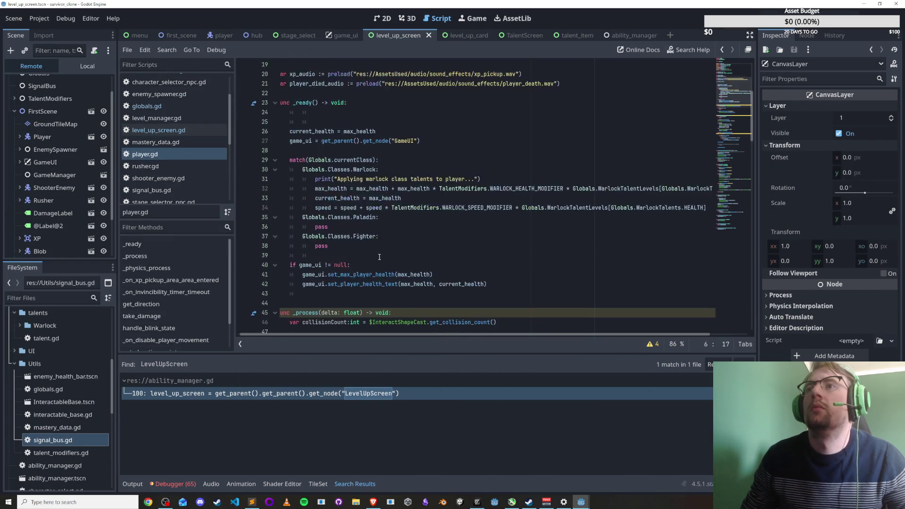
{"action": "scroll", "coordinate": [388, 254], "scroll_direction": "down", "scroll_amount": 3}
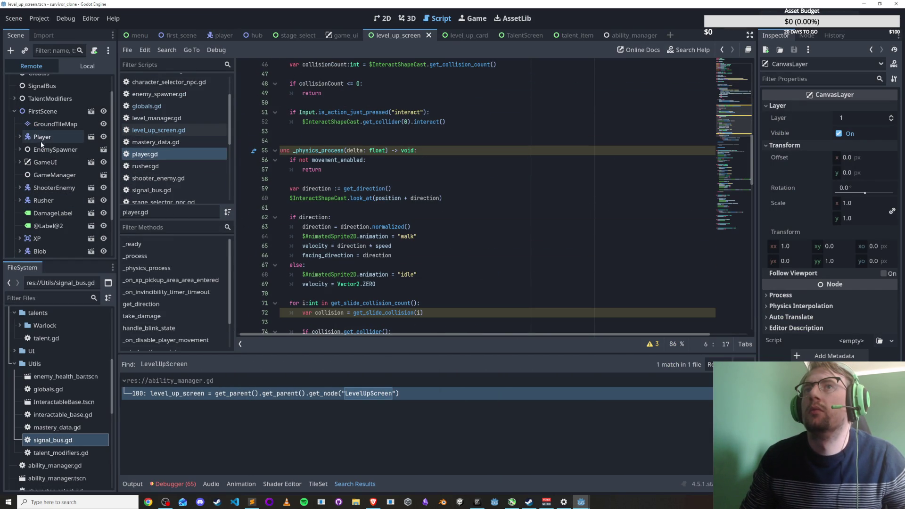
{"action": "left_click", "coordinate": [19, 136]}
{"action": "left_click", "coordinate": [80, 149]}
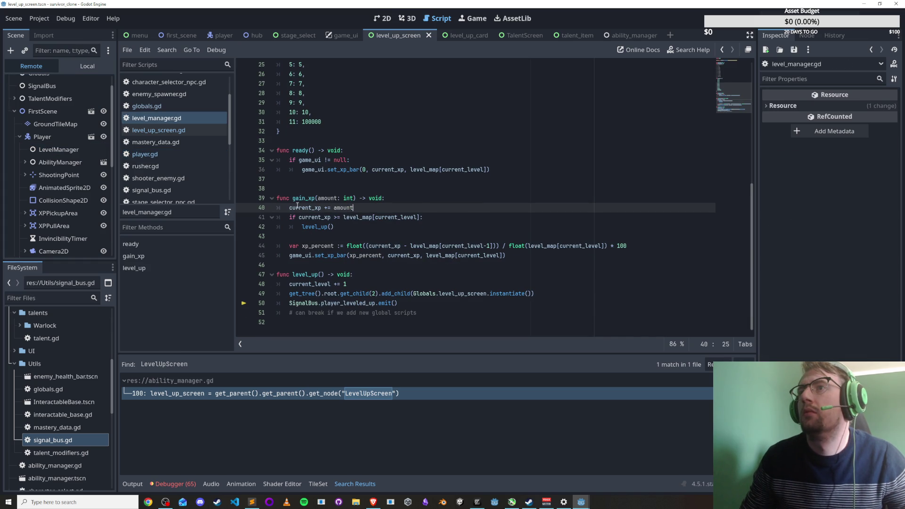
Review the level_up function and current_xp handling in level_manager.gd
{"action": "key", "text": "Down"}
{"action": "key", "text": "Down"}
{"action": "key", "text": "Down"}
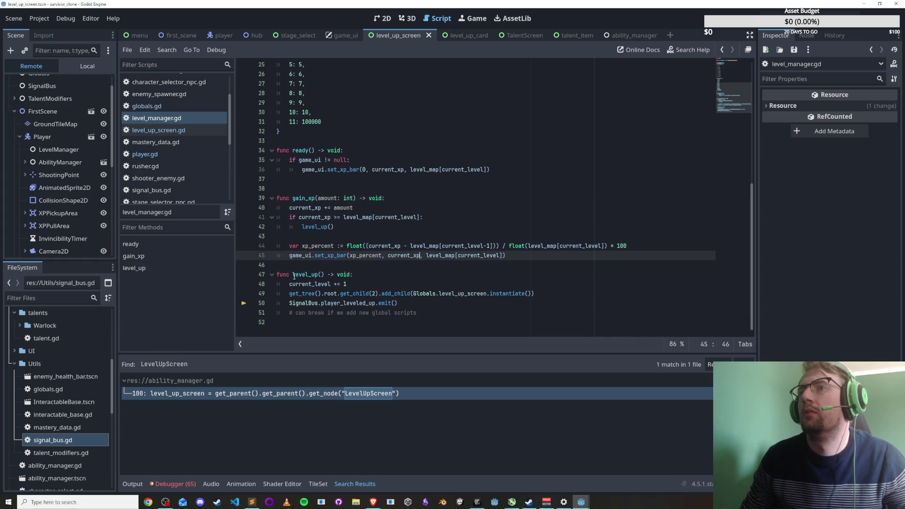
{"action": "double_click", "coordinate": [294, 277]}
{"action": "key", "text": "Up"}
{"action": "key", "text": "Up"}
{"action": "key", "text": "Up"}
{"action": "key", "text": "Down"}
{"action": "key", "text": "Down"}
{"action": "key", "text": "Down"}
{"action": "key", "text": "Down"}
{"action": "key", "text": "Right"}
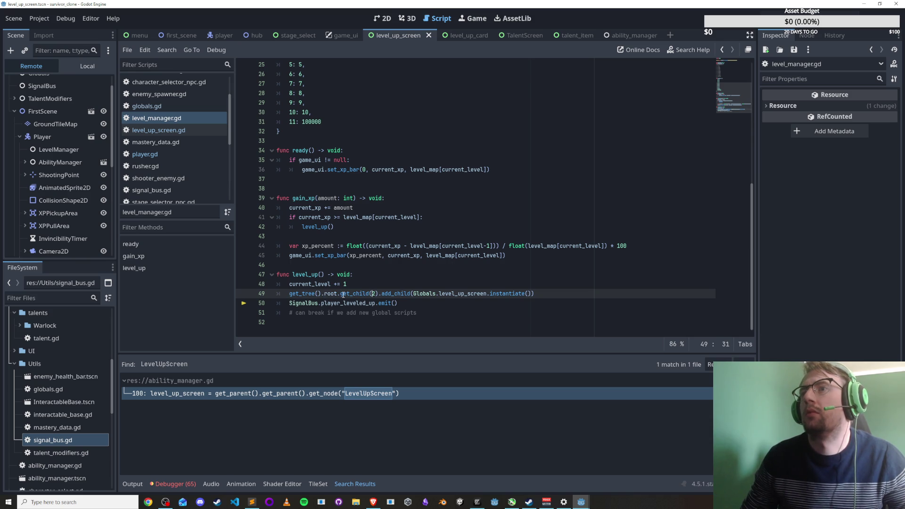
{"action": "key", "text": "Up"}
{"action": "key", "text": "Up"}
{"action": "key", "text": "Up"}
{"action": "left_click", "coordinate": [15, 111]}
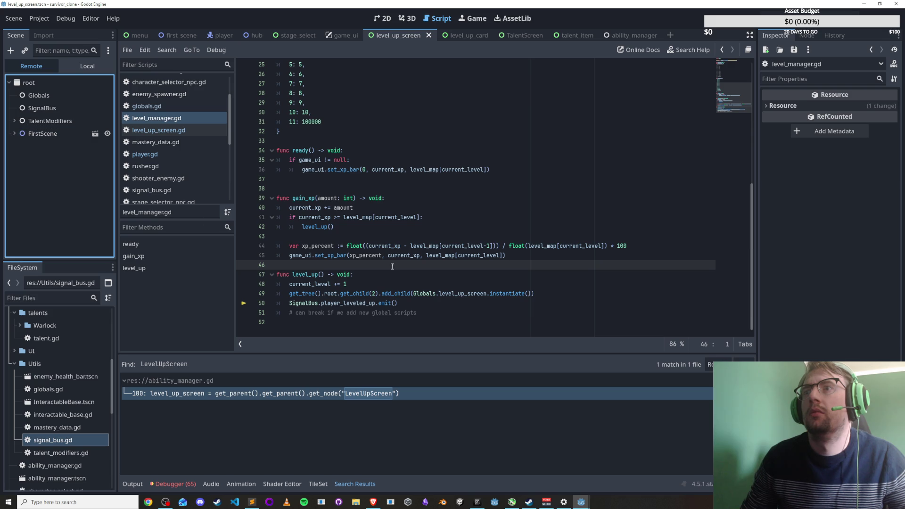
Select the child index in get_child(2), then save and run the game to test
{"action": "double_click", "coordinate": [373, 293]}
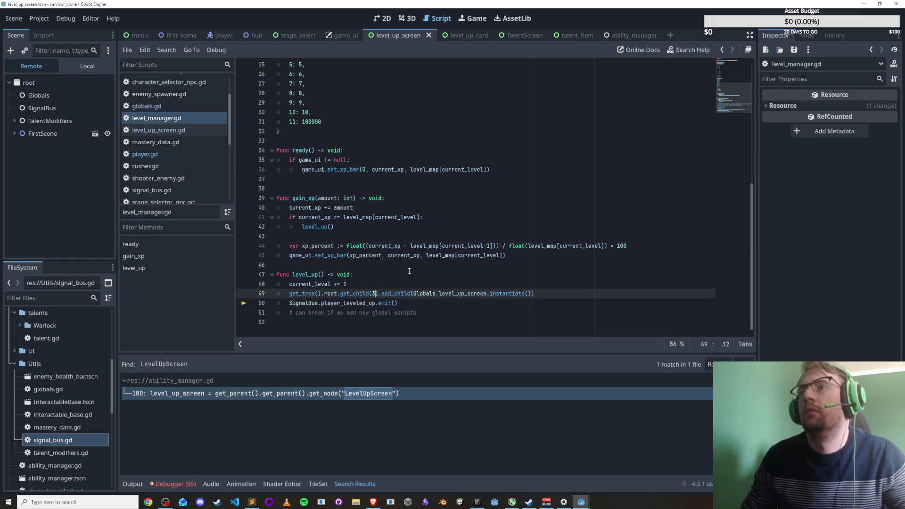
{"action": "left_click", "coordinate": [399, 285]}
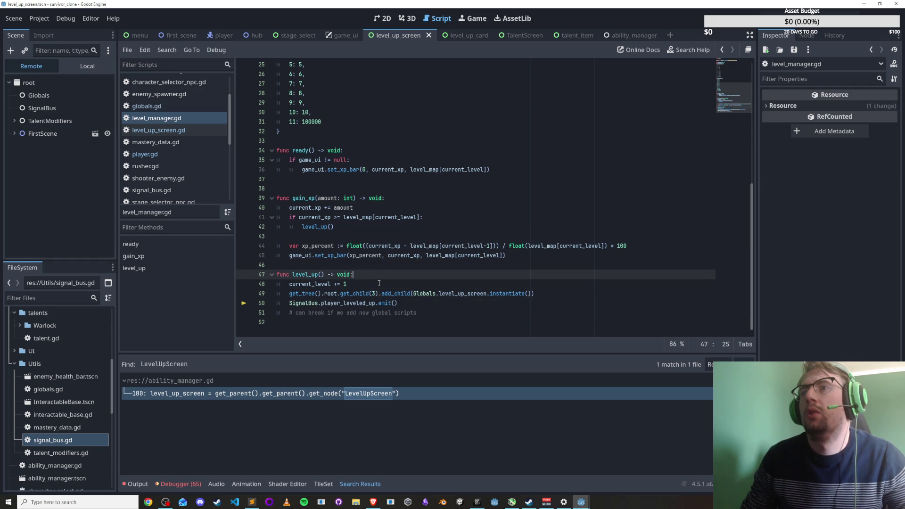
{"action": "key", "text": "ctrl+s"}
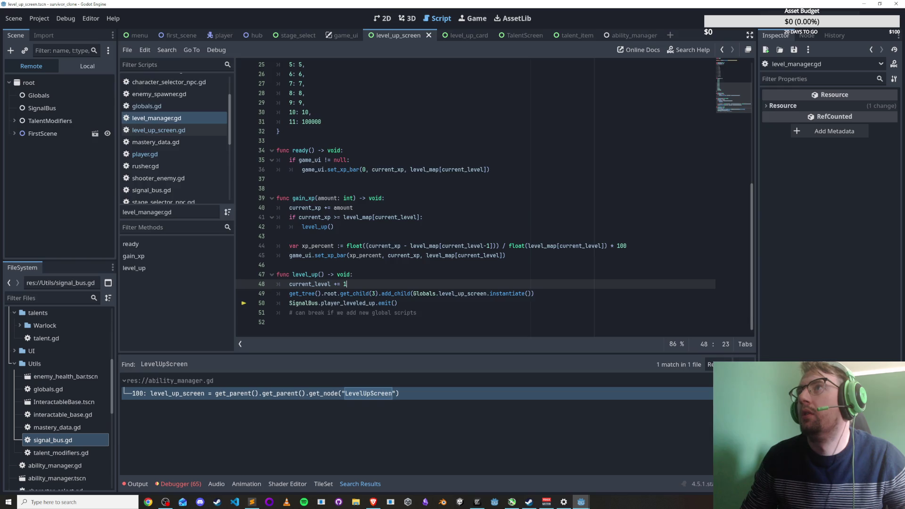
{"action": "key", "text": "F5"}
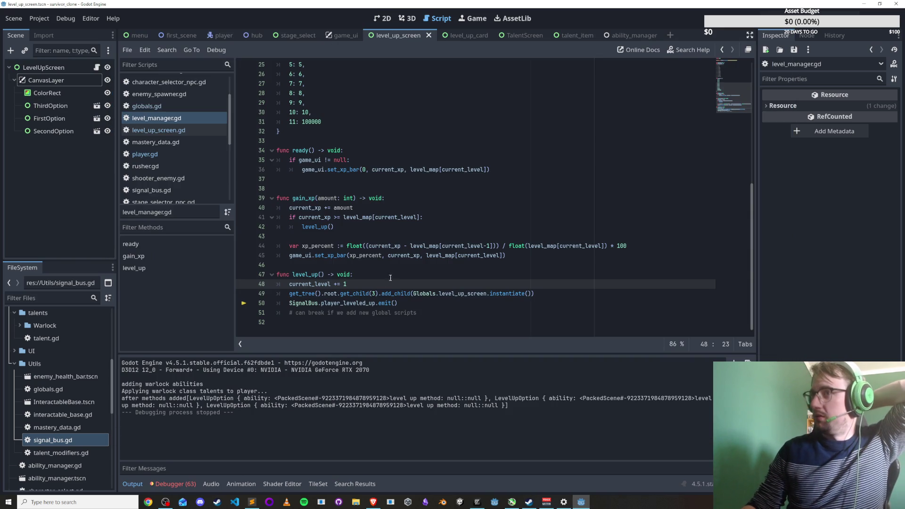
Check the three Warlock Fireball level-up cards, close the game, and return to first_scene
{"action": "left_click", "coordinate": [377, 293]}
{"action": "left_click", "coordinate": [358, 285]}
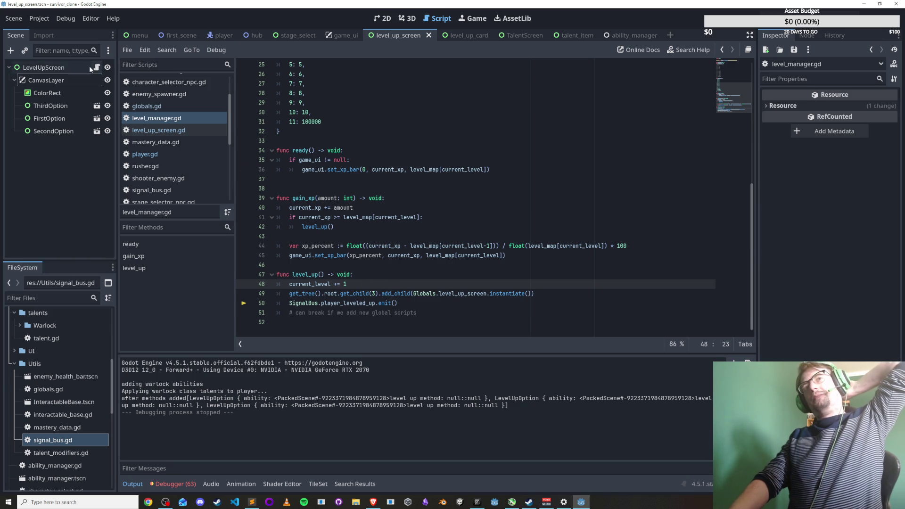
{"action": "left_click", "coordinate": [182, 35]}
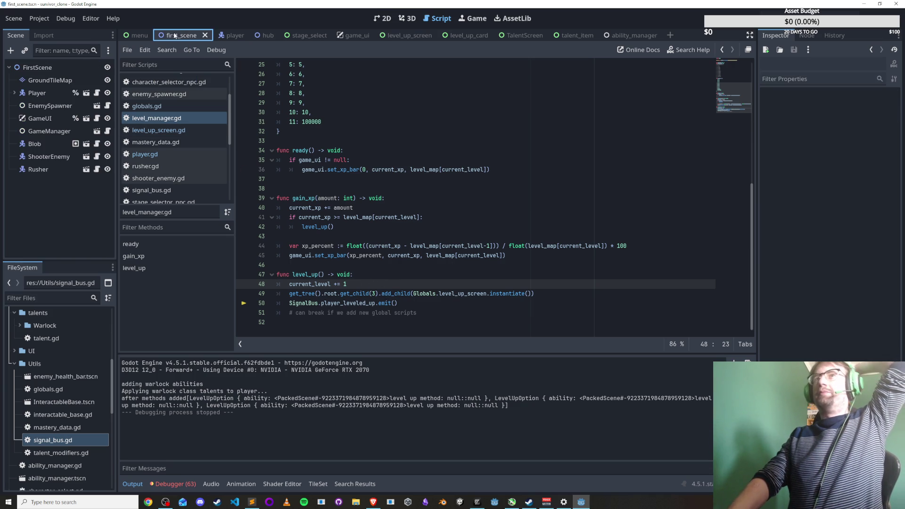
{"action": "left_click", "coordinate": [38, 67]}
{"action": "right_click", "coordinate": [40, 68]}
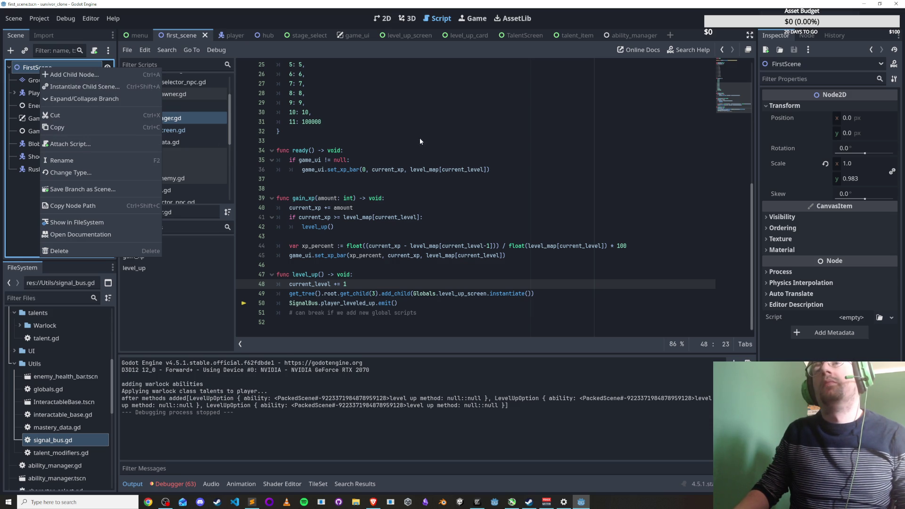
{"action": "left_click", "coordinate": [352, 134]}
{"action": "left_click", "coordinate": [48, 81]}
{"action": "right_click", "coordinate": [47, 82]}
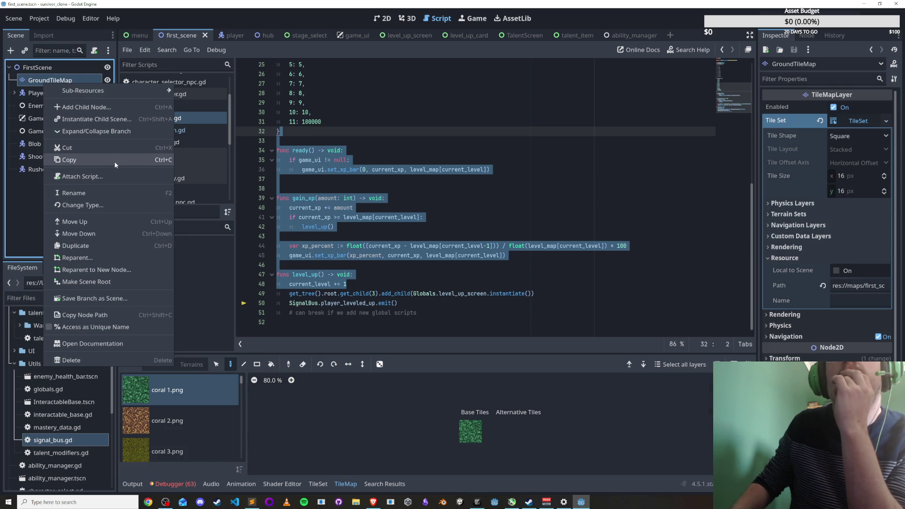
{"action": "left_click", "coordinate": [445, 144], "text": "shift"}
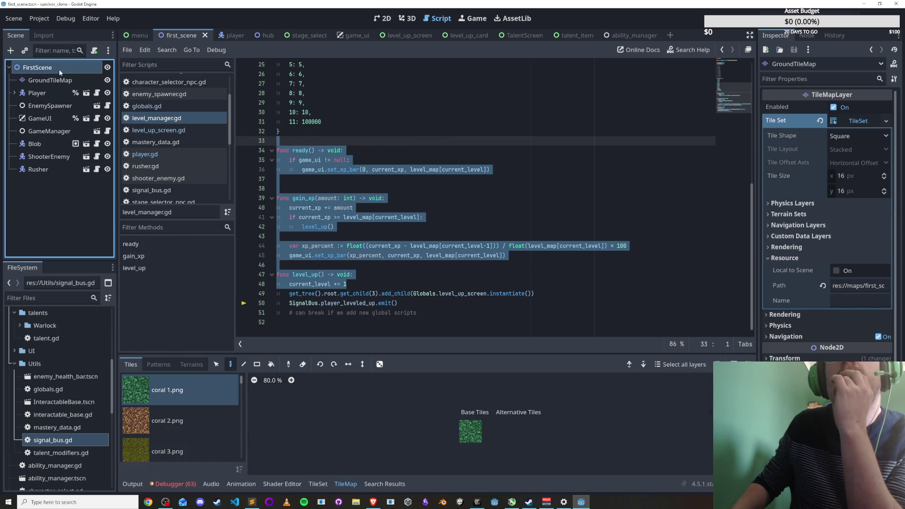
{"action": "left_click", "coordinate": [58, 69]}
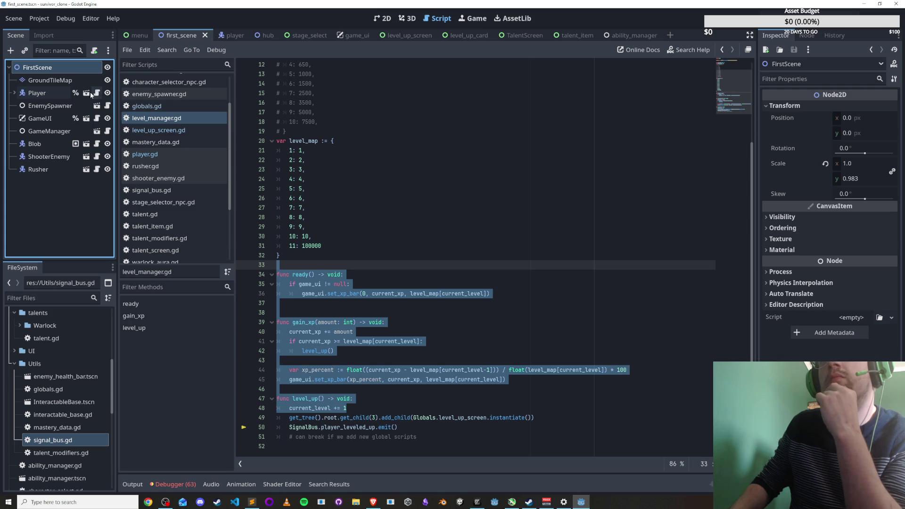
{"action": "right_click", "coordinate": [49, 67]}
{"action": "key", "text": "Escape"}
{"action": "right_click", "coordinate": [58, 70]}
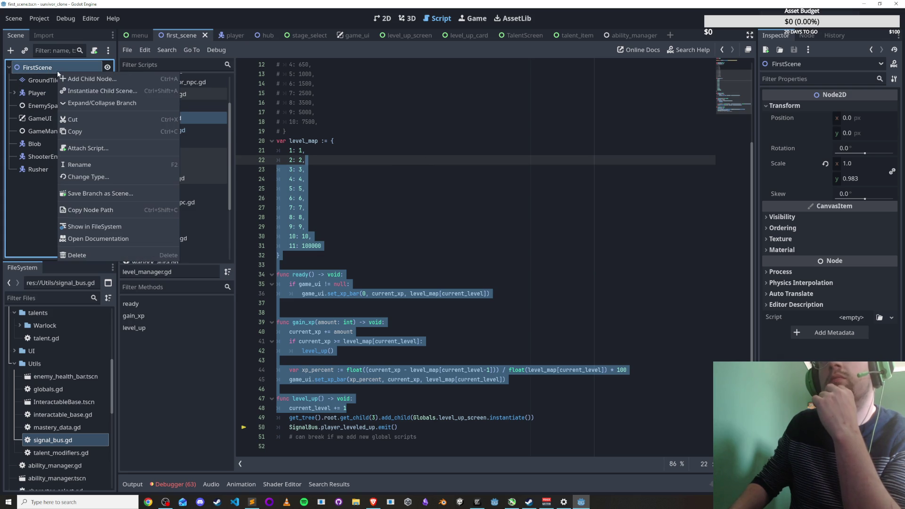
{"action": "key", "text": "Escape"}
{"action": "left_click", "coordinate": [224, 35]}
{"action": "left_click", "coordinate": [259, 35]}
{"action": "left_click", "coordinate": [181, 36]}
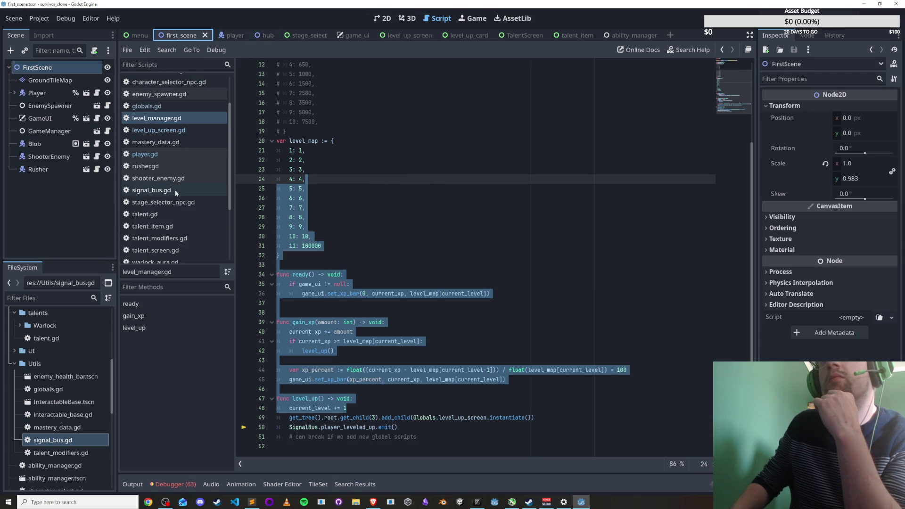
{"action": "left_click", "coordinate": [402, 369]}
{"action": "left_click", "coordinate": [302, 418]}
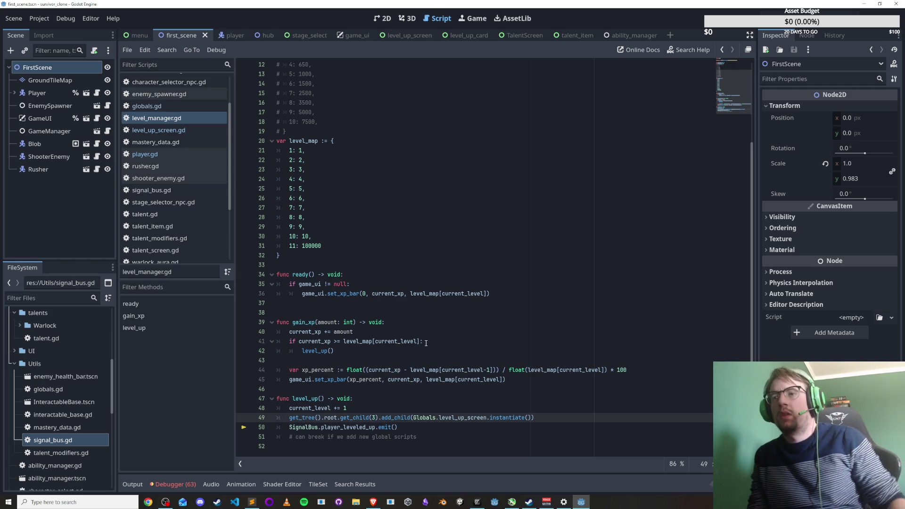
{"action": "left_click", "coordinate": [366, 408]}
Add a line after current_level += 1 starting a get_parent() call, checking ability_manager.gd for reference
{"action": "key", "text": "Return"}
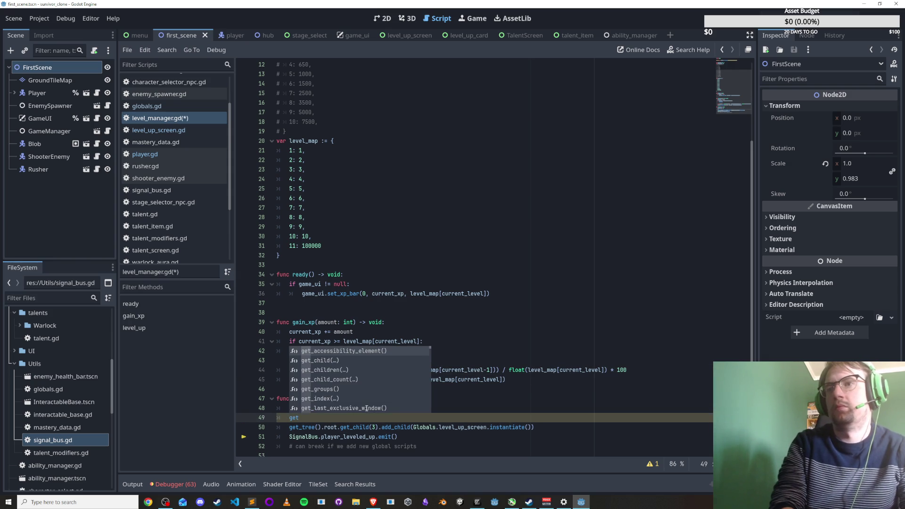
{"action": "type", "text": "+"}
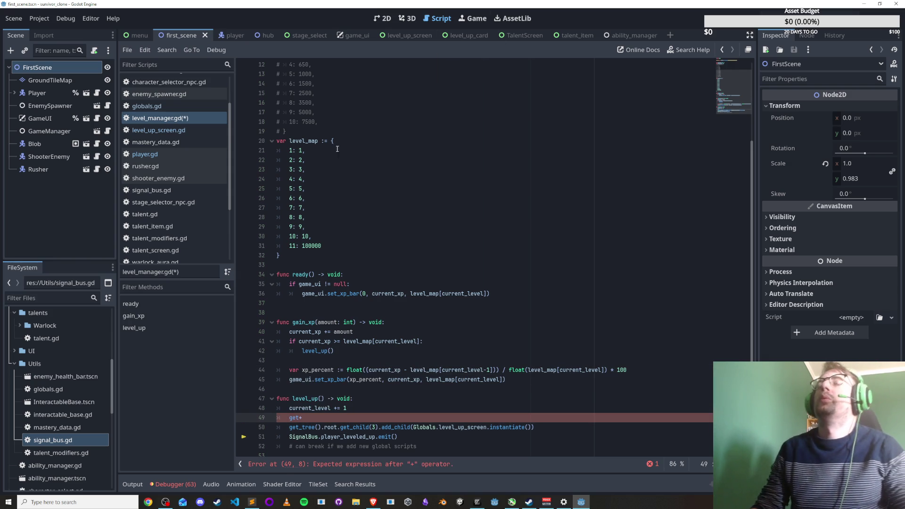
{"action": "scroll", "coordinate": [183, 123], "scroll_direction": "up", "scroll_amount": 2}
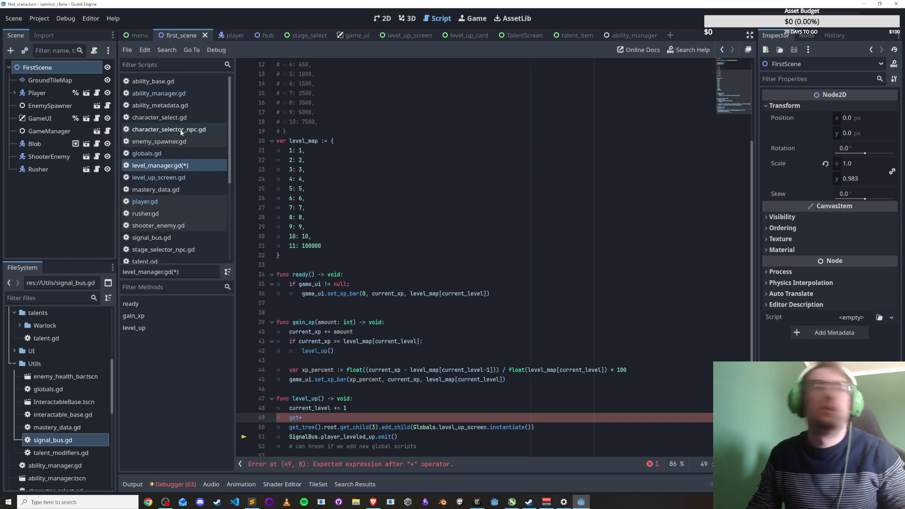
{"action": "left_click", "coordinate": [186, 94]}
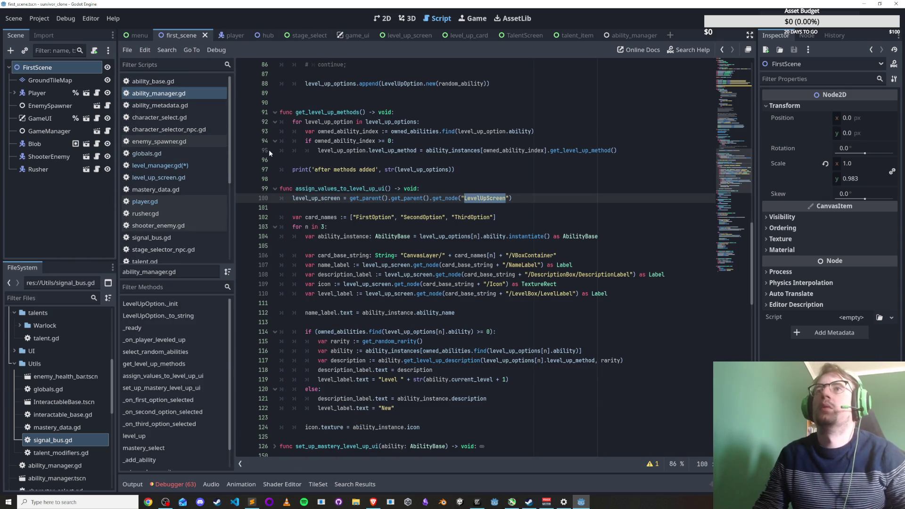
{"action": "key", "text": "alt+Left"}
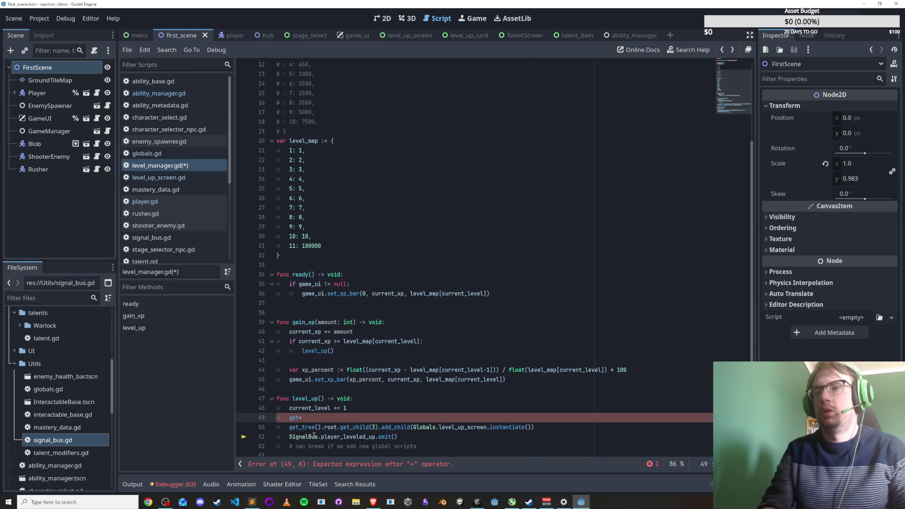
{"action": "key", "text": "BackSpace"}
{"action": "type", "text": "_pr"}
{"action": "type", "text": "a"}
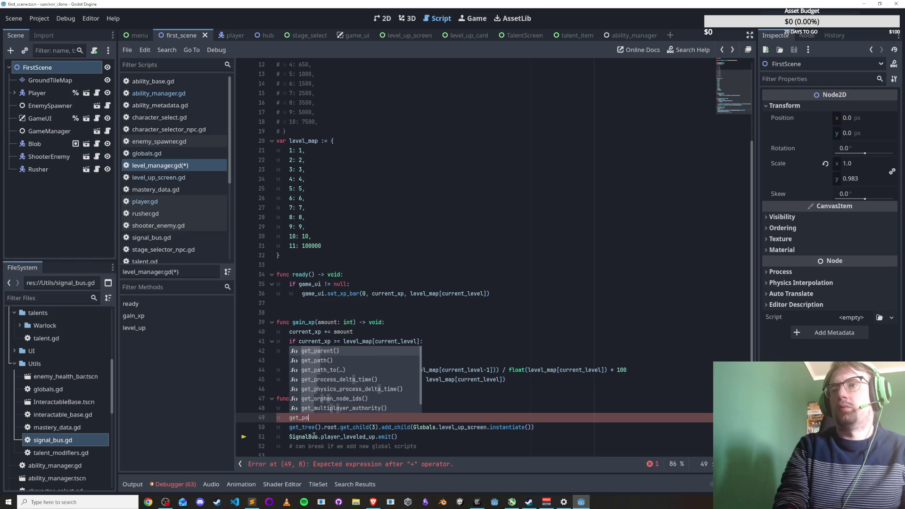
{"action": "key", "text": "Return"}
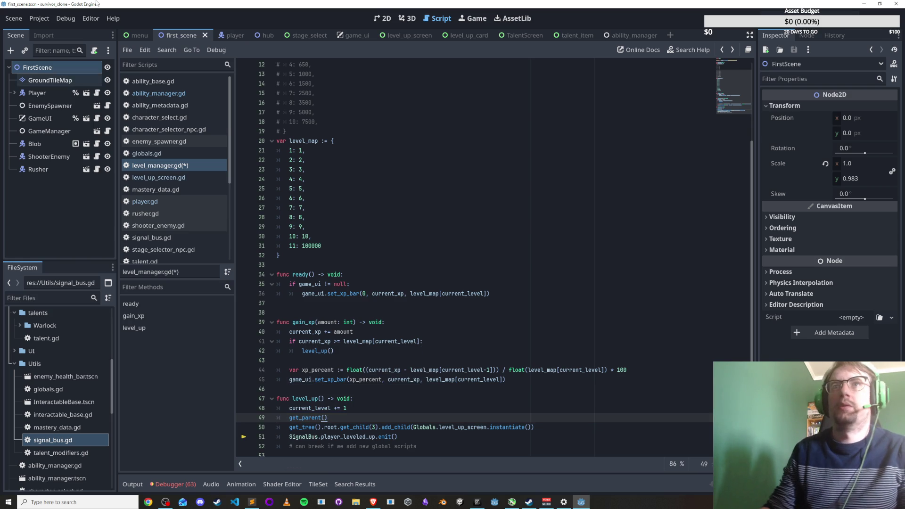
Inspect the Player's RainEffect node and the player scene, then return to first_scene
{"action": "left_click", "coordinate": [14, 93]}
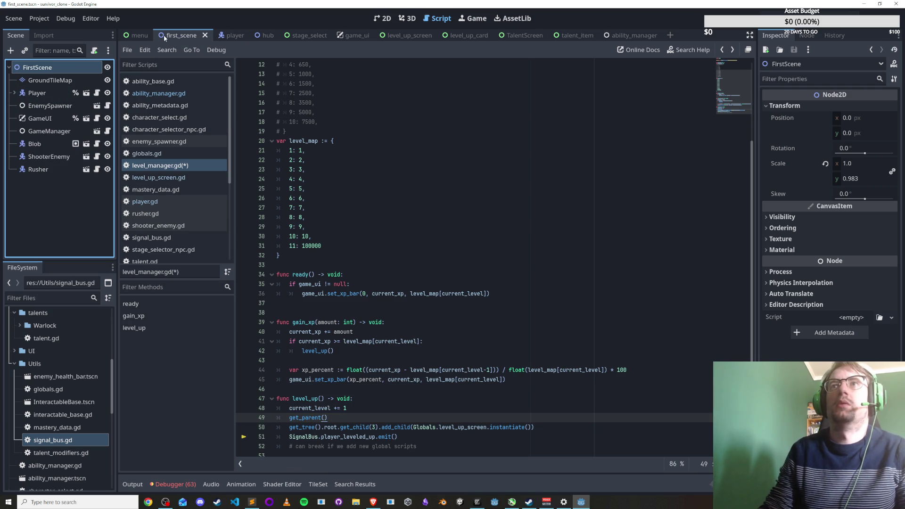
{"action": "left_click", "coordinate": [41, 102]}
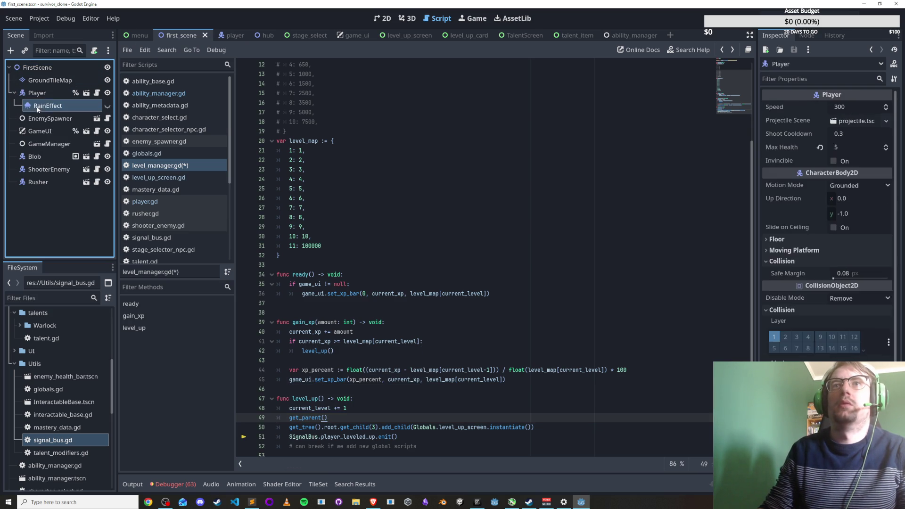
{"action": "left_click", "coordinate": [230, 37]}
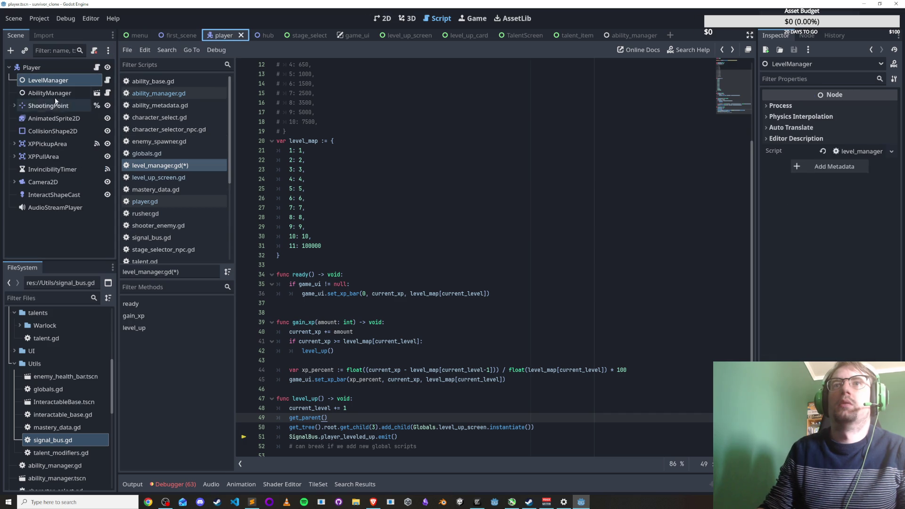
{"action": "left_click", "coordinate": [177, 36]}
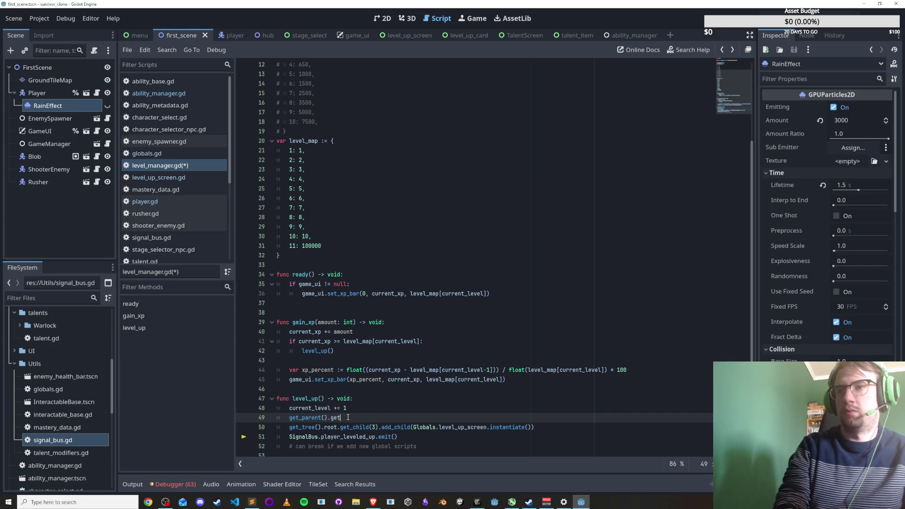
Complete the line as get_parent() plus add_child, comment out the old get_tree line, and save
{"action": "key", "text": "ctrl+space"}
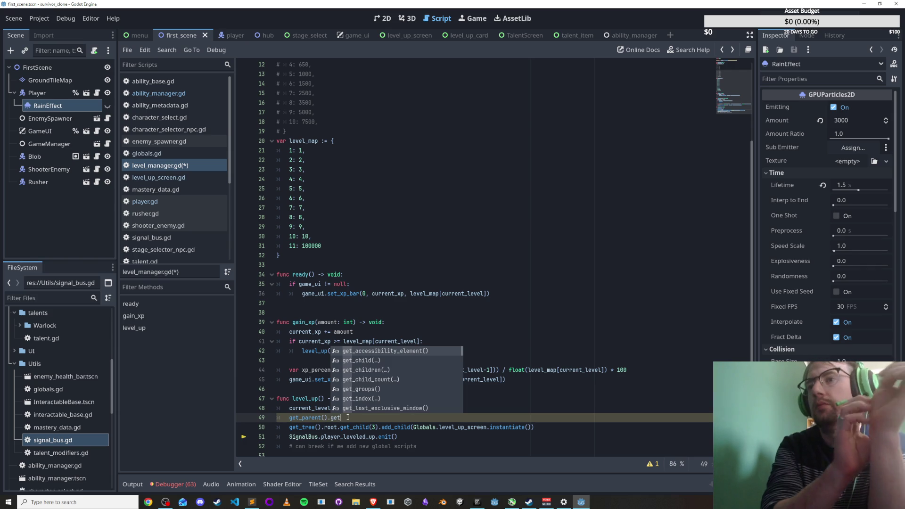
{"action": "type", "text": "_pa"}
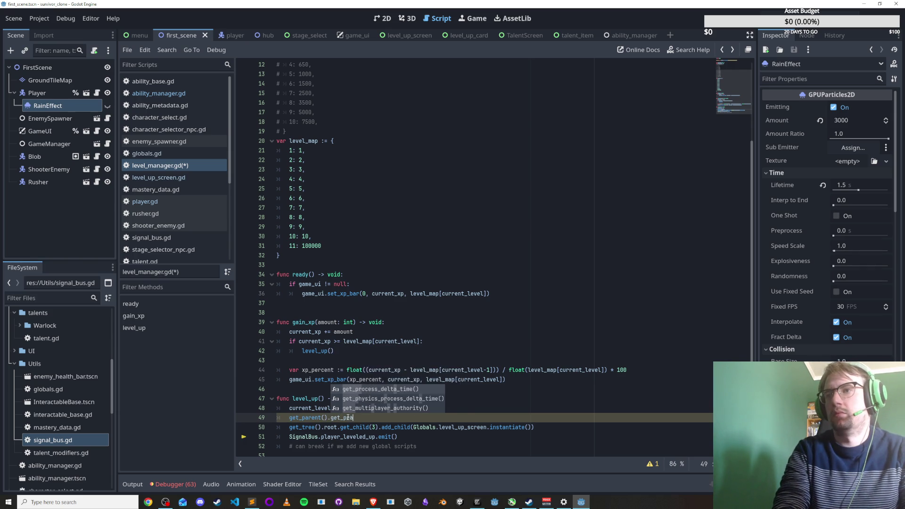
{"action": "key", "text": "BackSpace"}
{"action": "key", "text": "BackSpace"}
{"action": "key", "text": "BackSpace"}
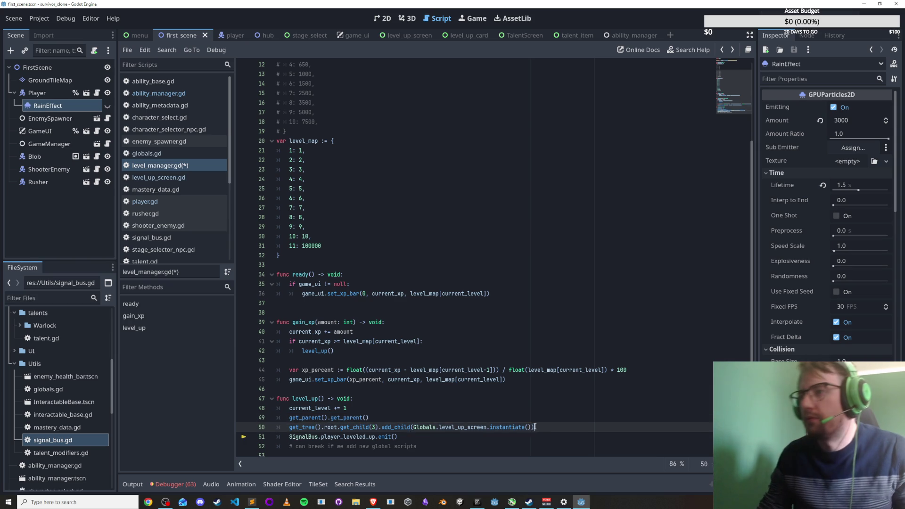
{"action": "type", "text": ".add_child(Globals.level_up_screen.instantiate())"}
{"action": "left_click", "coordinate": [375, 427]}
{"action": "key", "text": "ctrl+k"}
{"action": "key", "text": "ctrl+s"}
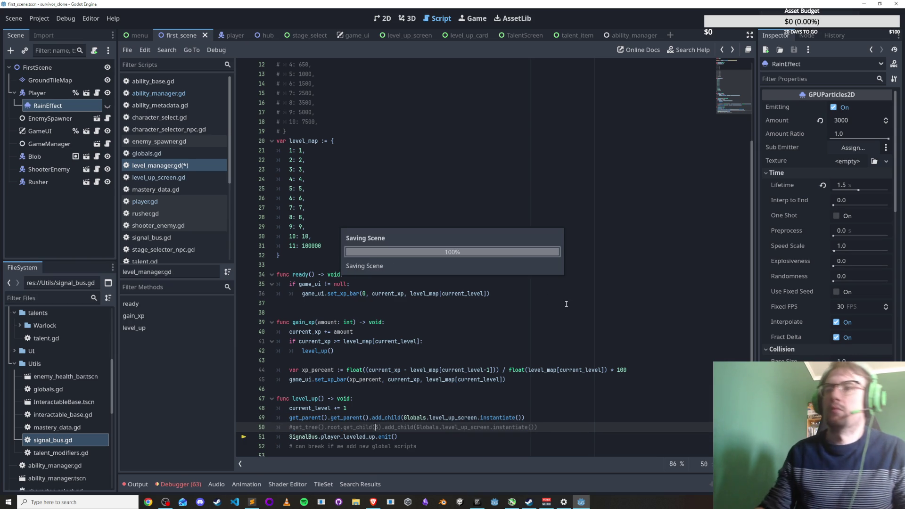
Save, run the game, pick a level-up card, and stop the game
{"action": "left_click", "coordinate": [305, 189]}
{"action": "key", "text": "ctrl+s"}
{"action": "key", "text": "F5"}
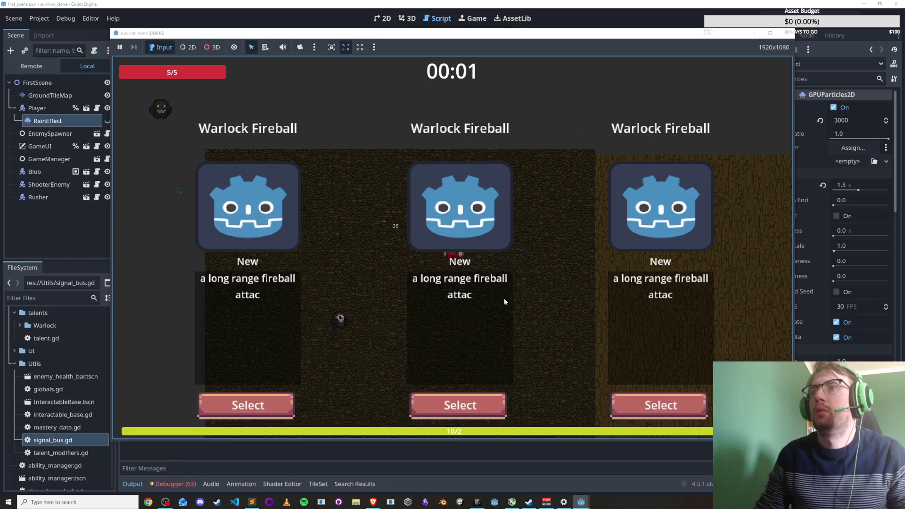
{"action": "left_click", "coordinate": [460, 405]}
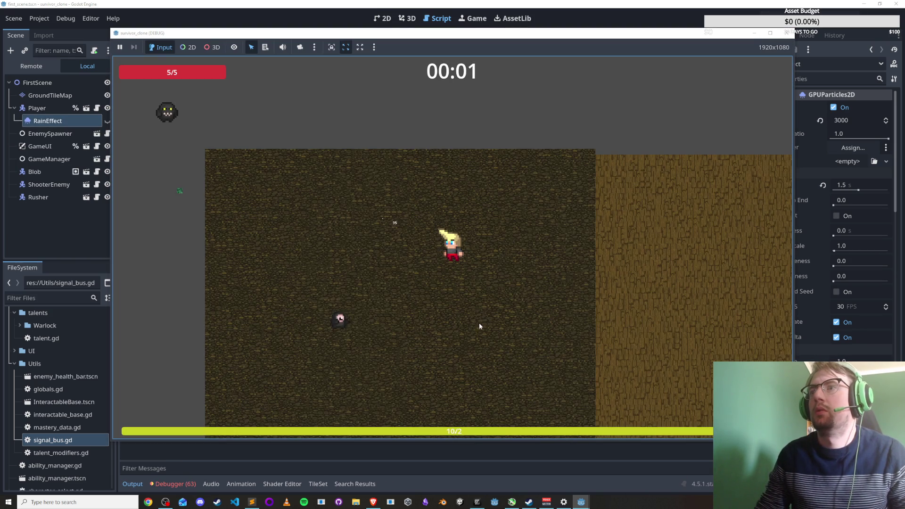
{"action": "key", "text": "F8"}
Delete the commented-out get_tree line and save the script
{"action": "scroll", "coordinate": [360, 274], "scroll_direction": "down", "scroll_amount": 5}
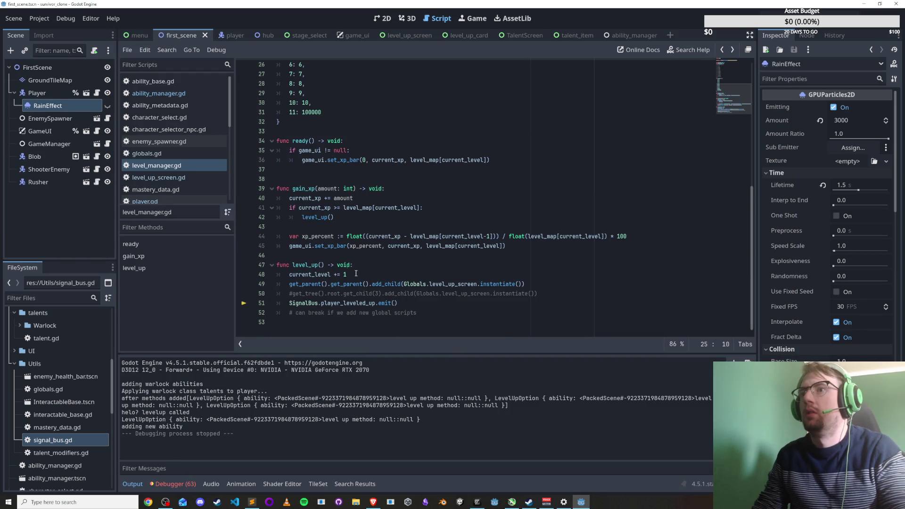
{"action": "triple_click", "coordinate": [326, 293]}
{"action": "key", "text": "Delete"}
{"action": "left_click", "coordinate": [424, 314]}
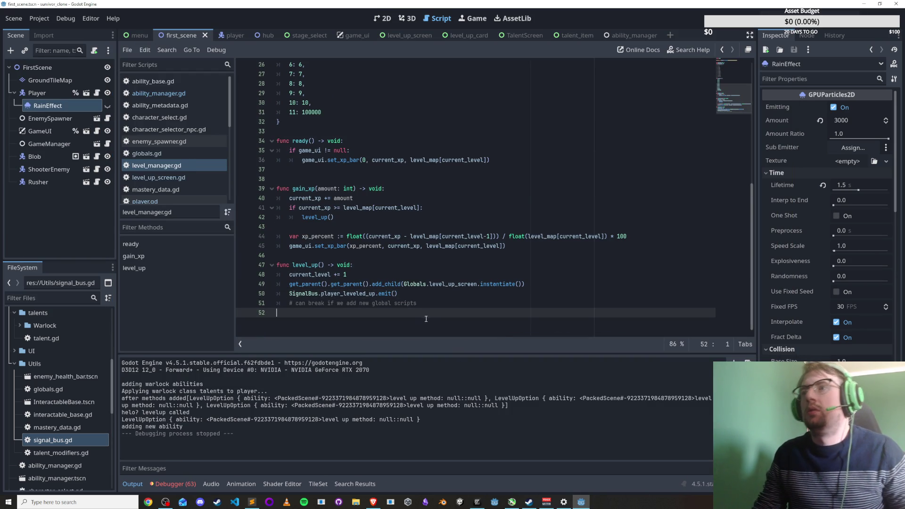
{"action": "key", "text": "ctrl+s"}
Remove the can-break comment line and save the cleaned-up script
{"action": "triple_click", "coordinate": [418, 306]}
{"action": "key", "text": "End"}
{"action": "key", "text": "ctrl+shift+Left"}
{"action": "key", "text": "shift+Home"}
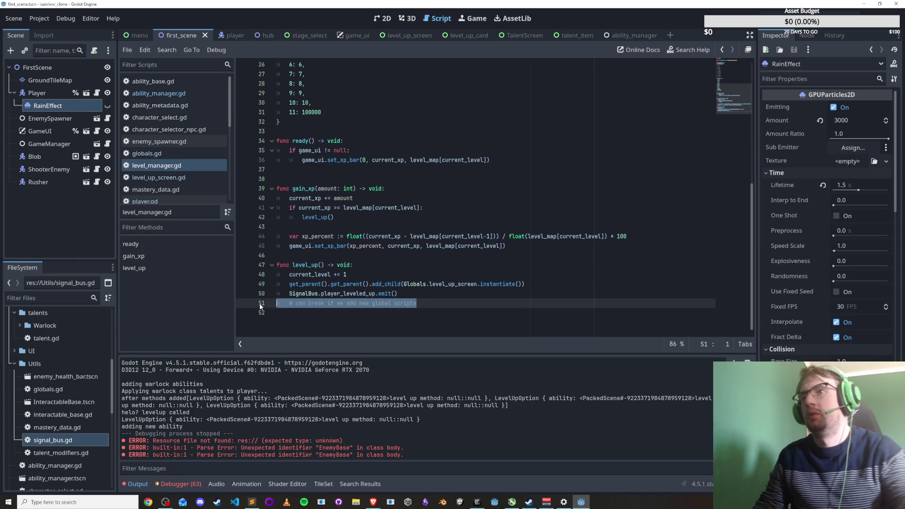
{"action": "key", "text": "BackSpace"}
{"action": "key", "text": "BackSpace"}
{"action": "key", "text": "ctrl+s"}
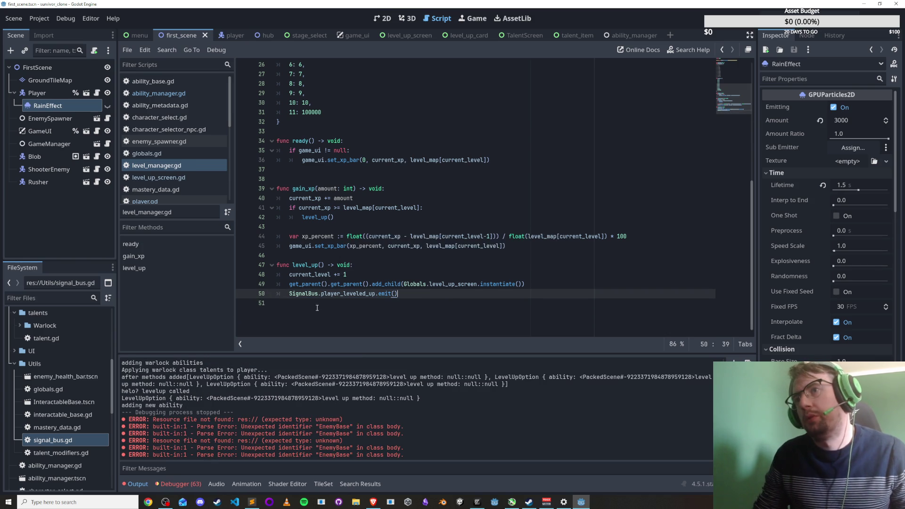
{"action": "left_click", "coordinate": [408, 320]}
{"action": "scroll", "coordinate": [408, 320], "scroll_direction": "up", "scroll_amount": 5}
{"action": "scroll", "coordinate": [409, 320], "scroll_direction": "up", "scroll_amount": 2}
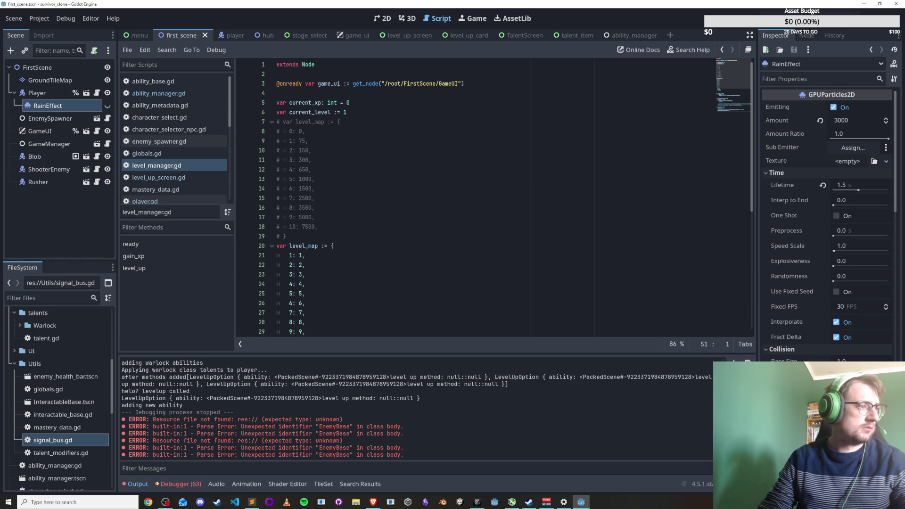
{"action": "left_click", "coordinate": [330, 265]}
{"action": "scroll", "coordinate": [365, 318], "scroll_direction": "down", "scroll_amount": 8}
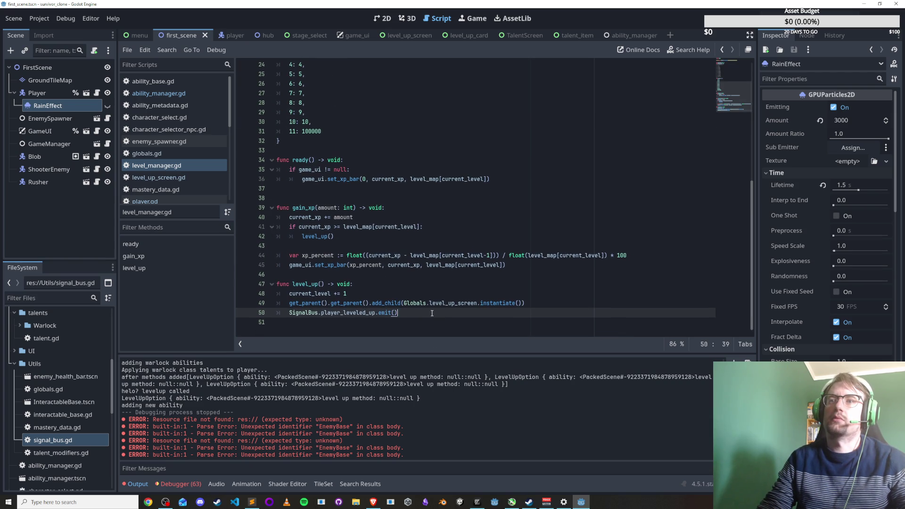
{"action": "left_click", "coordinate": [430, 330]}
{"action": "left_click", "coordinate": [483, 303]}
{"action": "scroll", "coordinate": [483, 303], "scroll_direction": "up", "scroll_amount": 8}
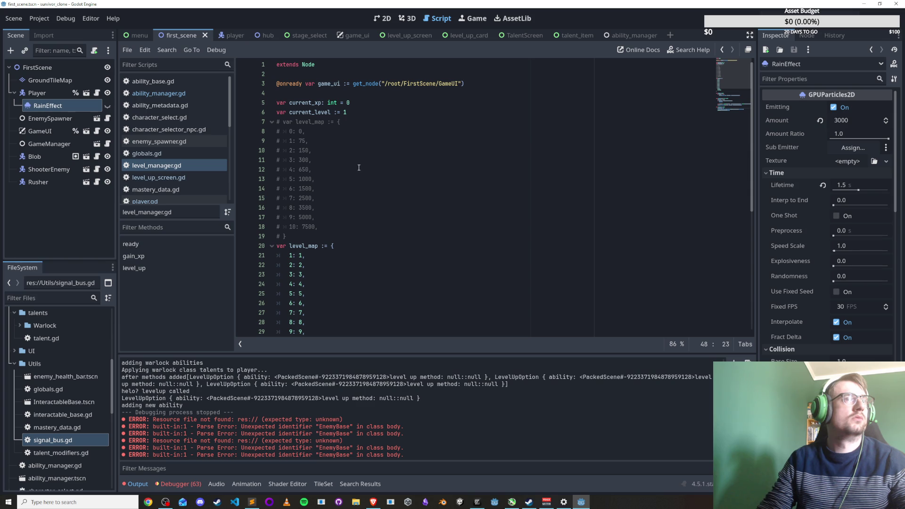
{"action": "scroll", "coordinate": [522, 223], "scroll_direction": "down", "scroll_amount": 8}
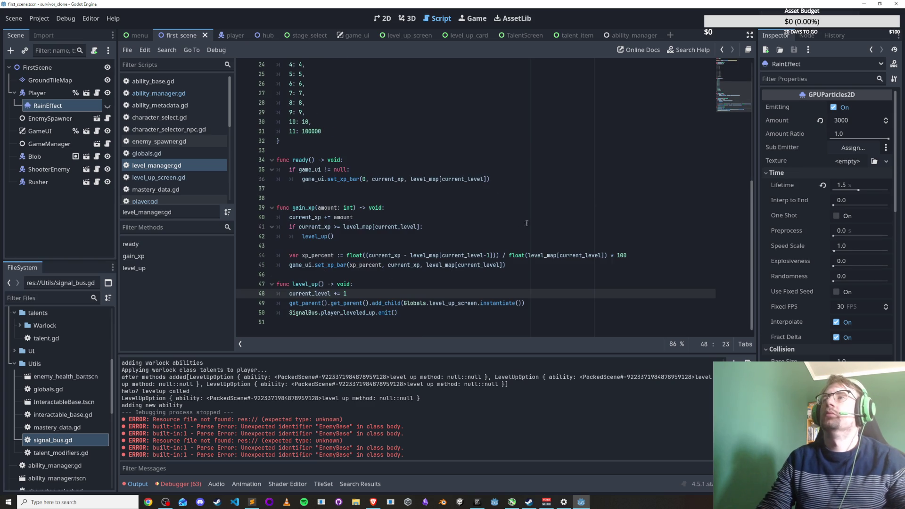
{"action": "mouse_move", "coordinate": [519, 170]}
{"action": "left_mouse_down"}
{"action": "mouse_move", "coordinate": [533, 198]}
{"action": "mouse_move", "coordinate": [536, 316]}
{"action": "mouse_move", "coordinate": [515, 166]}
{"action": "left_mouse_up"}
{"action": "left_click", "coordinate": [515, 167]}
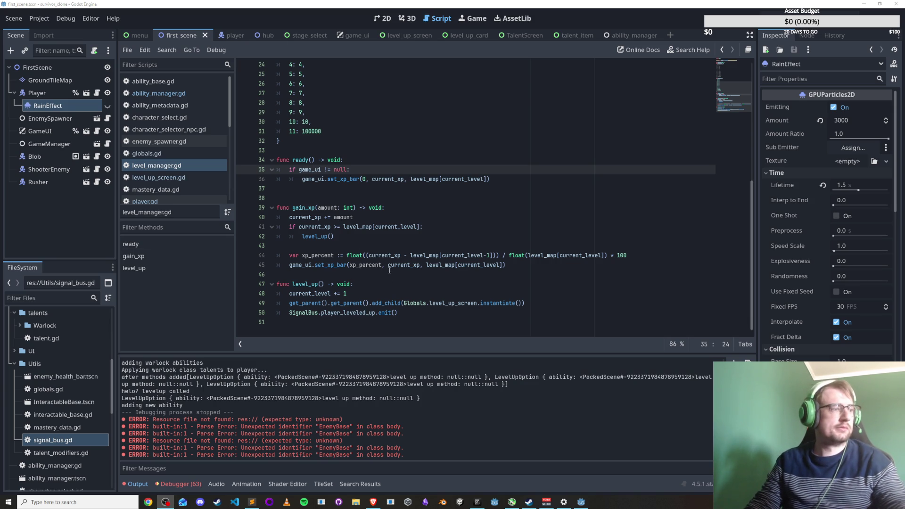
{"action": "scroll", "coordinate": [389, 270], "scroll_direction": "up", "scroll_amount": 8}
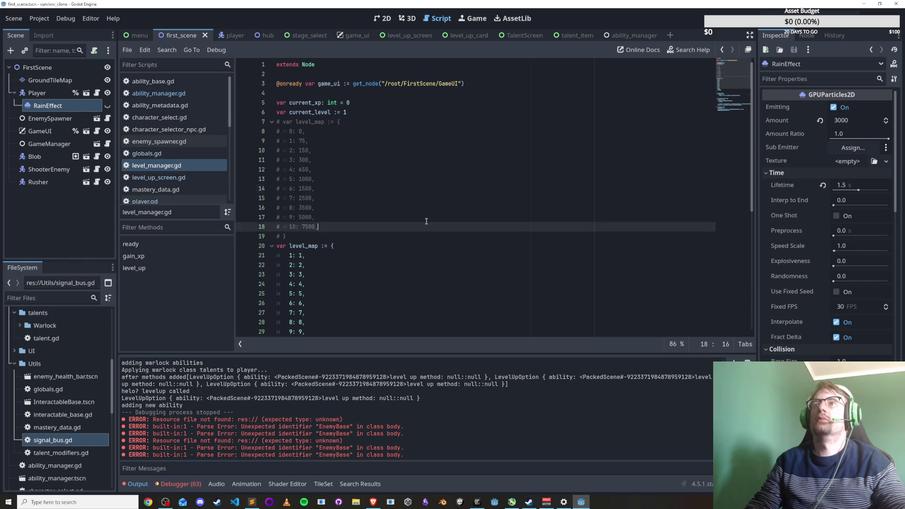
{"action": "left_click", "coordinate": [388, 112]}
Insert blank lines above and below the commented-out level map
{"action": "key", "text": "Return"}
{"action": "left_click", "coordinate": [305, 249]}
{"action": "key", "text": "Return"}
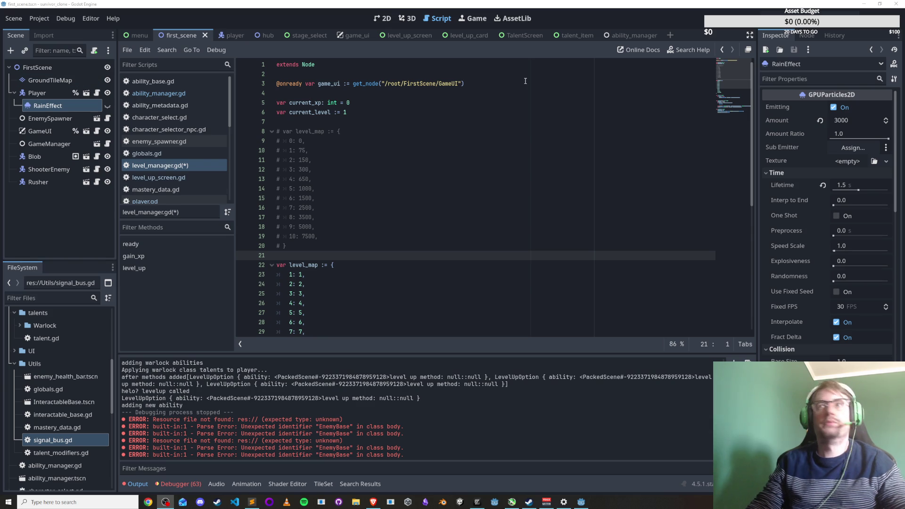
Look over the XP bar update lines after the level_up call and launch the game
{"action": "scroll", "coordinate": [503, 203], "scroll_direction": "down", "scroll_amount": 4}
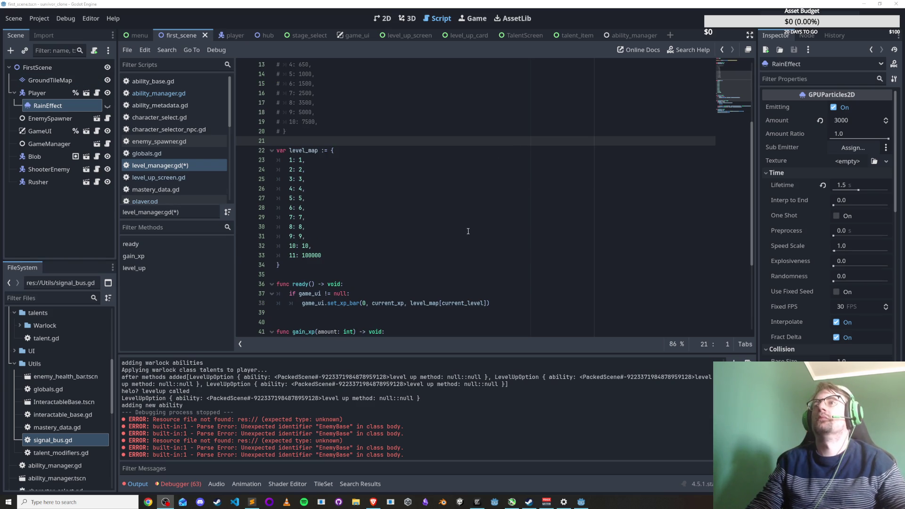
{"action": "scroll", "coordinate": [463, 269], "scroll_direction": "down", "scroll_amount": 4}
{"action": "mouse_move", "coordinate": [529, 502]}
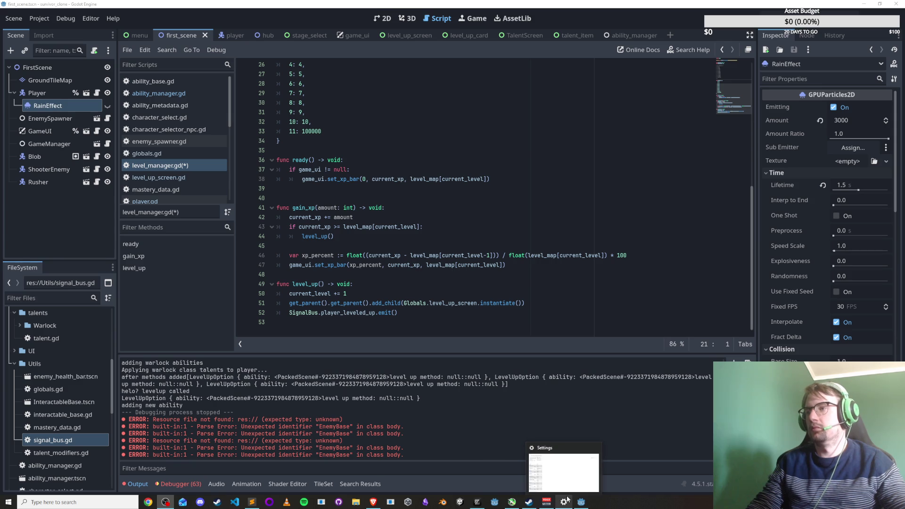
{"action": "mouse_move", "coordinate": [565, 504]}
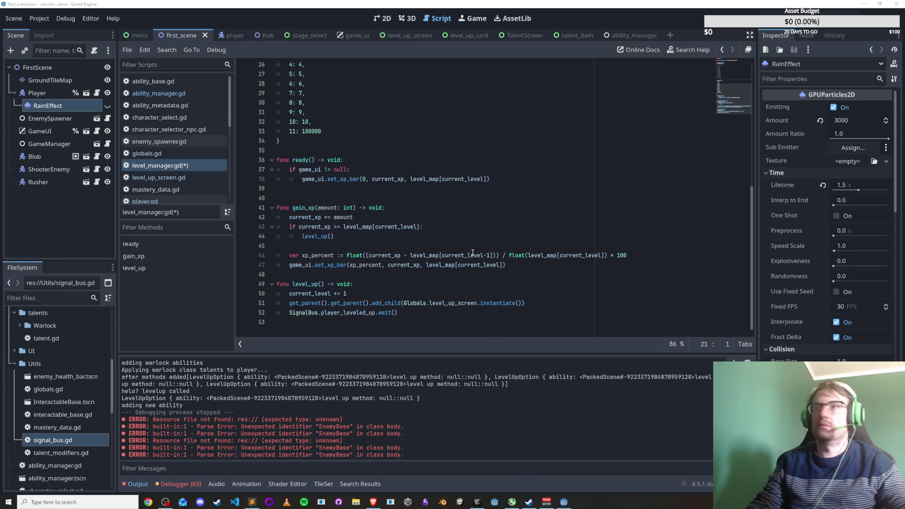
{"action": "left_click", "coordinate": [458, 237]}
{"action": "left_click_drag", "start_coordinate": [508, 260], "coordinate": [497, 243]}
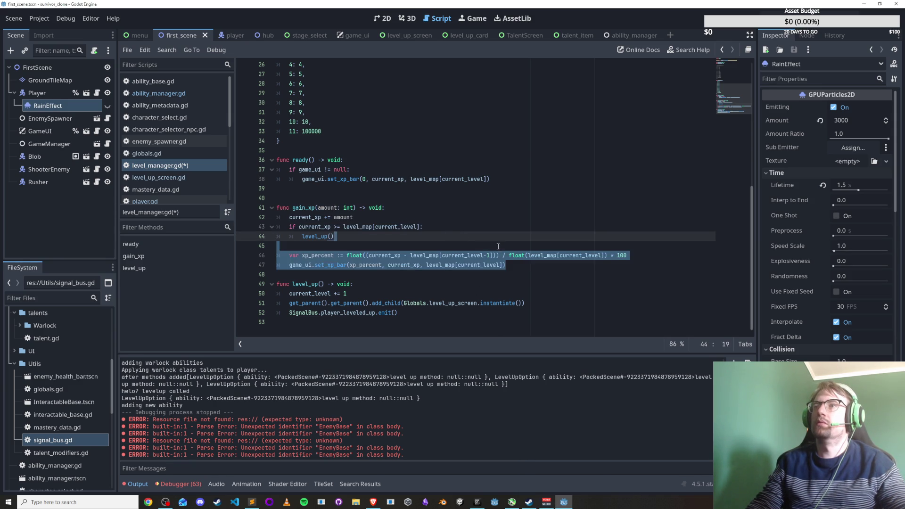
{"action": "left_click", "coordinate": [497, 243]}
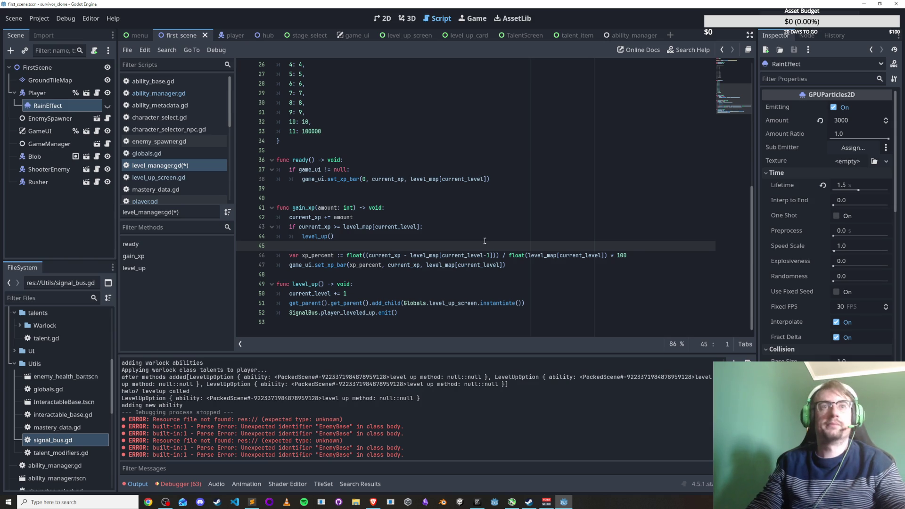
{"action": "key", "text": "F5"}
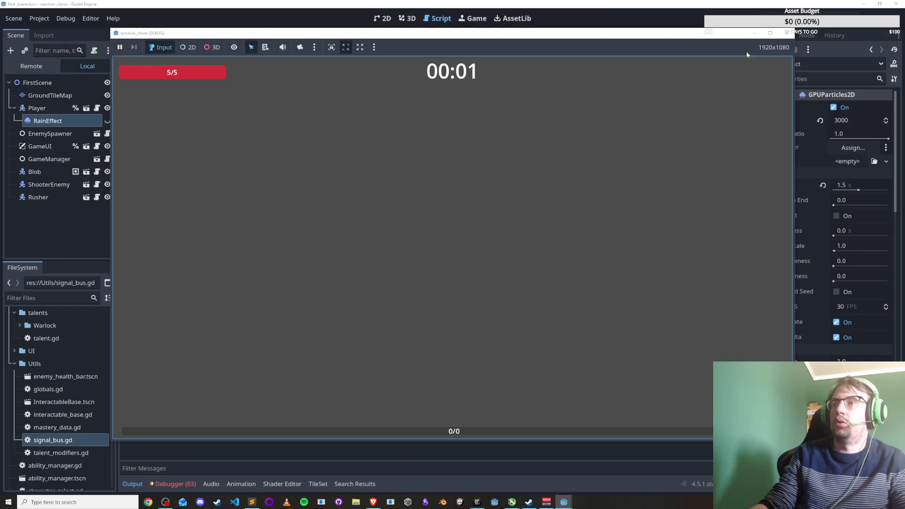
Close the game, open globals.gd, delete extra zeros from WarlockTalents.SPEED, and save to test
{"action": "left_click", "coordinate": [786, 33]}
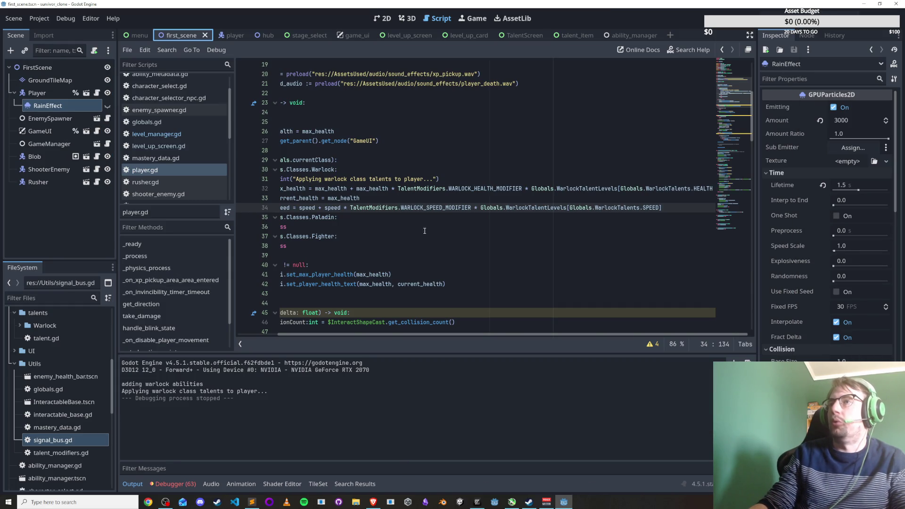
{"action": "scroll", "coordinate": [160, 149], "scroll_direction": "up", "scroll_amount": 2}
{"action": "left_click", "coordinate": [160, 154]}
{"action": "left_click", "coordinate": [392, 273]}
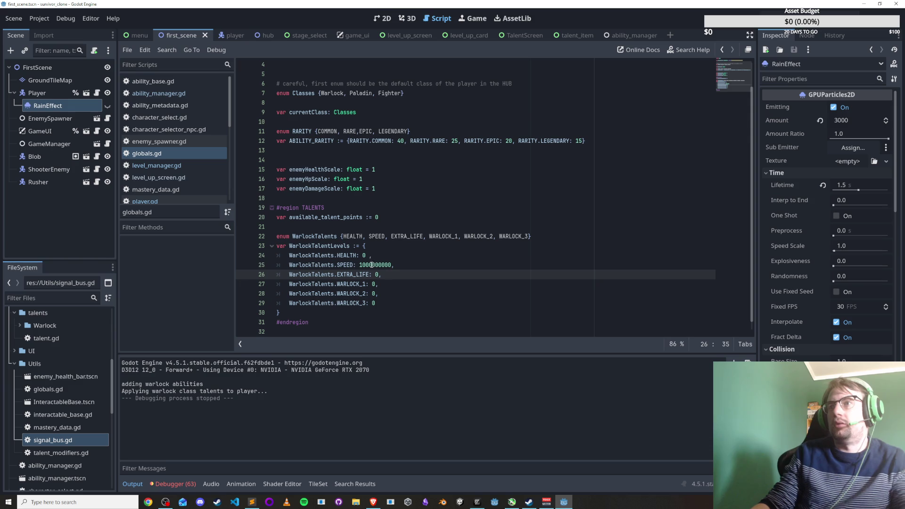
{"action": "left_click_drag", "start_coordinate": [372, 265], "coordinate": [393, 266]}
{"action": "key", "text": "BackSpace"}
{"action": "key", "text": "ctrl+s"}
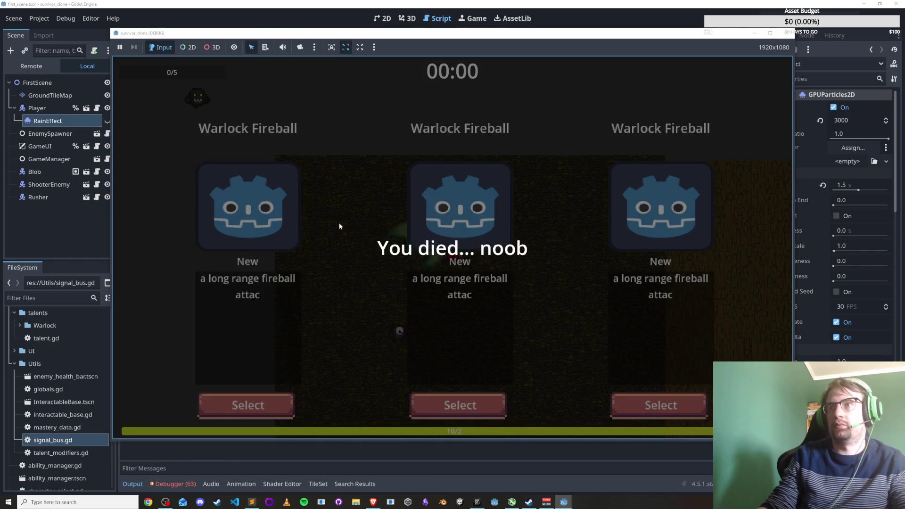
Delete another zero from the SPEED value, save, and test-run the game again
{"action": "left_click", "coordinate": [785, 33]}
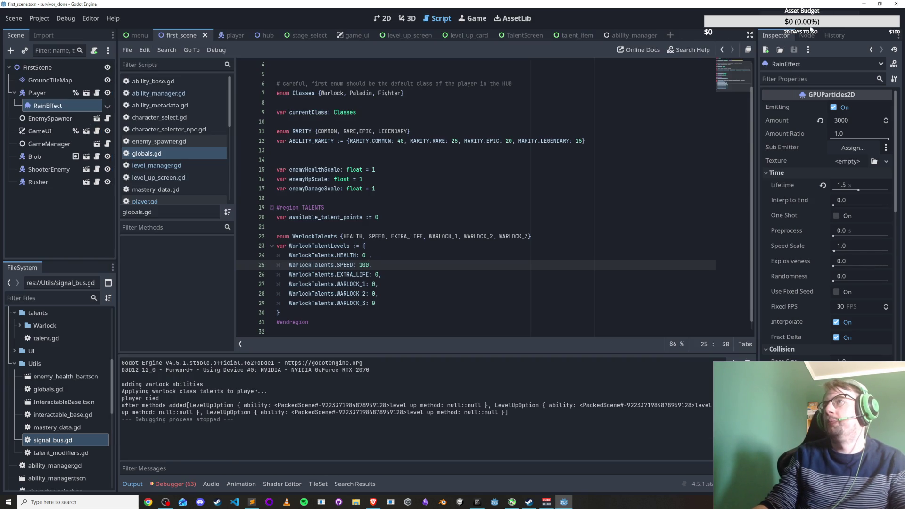
{"action": "left_click", "coordinate": [366, 264]}
{"action": "key", "text": "Delete"}
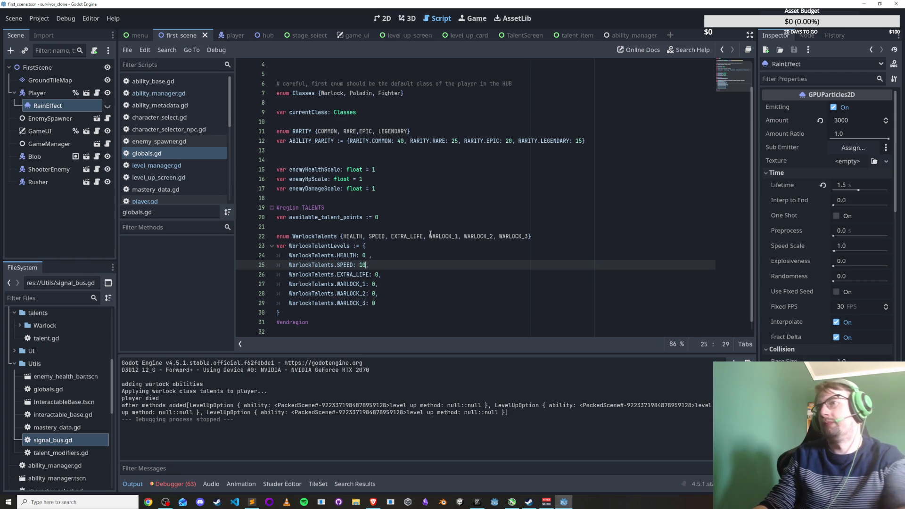
{"action": "key", "text": "ctrl+s"}
{"action": "key", "text": "F5"}
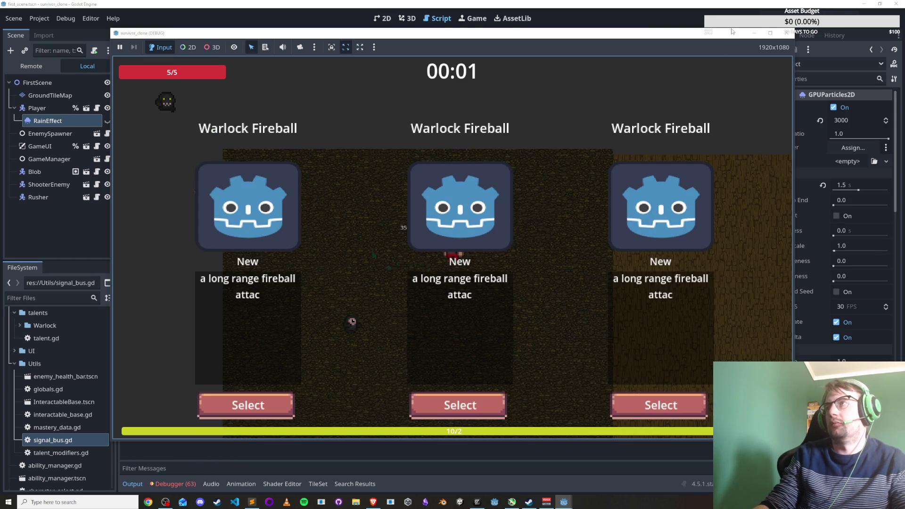
{"action": "left_click", "coordinate": [786, 32]}
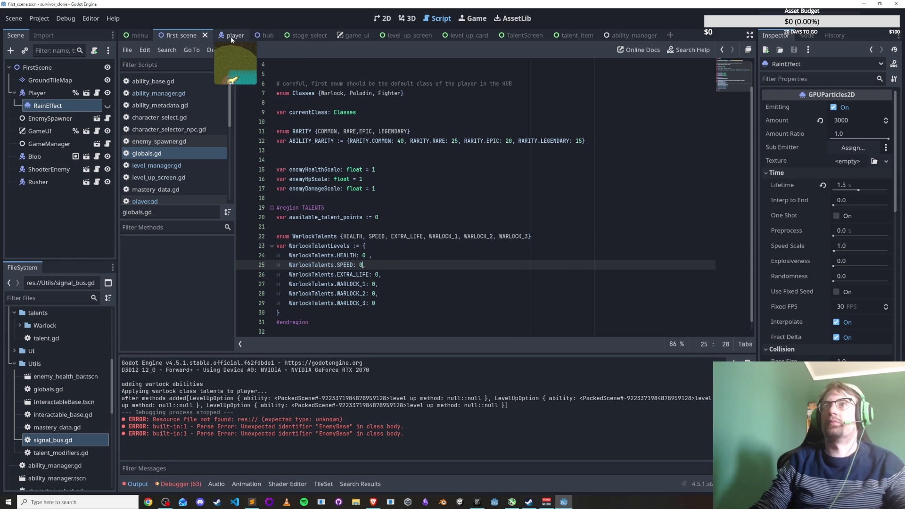
{"action": "key", "text": "ctrl+Tab"}
{"action": "scroll", "coordinate": [311, 228], "scroll_direction": "up", "scroll_amount": 1}
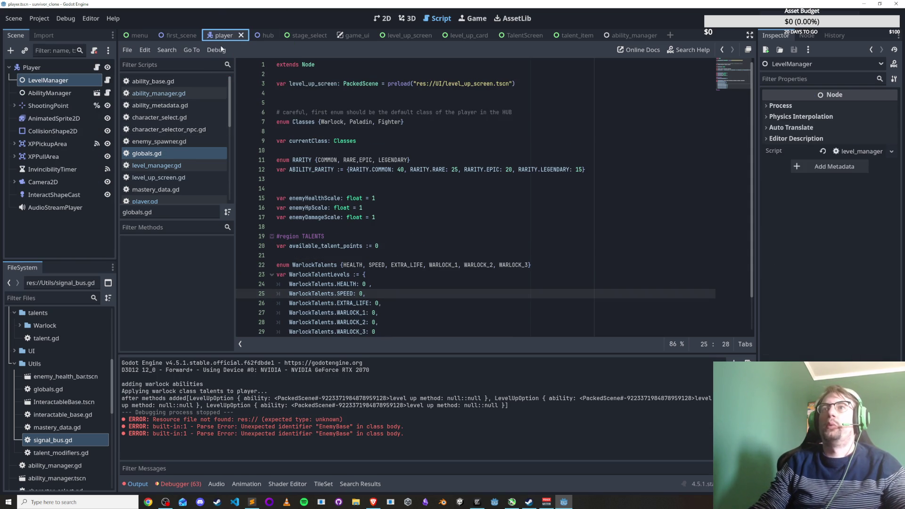
{"action": "scroll", "coordinate": [170, 143], "scroll_direction": "down", "scroll_amount": 3}
{"action": "left_click", "coordinate": [171, 139]}
{"action": "scroll", "coordinate": [341, 194], "scroll_direction": "up", "scroll_amount": 6}
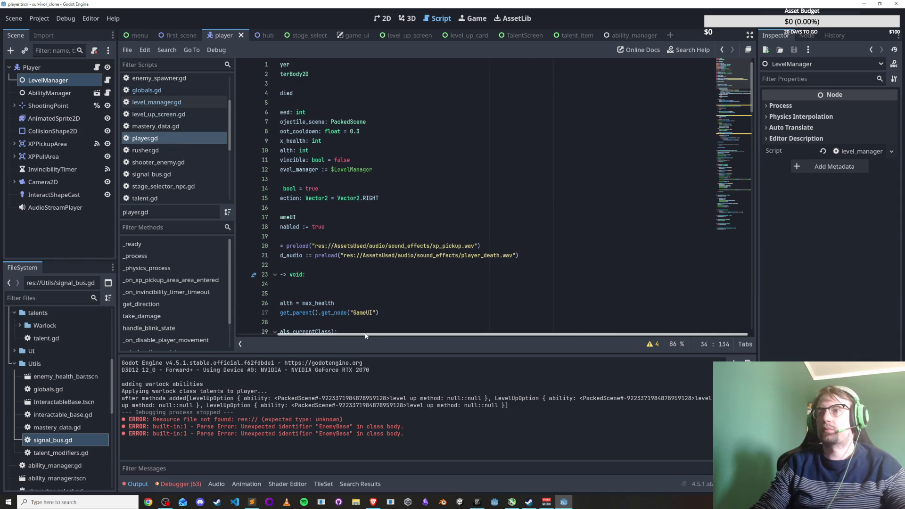
{"action": "scroll", "coordinate": [368, 315], "scroll_direction": "left", "scroll_amount": 5}
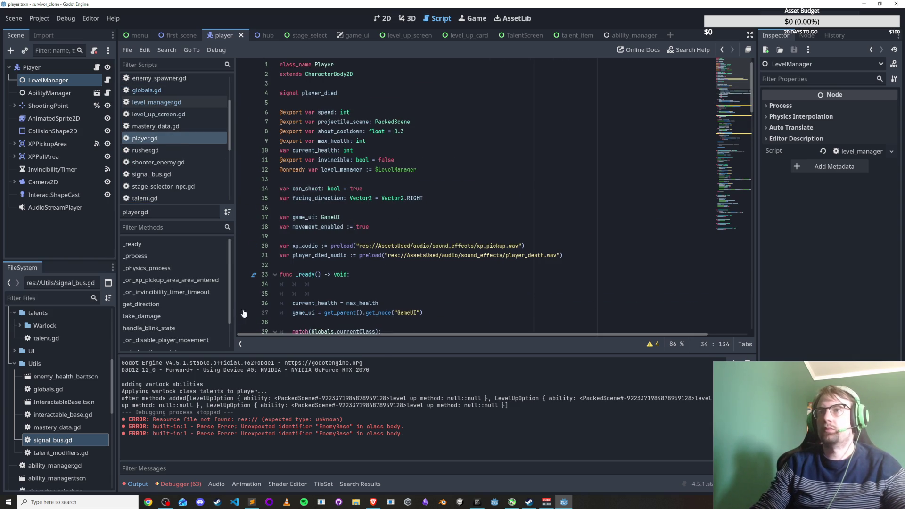
{"action": "left_click", "coordinate": [374, 224]}
{"action": "left_click", "coordinate": [389, 217]}
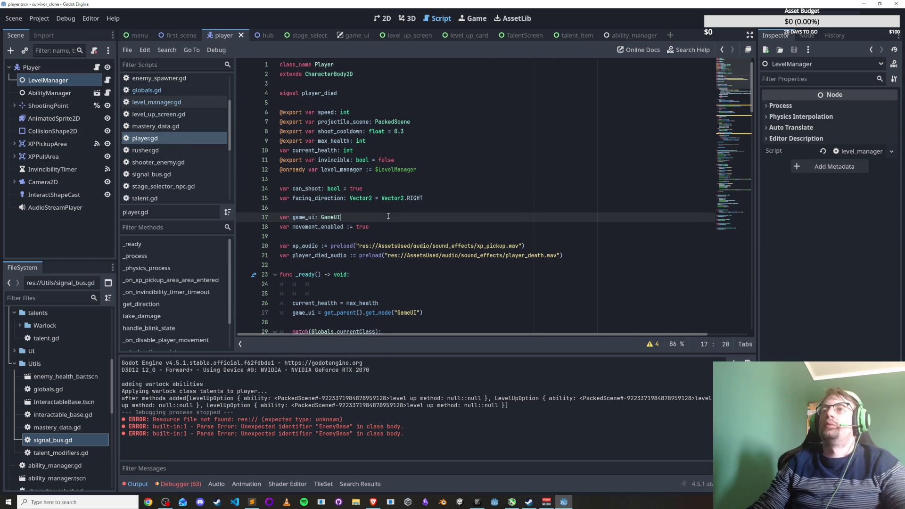
{"action": "left_click", "coordinate": [394, 112]}
{"action": "mouse_move", "coordinate": [334, 122]}
{"action": "left_mouse_down"}
{"action": "mouse_move", "coordinate": [411, 122]}
{"action": "mouse_move", "coordinate": [401, 131]}
{"action": "left_mouse_up"}
{"action": "left_click_drag", "start_coordinate": [343, 141], "coordinate": [356, 140]}
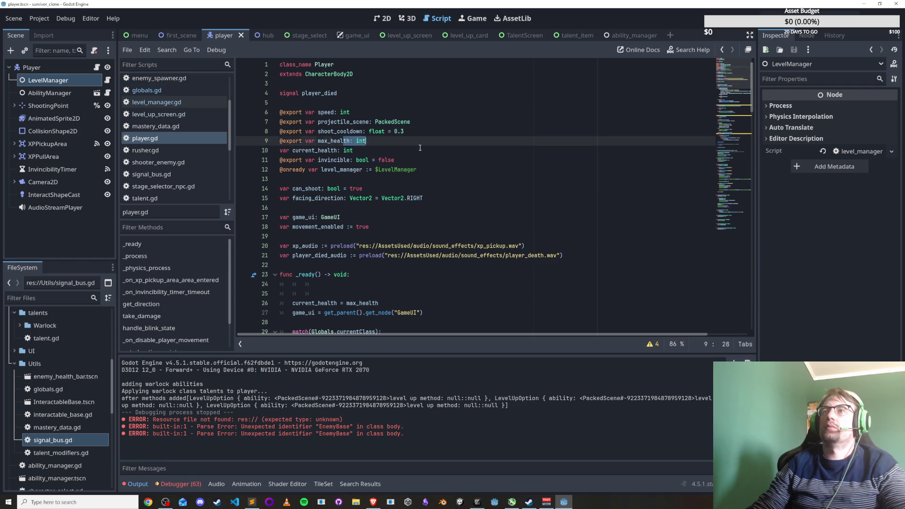
{"action": "left_click", "coordinate": [339, 169]}
{"action": "key", "text": "Up"}
{"action": "key", "text": "Down"}
{"action": "key", "text": "Up"}
{"action": "key", "text": "Down"}
{"action": "key", "text": "Up"}
{"action": "key", "text": "Down"}
{"action": "key", "text": "Up"}
{"action": "key", "text": "Down"}
{"action": "scroll", "coordinate": [381, 205], "scroll_direction": "down", "scroll_amount": 8}
{"action": "scroll", "coordinate": [381, 205], "scroll_direction": "down", "scroll_amount": 2}
{"action": "scroll", "coordinate": [377, 204], "scroll_direction": "up", "scroll_amount": 9}
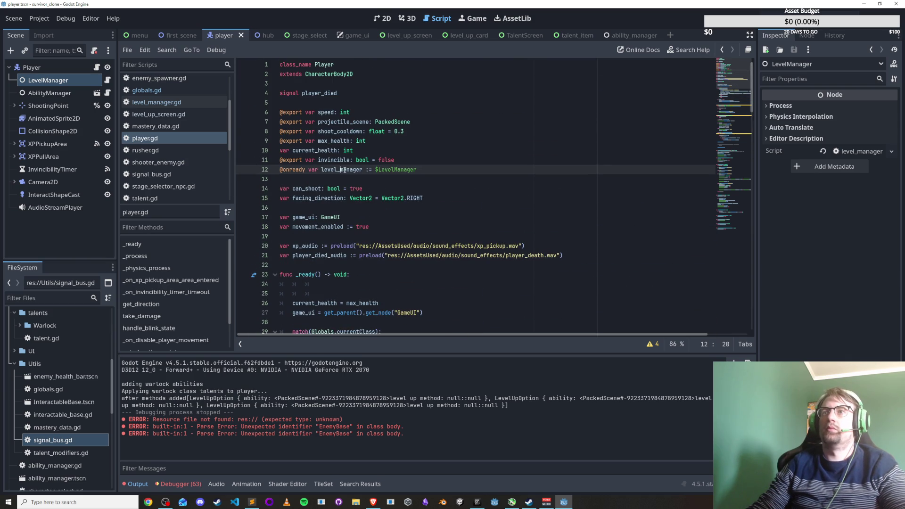
{"action": "left_click", "coordinate": [307, 189]}
{"action": "left_click", "coordinate": [305, 217]}
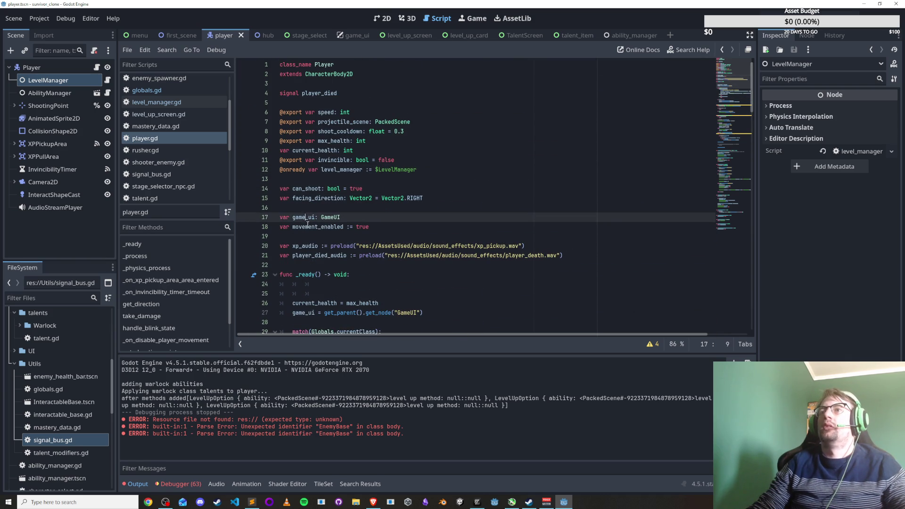
Step through every occurrence of movement_enabled in player.gd, wrapping back to its declaration
{"action": "double_click", "coordinate": [306, 227]}
{"action": "key", "text": "Return"}
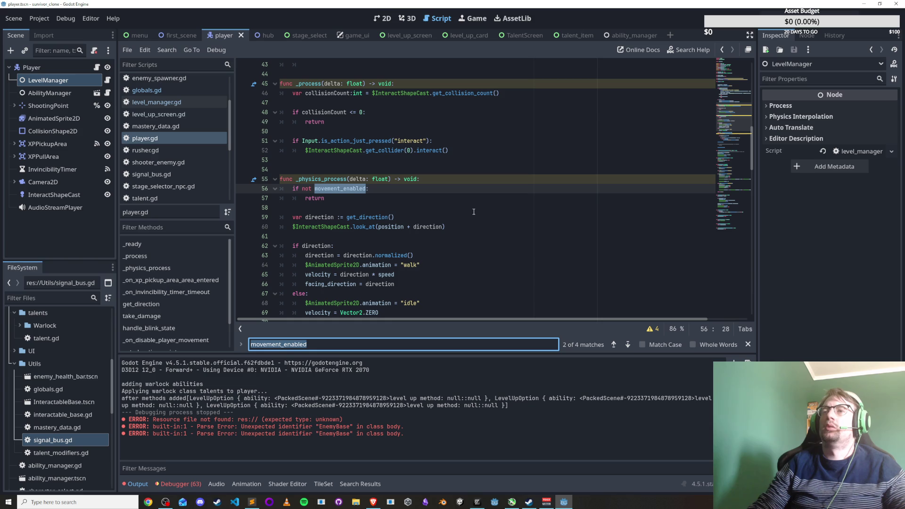
{"action": "key", "text": "Return"}
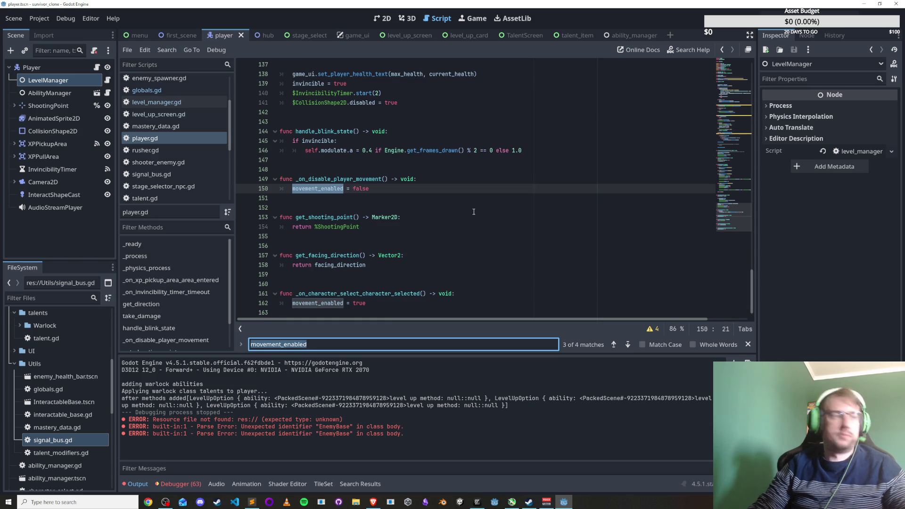
{"action": "key", "text": "Return"}
{"action": "key", "text": "Return"}
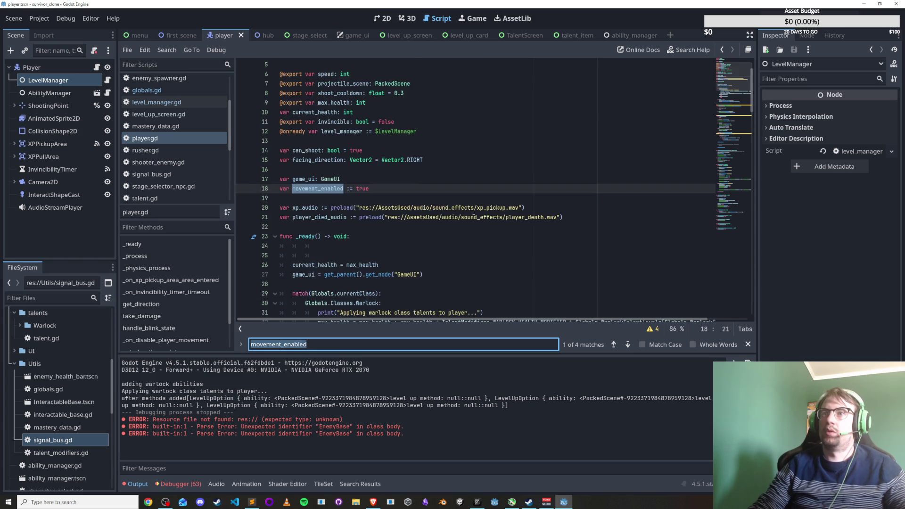
{"action": "key", "text": "Return"}
{"action": "key", "text": "Return"}
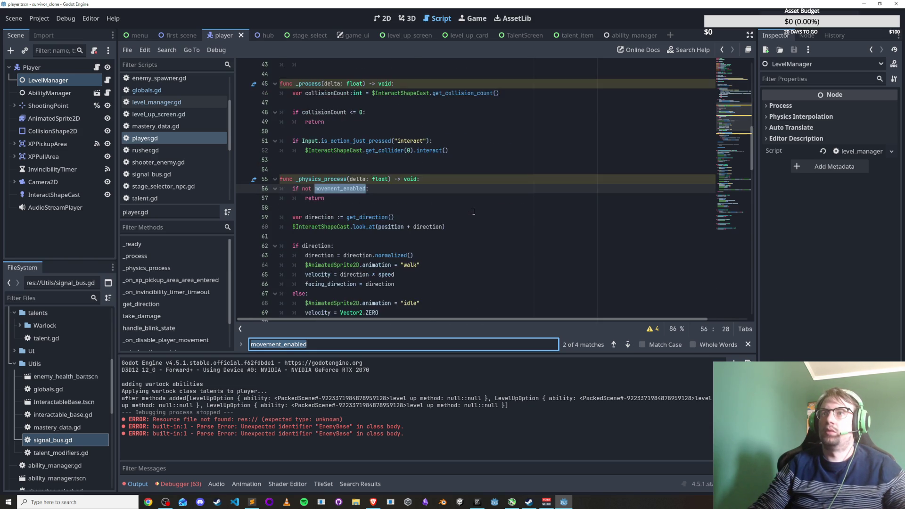
{"action": "key", "text": "Return"}
{"action": "key", "text": "Return"}
Collapse get_direction and bring take_damage into view, caret at the end of line 136
{"action": "scroll", "coordinate": [396, 239], "scroll_direction": "down", "scroll_amount": 4}
{"action": "scroll", "coordinate": [396, 238], "scroll_direction": "up", "scroll_amount": 4}
{"action": "scroll", "coordinate": [399, 232], "scroll_direction": "down", "scroll_amount": 9}
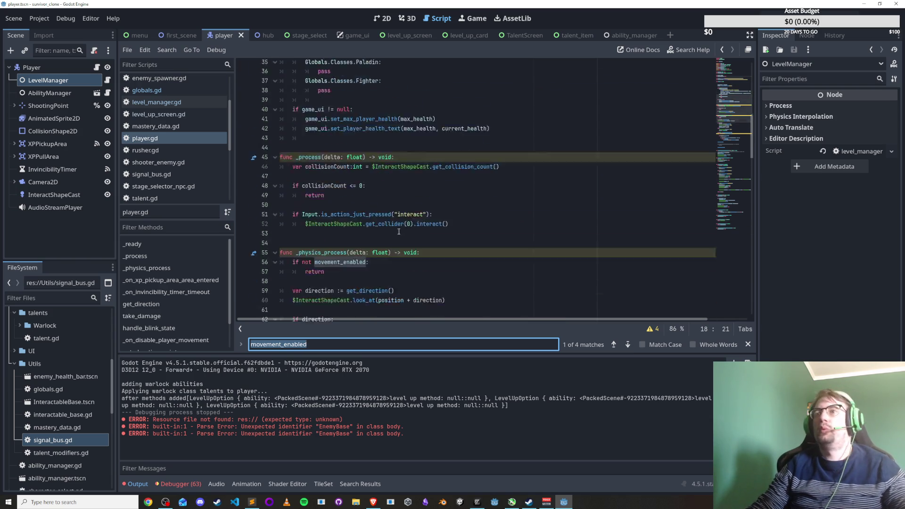
{"action": "scroll", "coordinate": [397, 230], "scroll_direction": "down", "scroll_amount": 10}
{"action": "scroll", "coordinate": [395, 227], "scroll_direction": "down", "scroll_amount": 7}
{"action": "scroll", "coordinate": [392, 223], "scroll_direction": "down", "scroll_amount": 3}
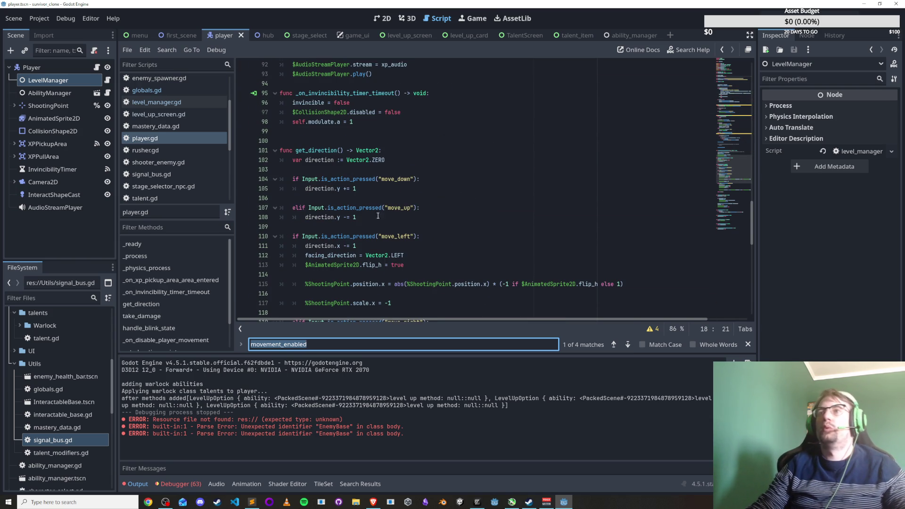
{"action": "scroll", "coordinate": [391, 221], "scroll_direction": "down", "scroll_amount": 6}
{"action": "scroll", "coordinate": [330, 169], "scroll_direction": "up", "scroll_amount": 6}
{"action": "left_click", "coordinate": [275, 121]}
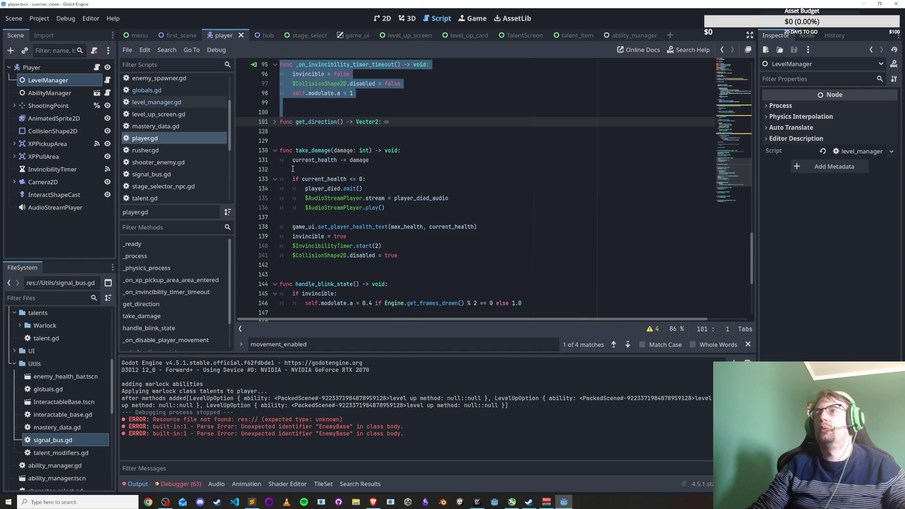
{"action": "left_click", "coordinate": [352, 140]}
{"action": "left_click", "coordinate": [384, 207]}
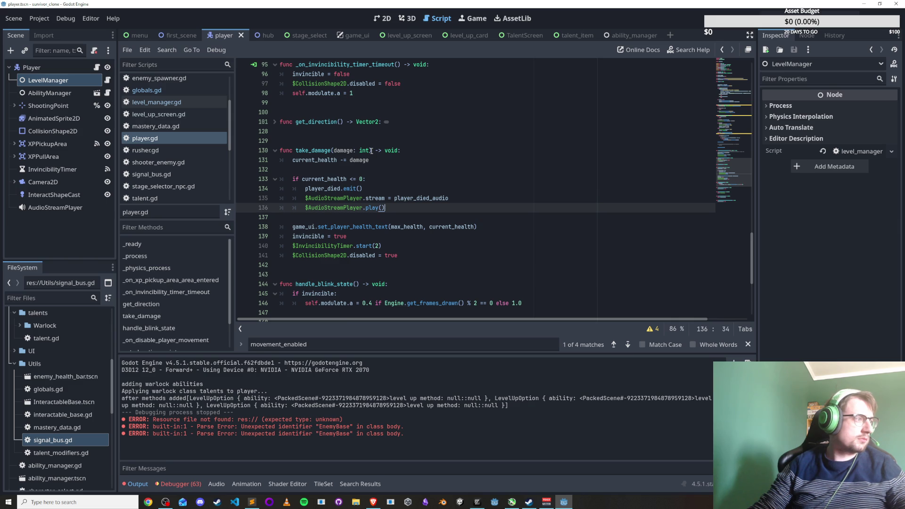
{"action": "mouse_move", "coordinate": [371, 152]}
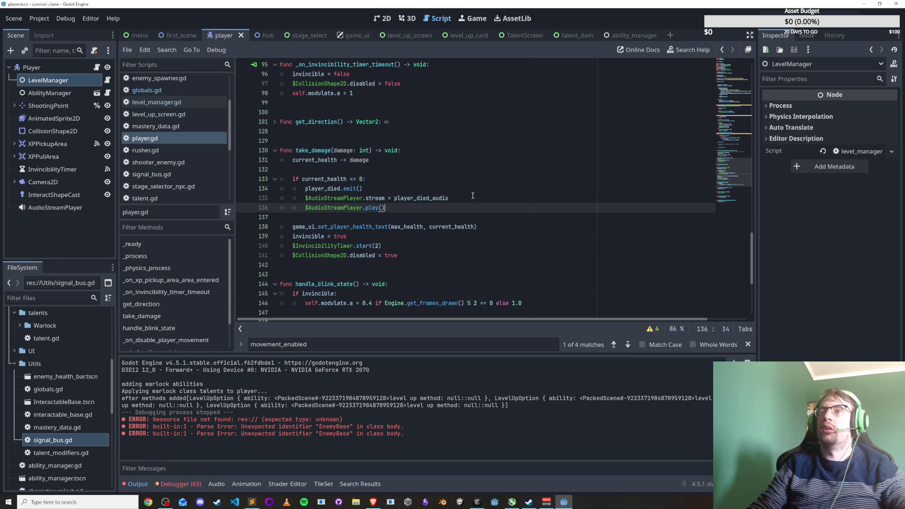
{"action": "triple_click", "coordinate": [352, 226]}
{"action": "left_click", "coordinate": [408, 248]}
{"action": "left_click_drag", "start_coordinate": [384, 208], "coordinate": [283, 178]}
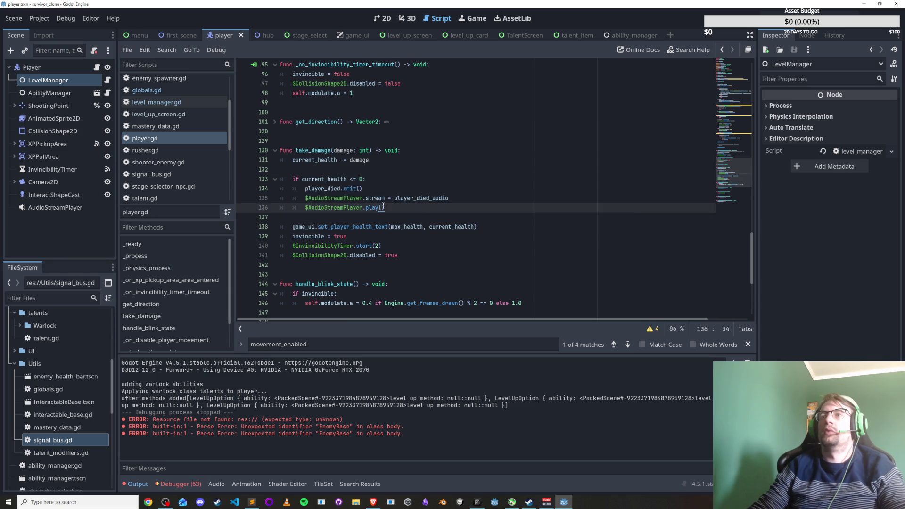
{"action": "left_click", "coordinate": [336, 189]}
{"action": "double_click", "coordinate": [337, 189]}
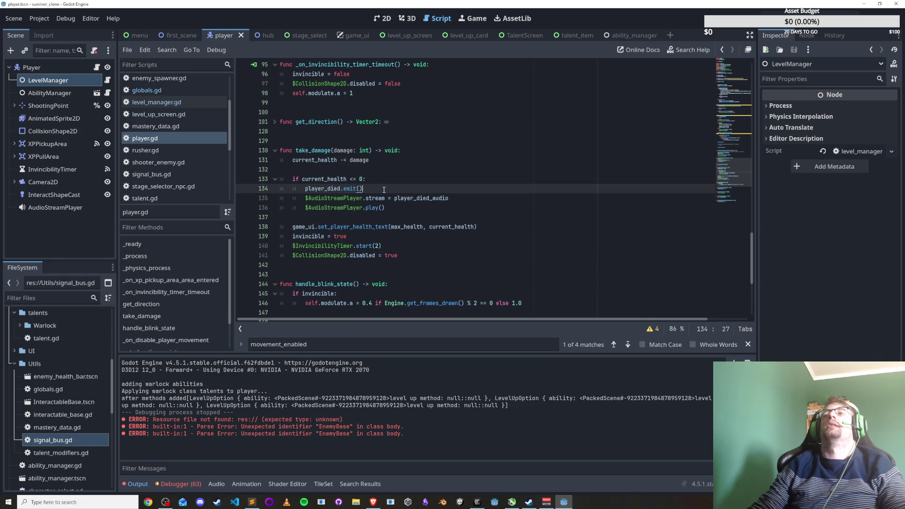
{"action": "left_click", "coordinate": [330, 180]}
{"action": "double_click", "coordinate": [328, 188]}
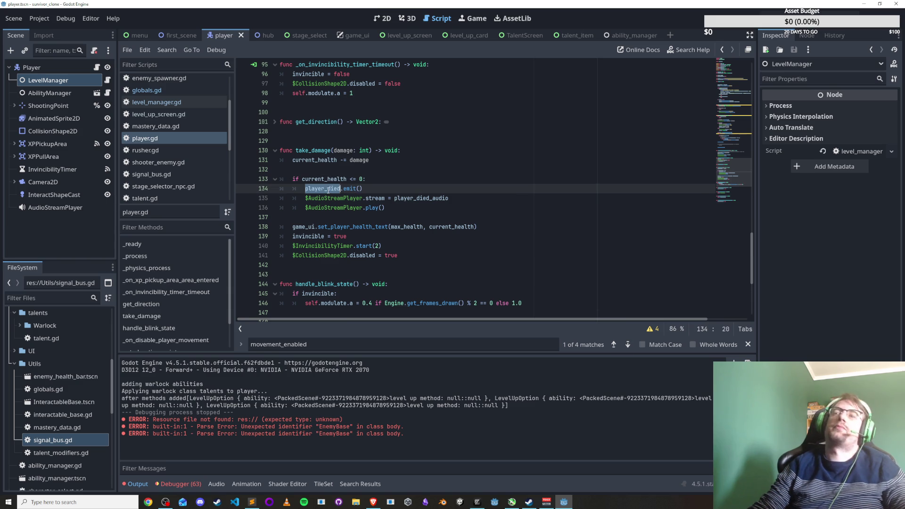
Search the whole project for player_died and view its declaration and emit in player.gd
{"action": "key", "text": "ctrl+shift+f"}
{"action": "key", "text": "Return"}
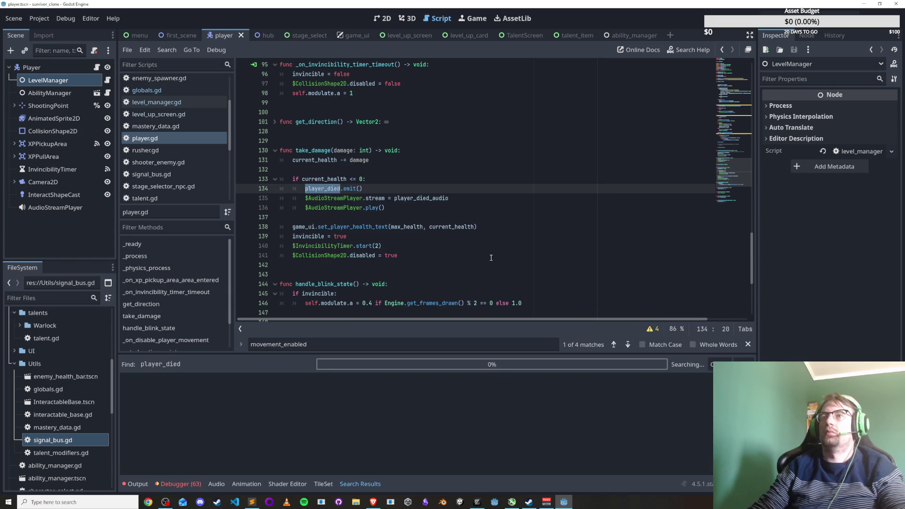
{"action": "left_click", "coordinate": [193, 406]}
{"action": "left_click", "coordinate": [197, 419]}
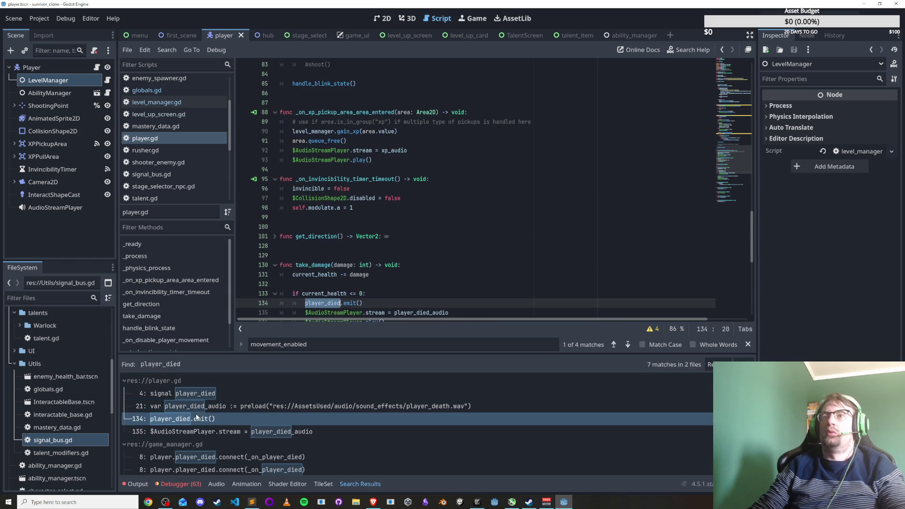
{"action": "scroll", "coordinate": [212, 424], "scroll_direction": "down", "scroll_amount": 1}
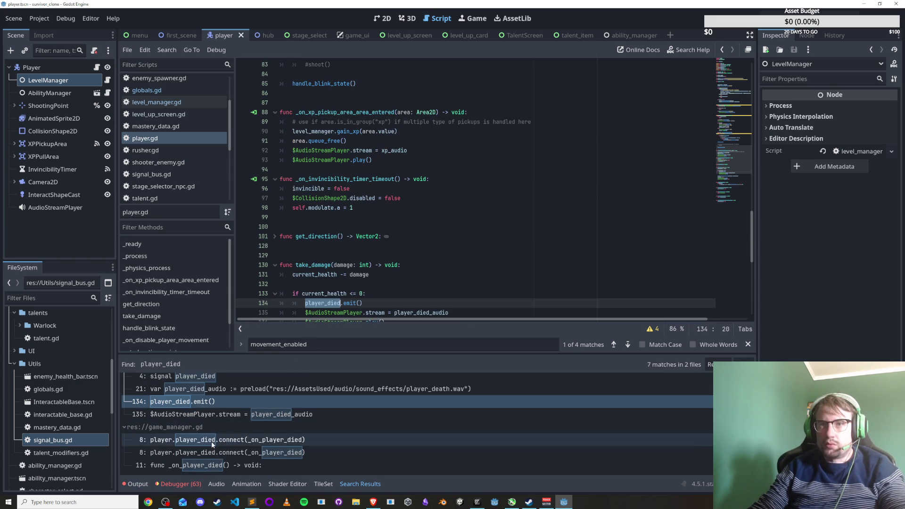
Inspect game_manager.gd's player_died connection and its _on_player_died handler at line 11
{"action": "left_click", "coordinate": [211, 441]}
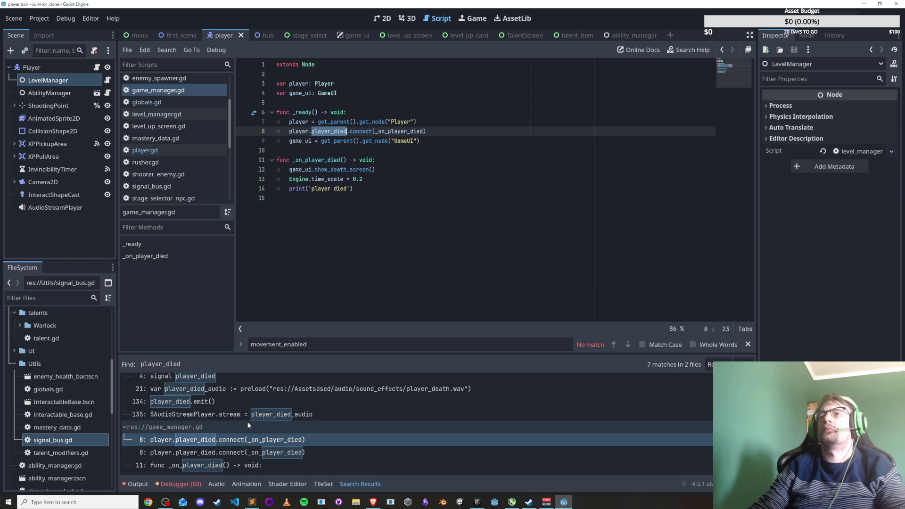
{"action": "left_click", "coordinate": [238, 452]}
{"action": "left_click", "coordinate": [235, 465]}
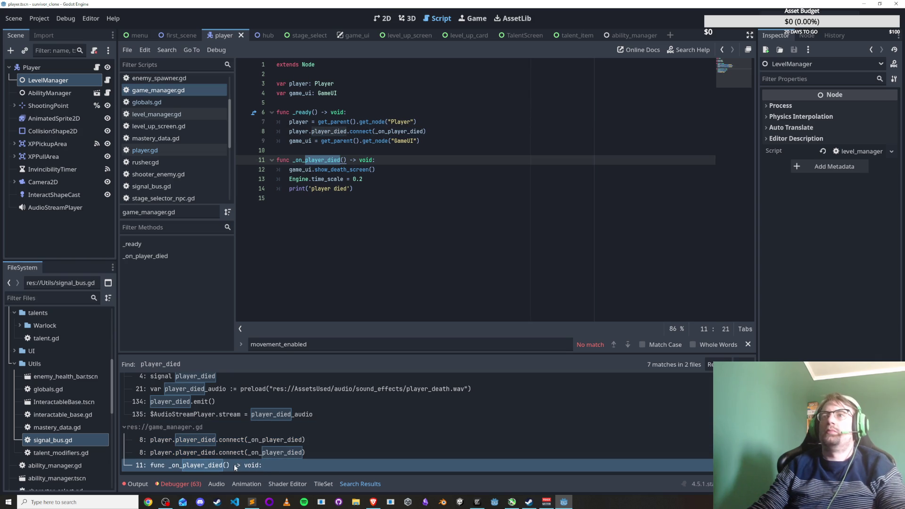
{"action": "left_click", "coordinate": [232, 452]}
{"action": "left_click", "coordinate": [229, 439]}
{"action": "left_click", "coordinate": [223, 452]}
{"action": "left_click", "coordinate": [223, 465]}
{"action": "left_click", "coordinate": [222, 439]}
{"action": "left_click", "coordinate": [222, 452]}
{"action": "left_click", "coordinate": [221, 465]}
{"action": "left_click", "coordinate": [222, 453]}
{"action": "left_click", "coordinate": [221, 439]}
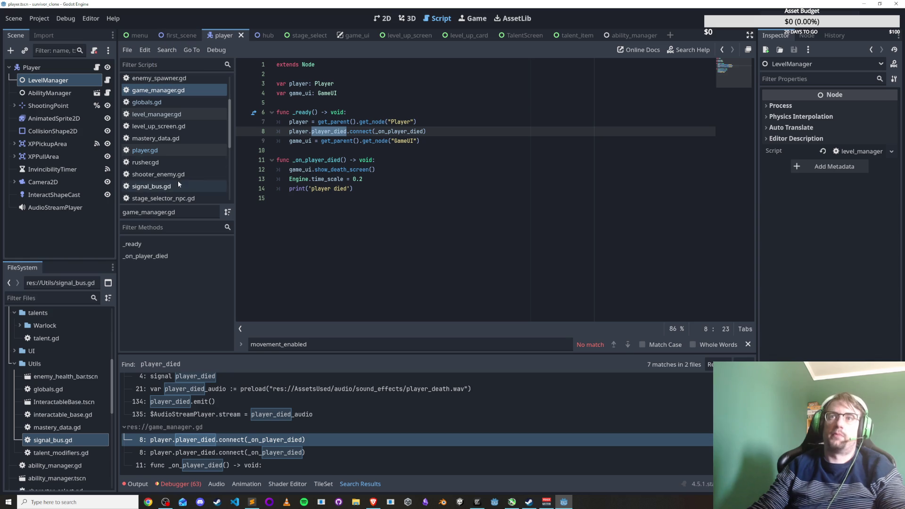
Return to player.gd with the caret at the end of the health check
{"action": "left_click", "coordinate": [203, 150]}
{"action": "scroll", "coordinate": [390, 261], "scroll_direction": "down", "scroll_amount": 2}
{"action": "left_click", "coordinate": [398, 227]}
{"action": "left_click", "coordinate": [400, 237]}
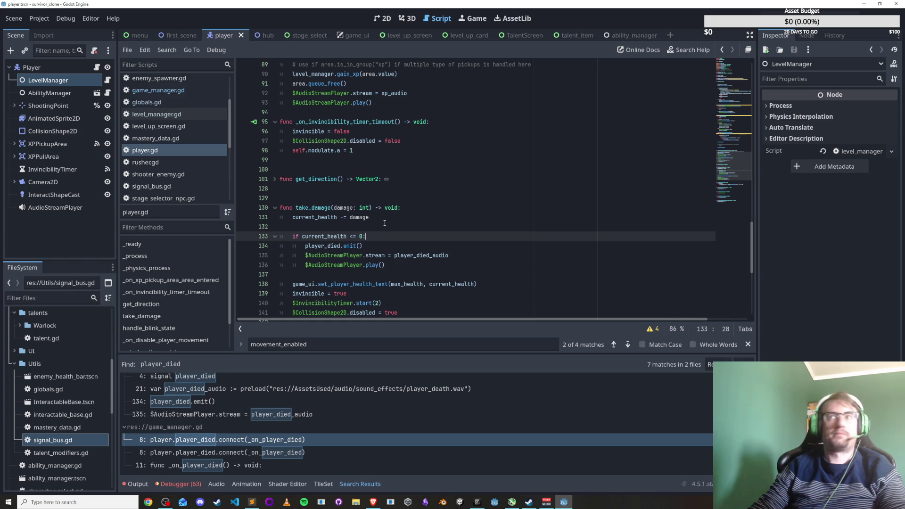
{"action": "key", "text": "Left"}
{"action": "scroll", "coordinate": [384, 223], "scroll_direction": "up", "scroll_amount": 20}
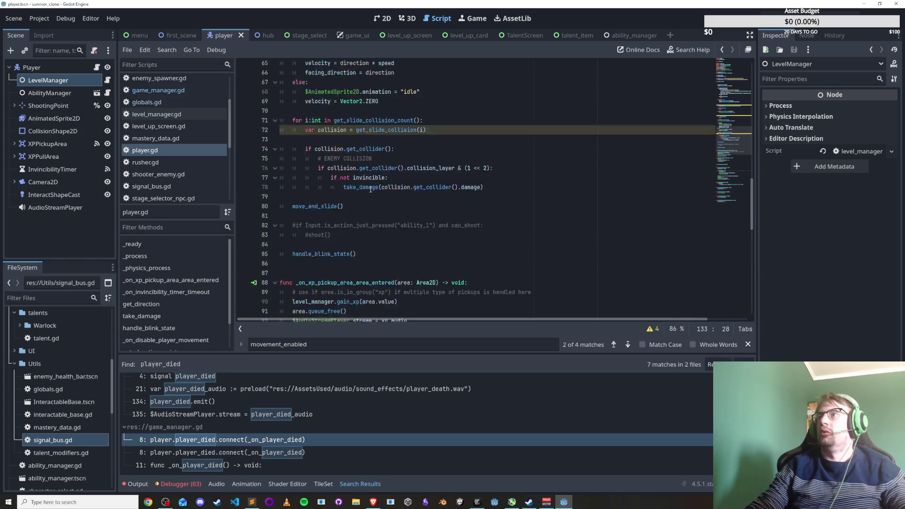
{"action": "left_click", "coordinate": [365, 112]}
{"action": "key", "text": "Up"}
{"action": "key", "text": "Return"}
{"action": "type", "text": "@export ext"}
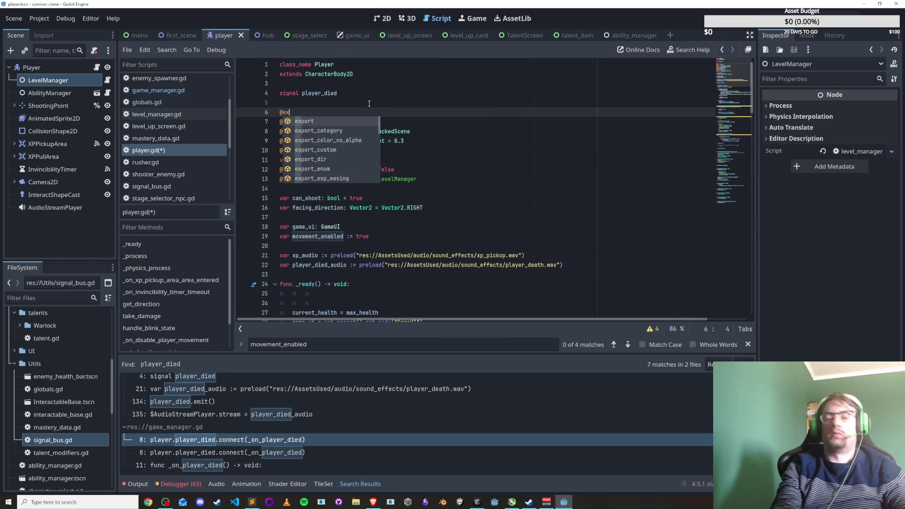
{"action": "key", "text": "BackSpace"}
{"action": "key", "text": "BackSpace"}
{"action": "key", "text": "BackSpace"}
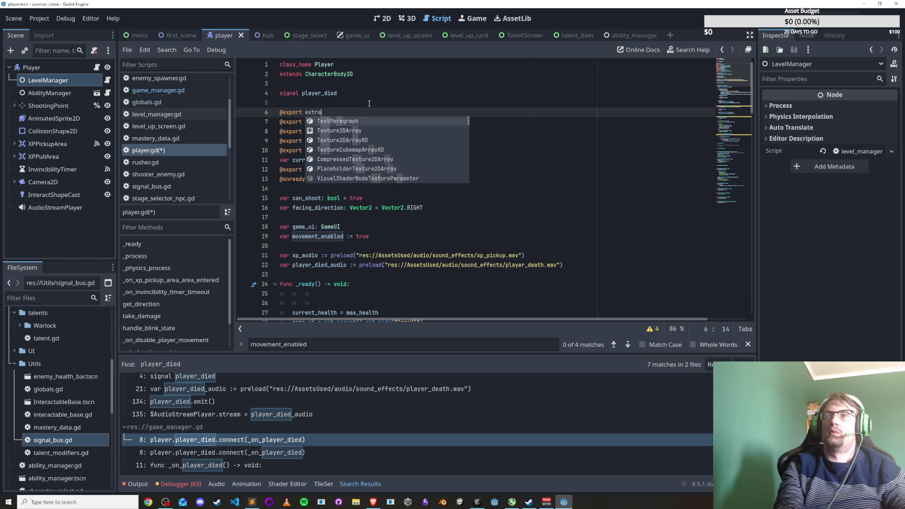
{"action": "type", "text": "var extra_lives = 0;"}
{"action": "key", "text": "ctrl+s"}
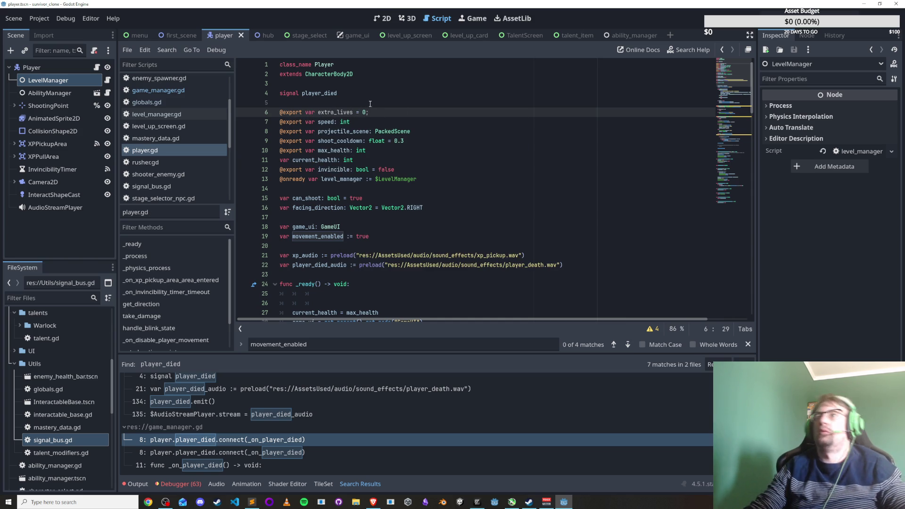
Review the new extra_lives line, then place the caret before the health-check colon in take_damage
{"action": "left_click", "coordinate": [467, 105]}
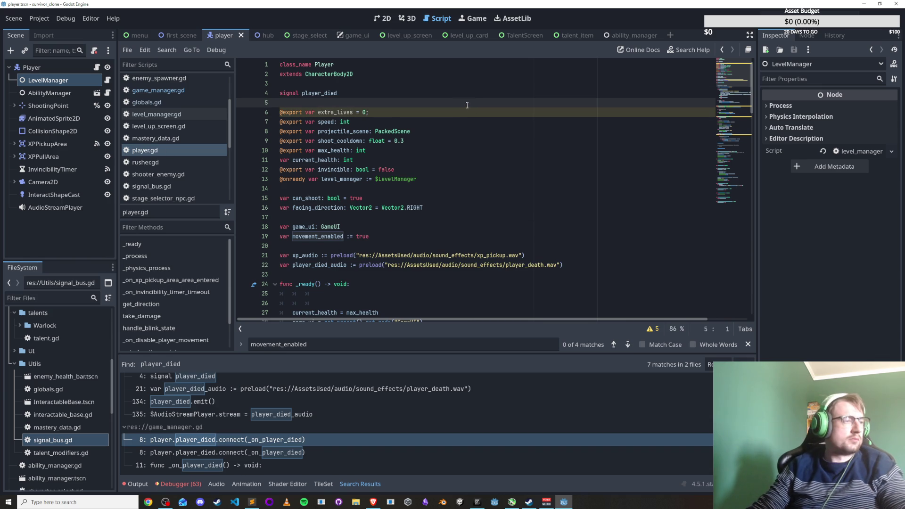
{"action": "triple_click", "coordinate": [411, 118]}
{"action": "left_click", "coordinate": [365, 122]}
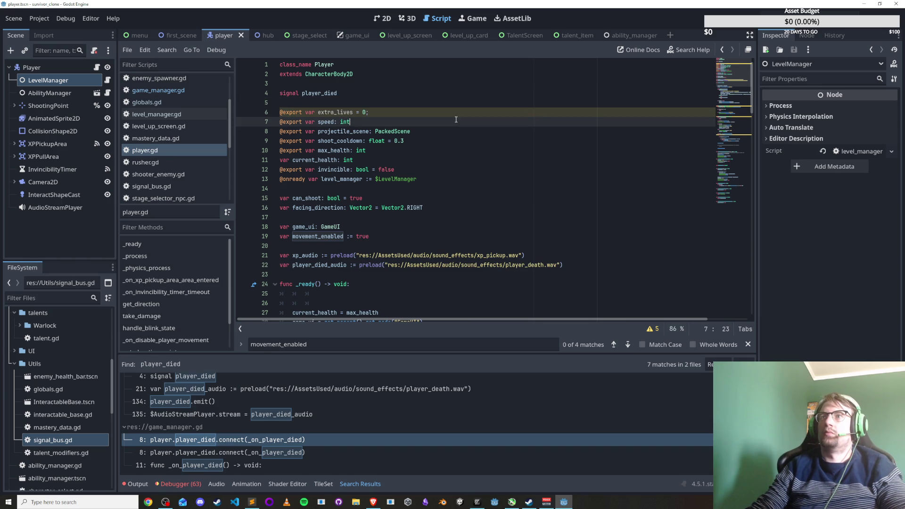
{"action": "mouse_move", "coordinate": [733, 73]}
{"action": "left_mouse_down"}
{"action": "mouse_move", "coordinate": [708, 204]}
{"action": "mouse_move", "coordinate": [714, 181]}
{"action": "left_mouse_up"}
{"action": "left_click", "coordinate": [445, 170]}
{"action": "left_click", "coordinate": [367, 178]}
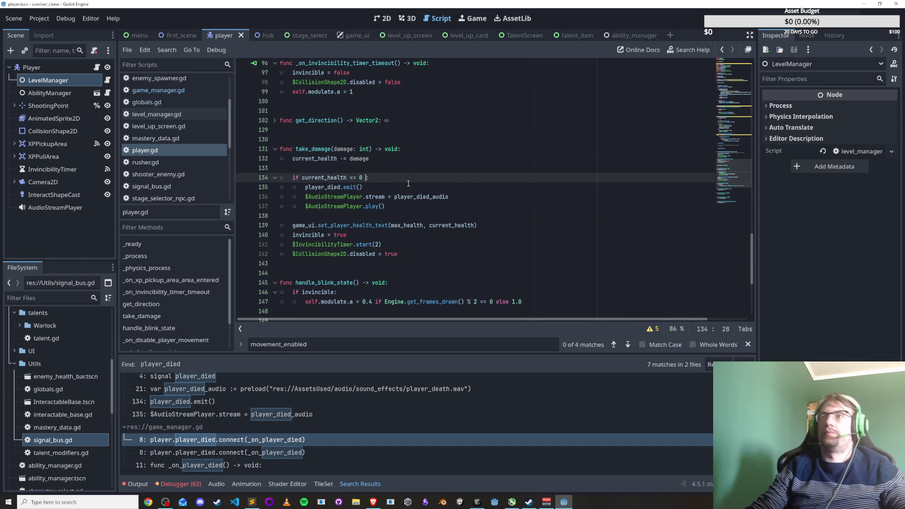
Extend the health check with 'and extra_lives == 0' and save the script
{"action": "type", "text": "and extra_lives "}
{"action": "type", "text": "== "}
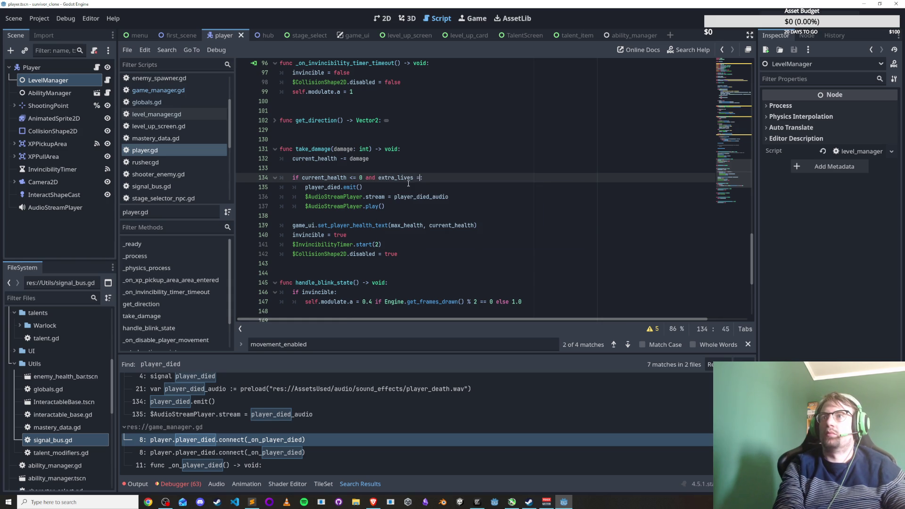
{"action": "type", "text": "0"}
{"action": "key", "text": "ctrl+s"}
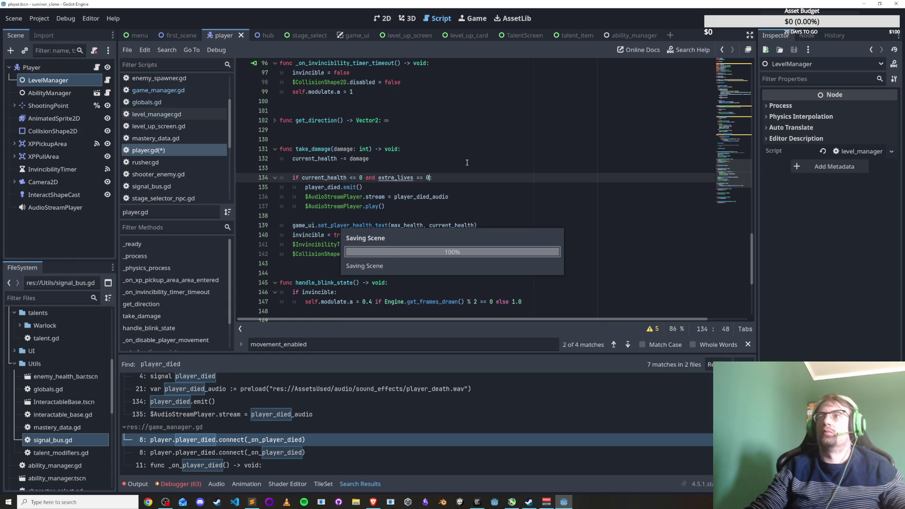
{"action": "key", "text": "Up"}
Review the death-handling block and the new condition on line 134
{"action": "left_click", "coordinate": [401, 210], "text": "shift"}
{"action": "left_click", "coordinate": [415, 207]}
{"action": "left_click", "coordinate": [415, 208], "text": "shift"}
{"action": "left_click", "coordinate": [425, 206]}
{"action": "left_click", "coordinate": [391, 173]}
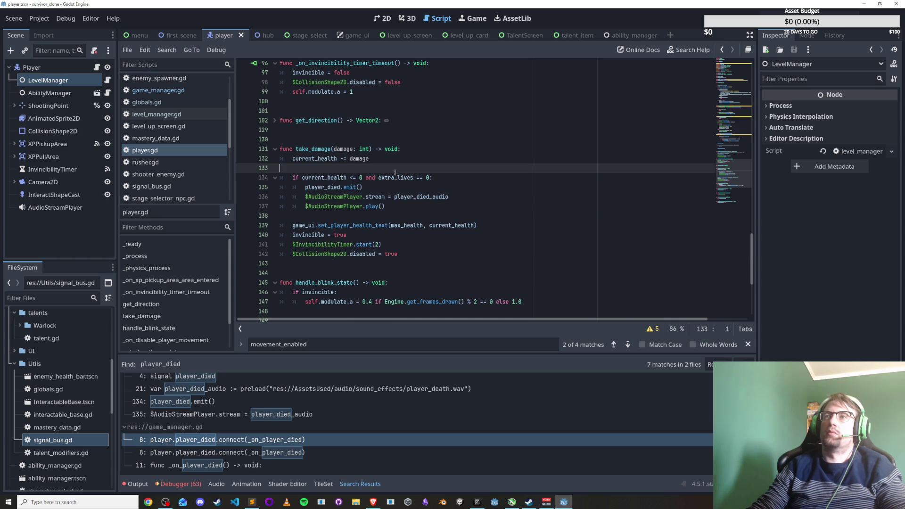
{"action": "left_click", "coordinate": [462, 178]}
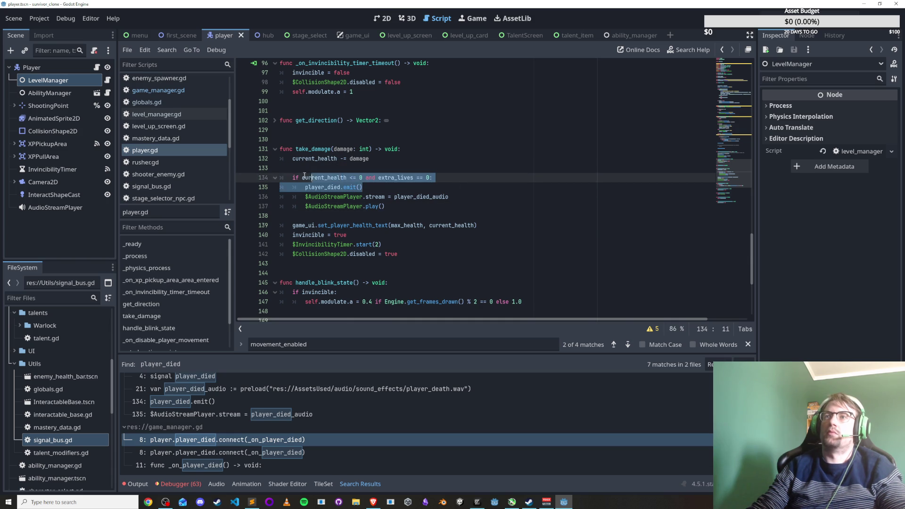
{"action": "left_click_drag", "start_coordinate": [433, 178], "coordinate": [302, 178]}
{"action": "left_click", "coordinate": [441, 188]}
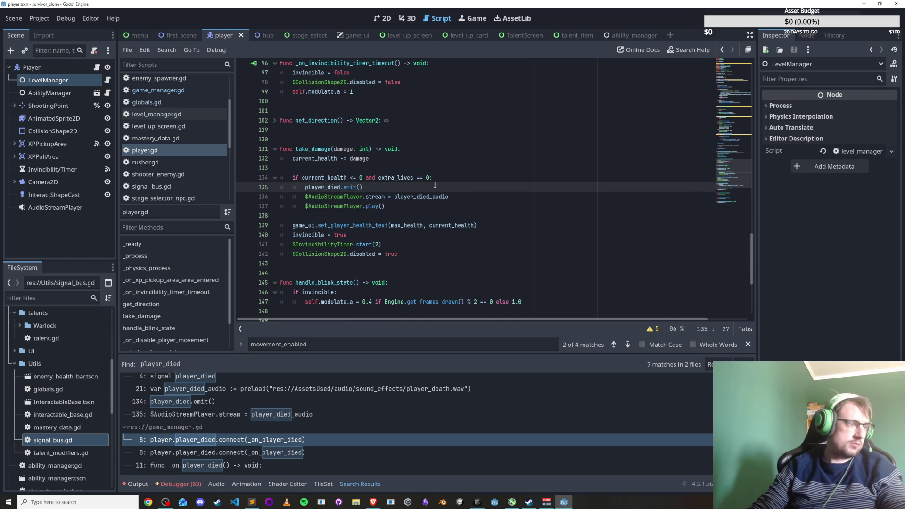
{"action": "mouse_move", "coordinate": [366, 178]}
{"action": "left_mouse_down"}
{"action": "mouse_move", "coordinate": [409, 178]}
{"action": "mouse_move", "coordinate": [374, 179]}
{"action": "left_mouse_up"}
{"action": "left_click", "coordinate": [366, 178]}
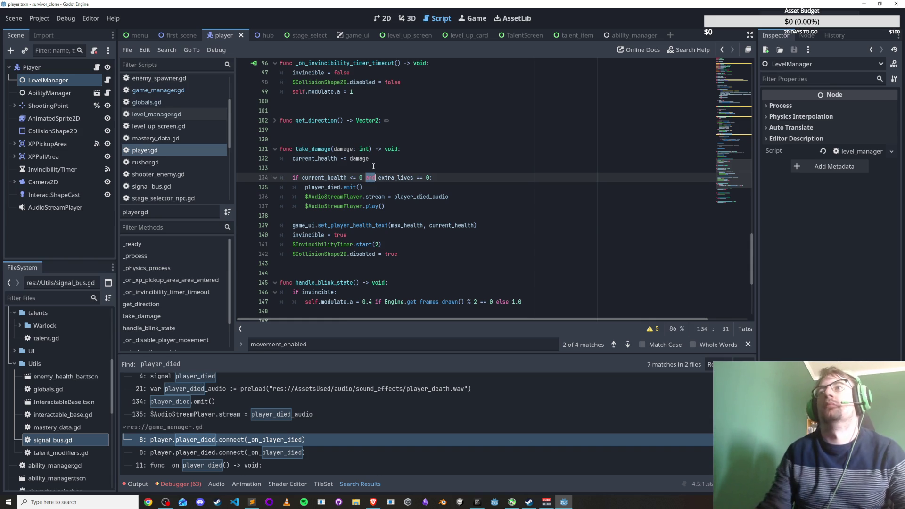
{"action": "left_click", "coordinate": [406, 203]}
{"action": "mouse_move", "coordinate": [406, 203]}
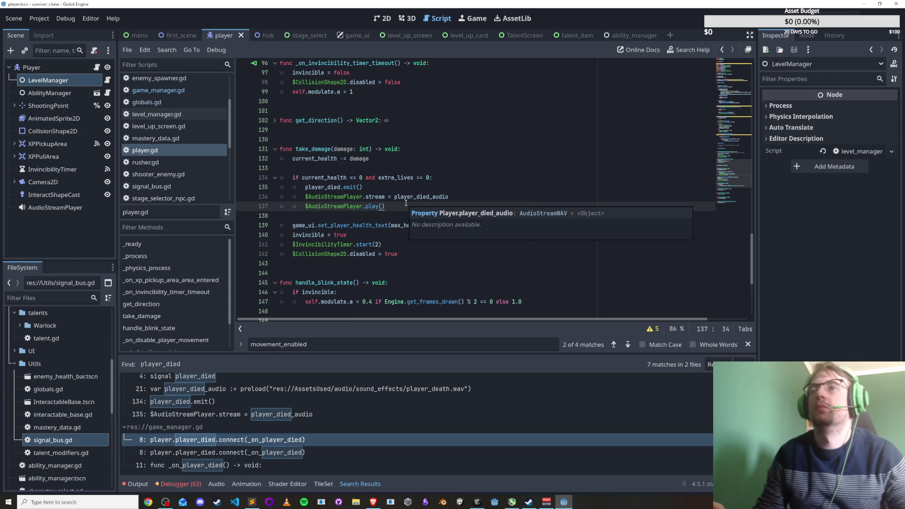
{"action": "left_click", "coordinate": [413, 178]}
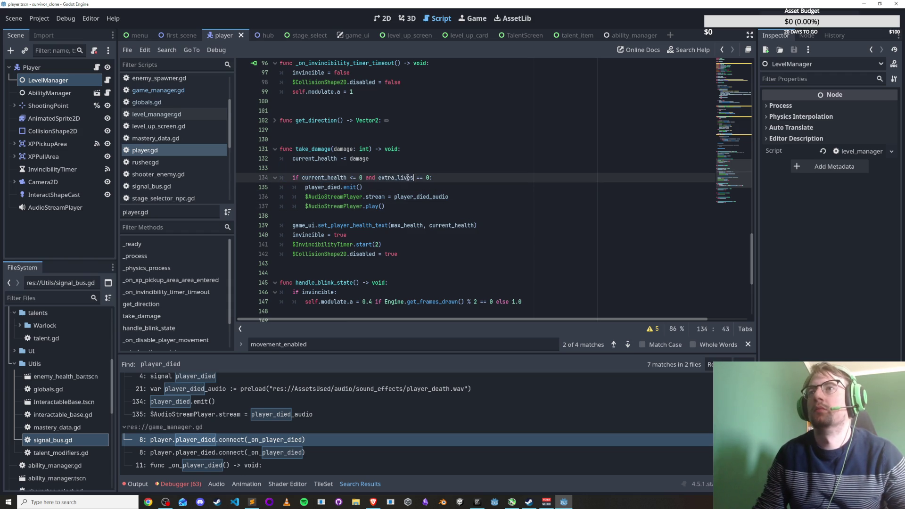
Replace the 'and extra_lives == 0' clause with a nested 'if extra_lives == 0:' line
{"action": "left_click_drag", "start_coordinate": [363, 177], "coordinate": [421, 178]}
{"action": "key", "text": "BackSpace"}
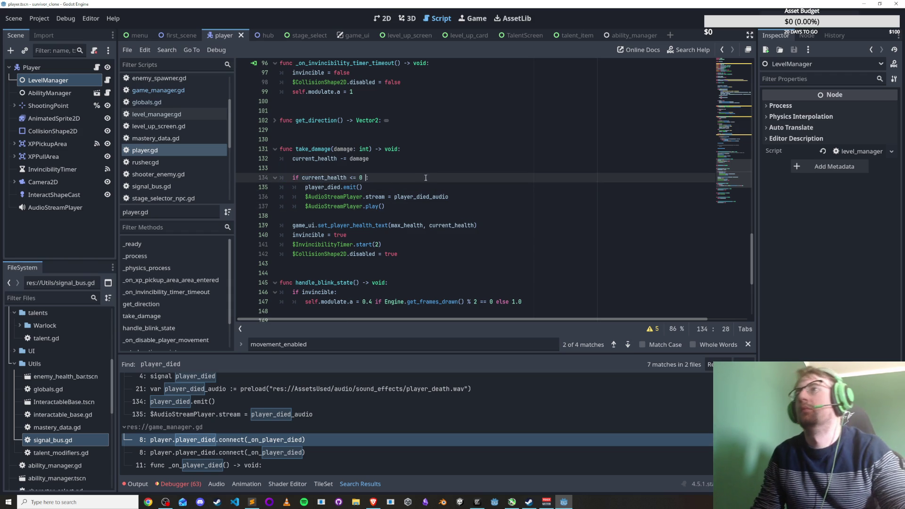
{"action": "key", "text": "Return"}
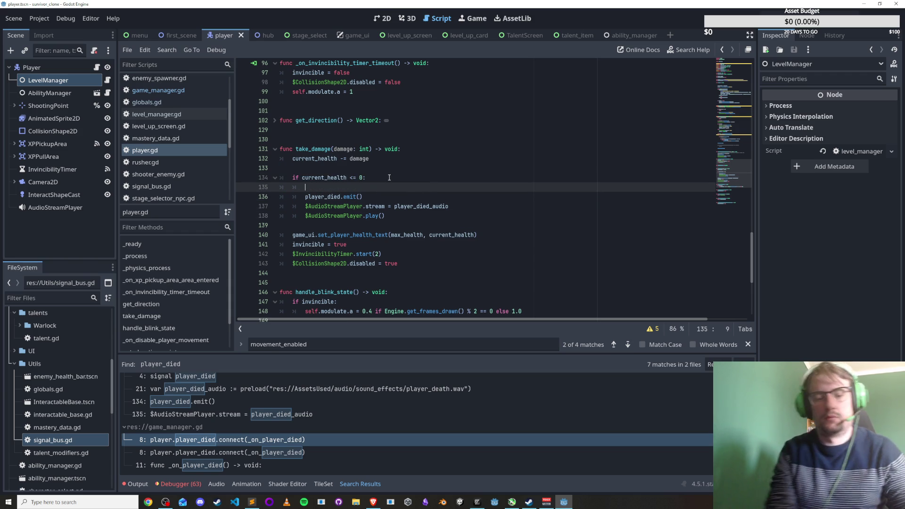
{"action": "type", "text": "if("}
{"action": "key", "text": "BackSpace"}
{"action": "type", "text": "extra_lives "}
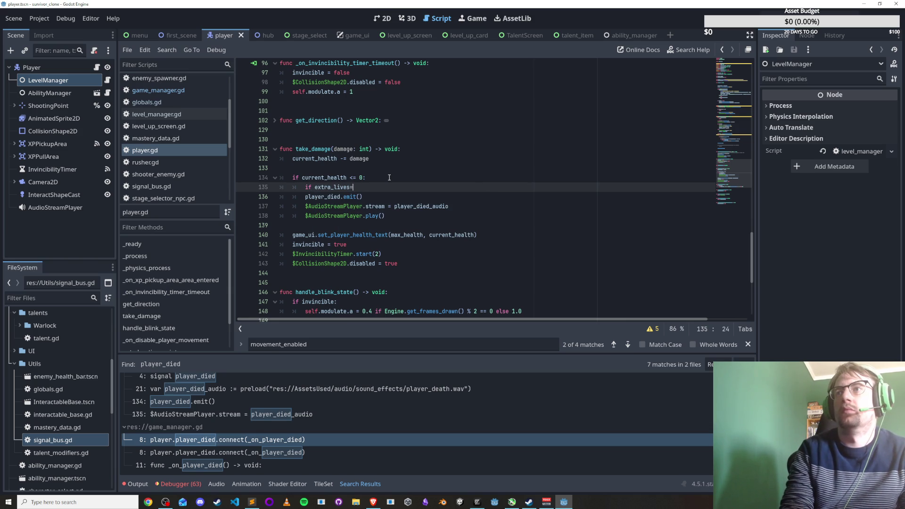
{"action": "type", "text": "==0"}
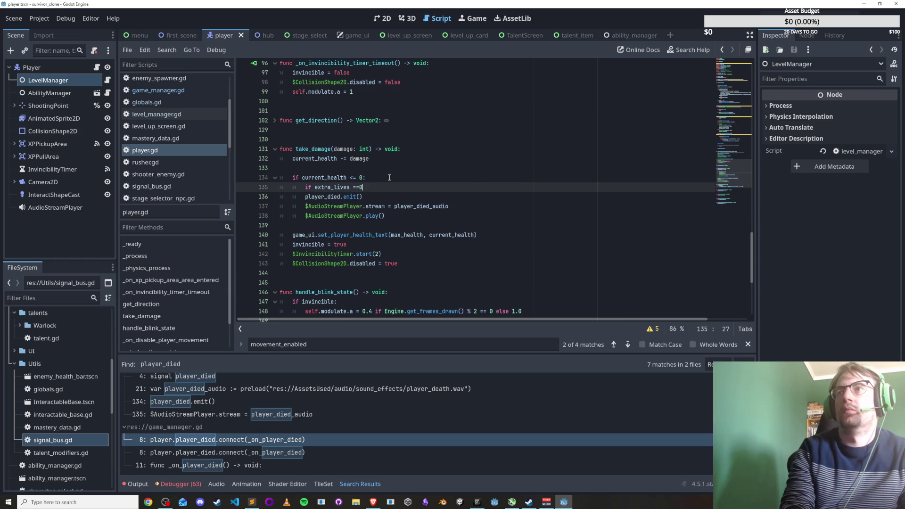
{"action": "key", "text": "ctrl+s"}
{"action": "type", "text": ":"}
{"action": "key", "text": "Left"}
{"action": "key", "text": "Left"}
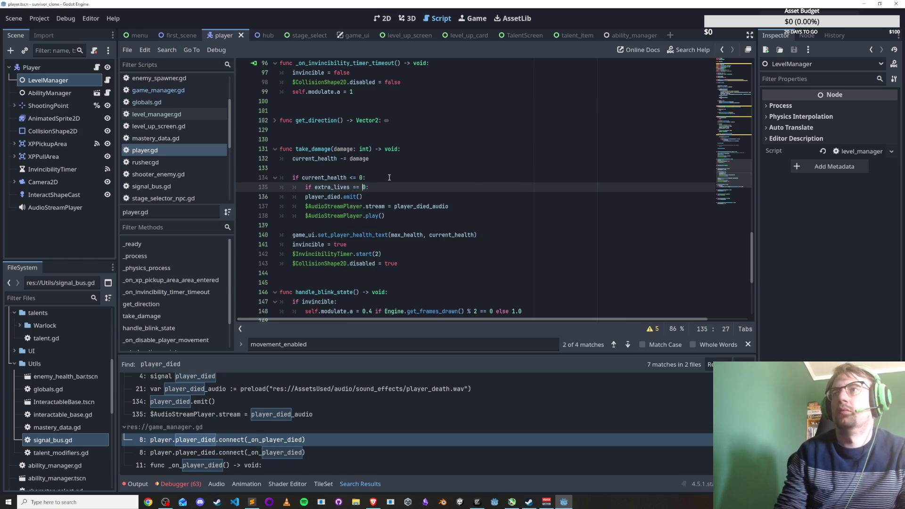
{"action": "key", "text": "ctrl+s"}
Add an 'else:' line and indent the death-handling lines under the extra_lives check
{"action": "left_click", "coordinate": [407, 216]}
{"action": "key", "text": "Return"}
{"action": "type", "text": "else:"}
{"action": "left_click_drag", "start_coordinate": [305, 197], "coordinate": [326, 216]}
{"action": "key", "text": "Tab"}
{"action": "key", "text": "ctrl+s"}
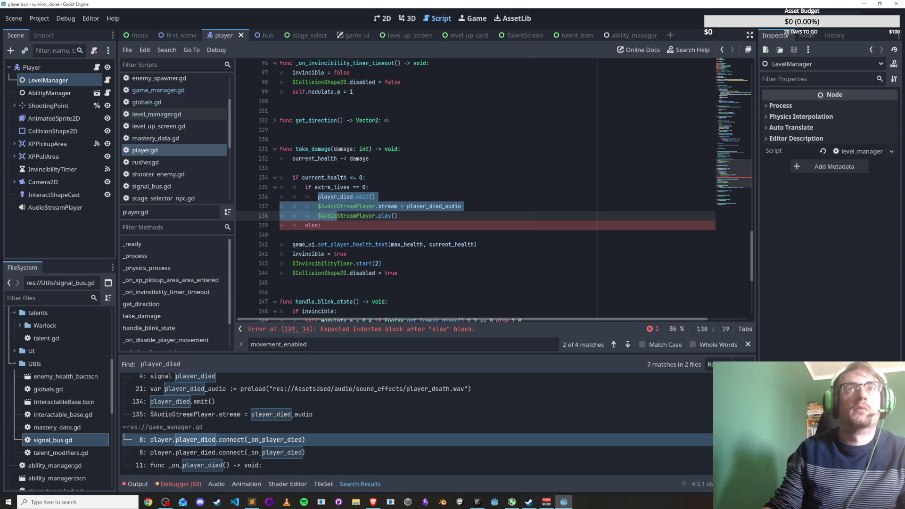
Open an indented line inside the else branch and review the indented death lines
{"action": "left_click", "coordinate": [321, 225]}
{"action": "key", "text": "ctrl+s"}
{"action": "left_click", "coordinate": [247, 196], "text": "shift"}
{"action": "left_click", "coordinate": [340, 225]}
{"action": "key", "text": "Return"}
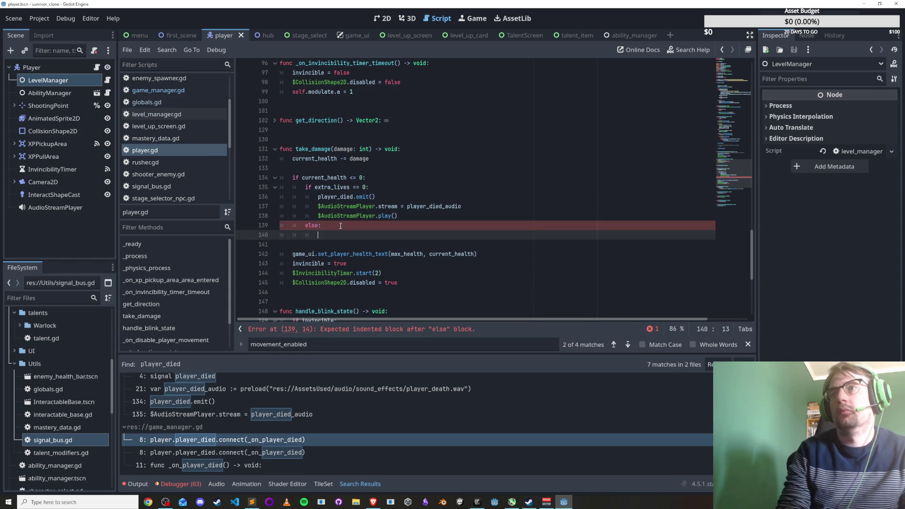
{"action": "left_click_drag", "start_coordinate": [318, 197], "coordinate": [436, 215]}
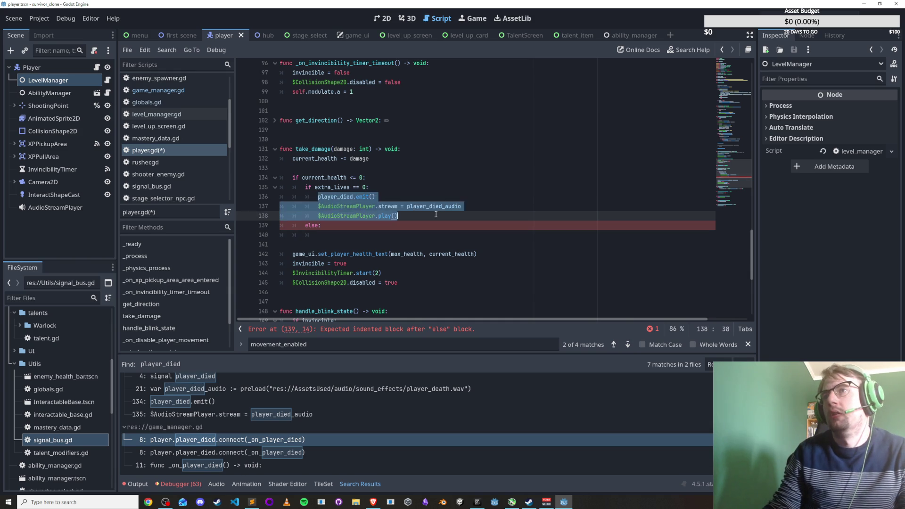
{"action": "left_click", "coordinate": [283, 198], "text": "shift"}
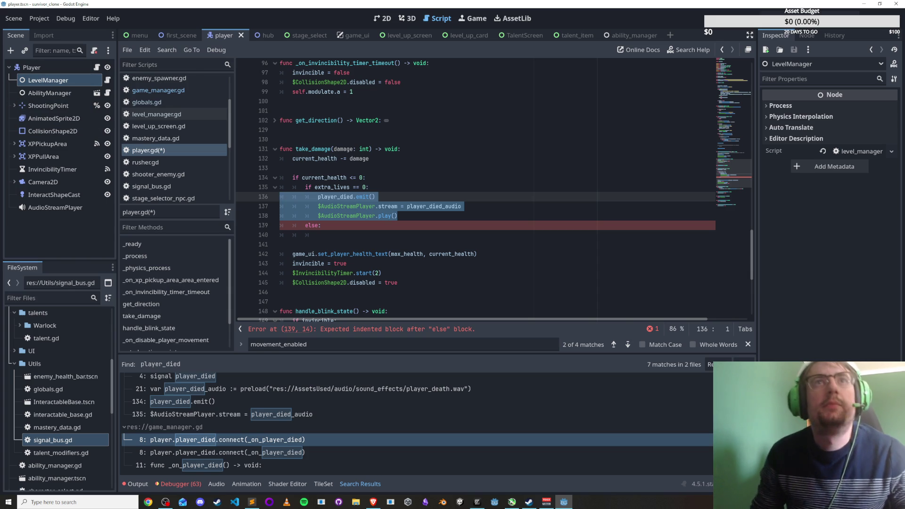
{"action": "left_click", "coordinate": [345, 216]}
{"action": "left_click", "coordinate": [348, 197]}
{"action": "mouse_move", "coordinate": [348, 197]}
{"action": "left_mouse_down"}
{"action": "mouse_move", "coordinate": [400, 218]}
{"action": "mouse_move", "coordinate": [318, 197]}
{"action": "left_mouse_up"}
{"action": "left_click", "coordinate": [403, 220]}
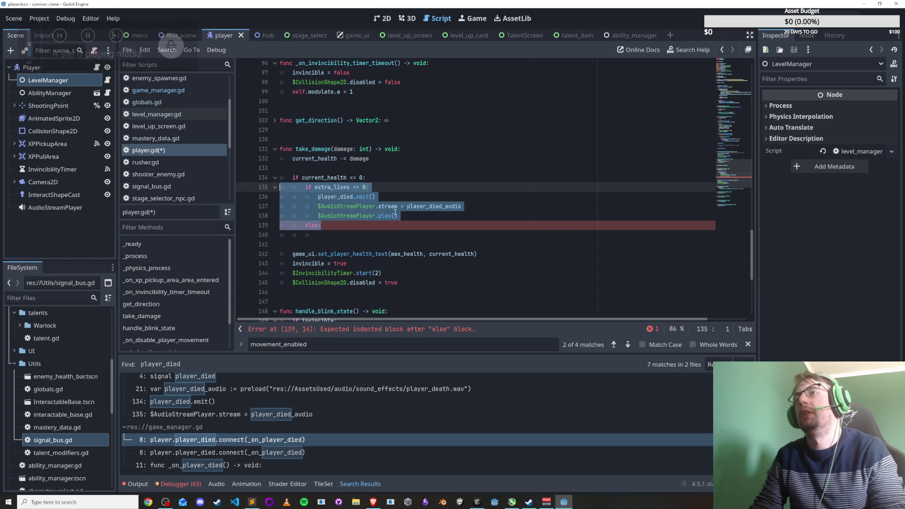
{"action": "left_click", "coordinate": [337, 208]}
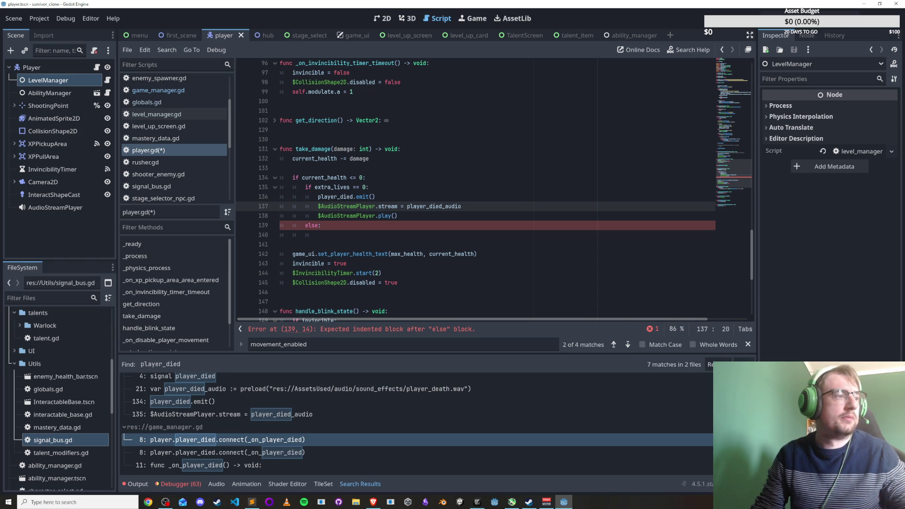
Prepare an indented empty line beneath the else branch
{"action": "key", "text": "Down"}
{"action": "key", "text": "Down"}
{"action": "key", "text": "Return"}
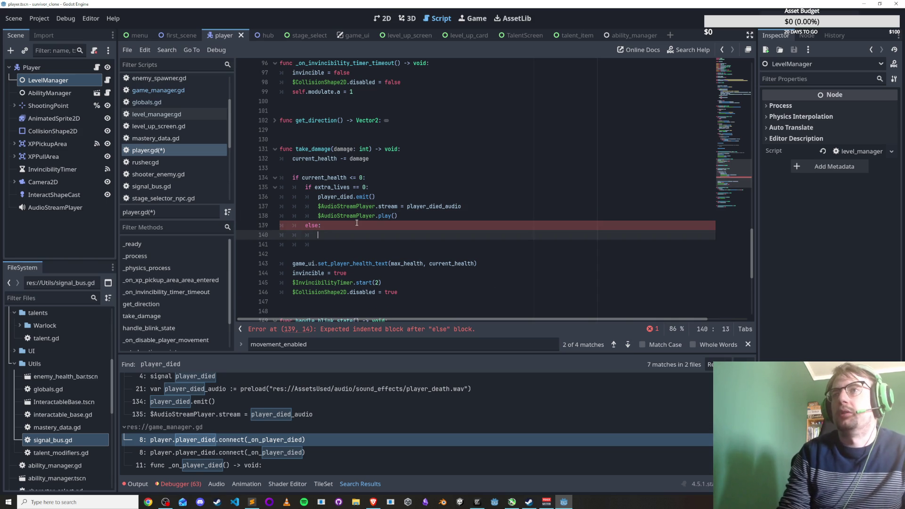
{"action": "key", "text": "Tab"}
{"action": "key", "text": "XF86AudioLowerVolume"}
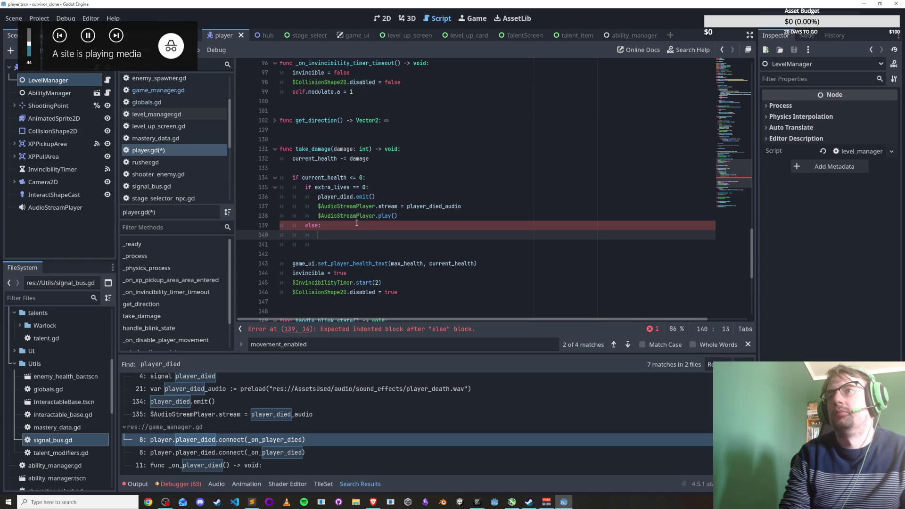
{"action": "left_click", "coordinate": [417, 220]}
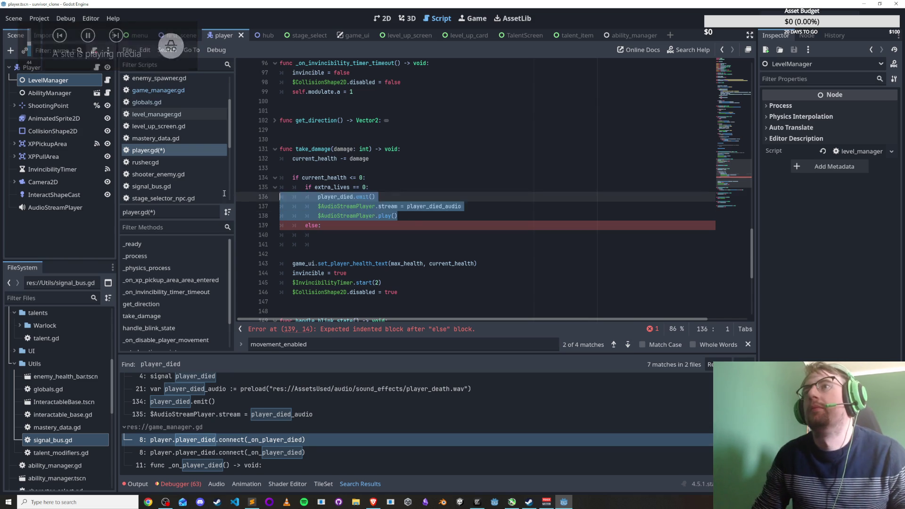
{"action": "key", "text": "Up"}
{"action": "key", "text": "Left"}
{"action": "key", "text": "Left"}
{"action": "key", "text": "Left"}
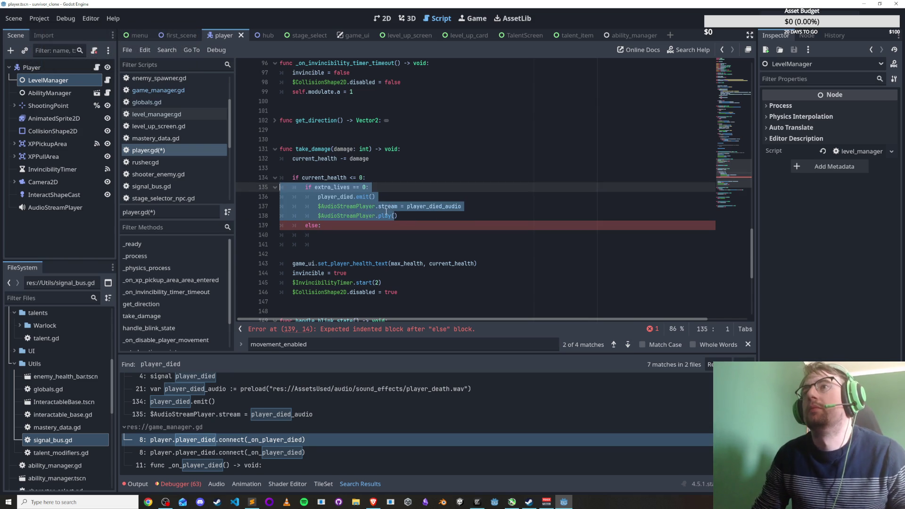
{"action": "left_click", "coordinate": [419, 212]}
{"action": "key", "text": "XF86AudioLowerVolume"}
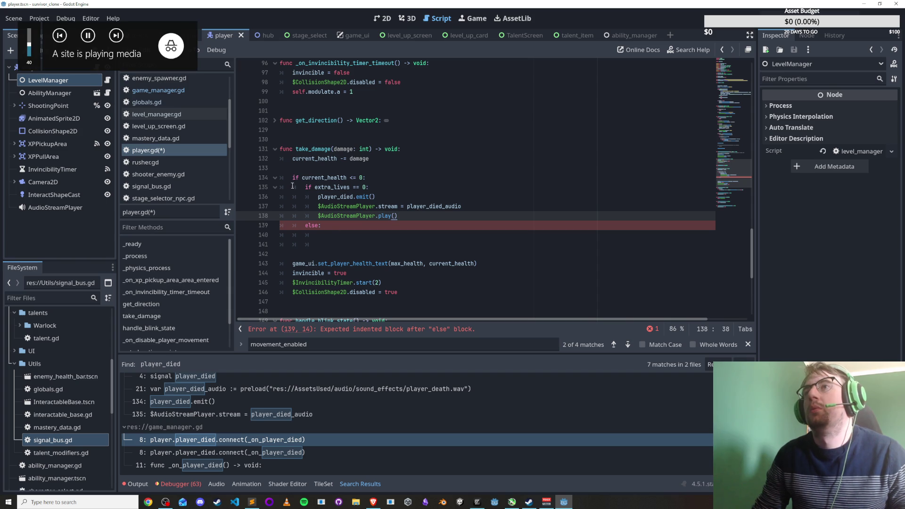
Write 'current_health = max_health' in the else branch, save, and run first_scene with F5
{"action": "left_click", "coordinate": [309, 187]}
{"action": "left_click", "coordinate": [349, 226]}
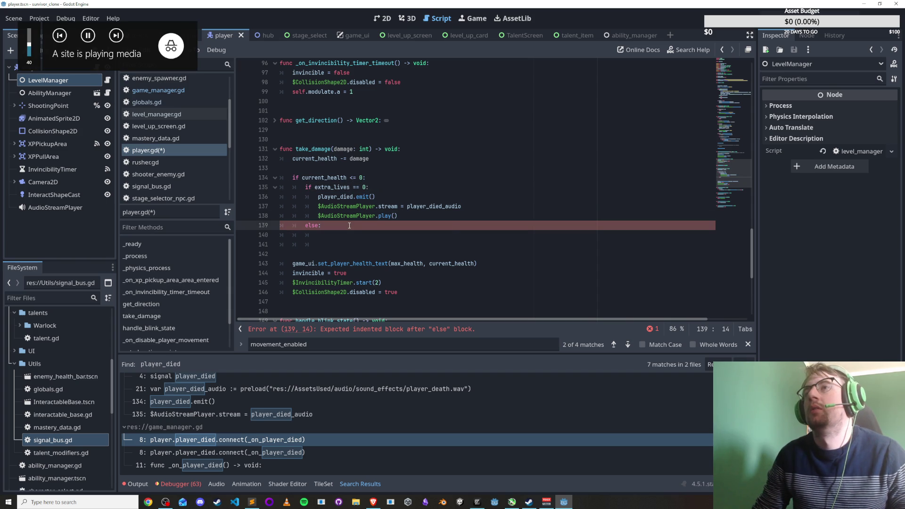
{"action": "key", "text": "Return"}
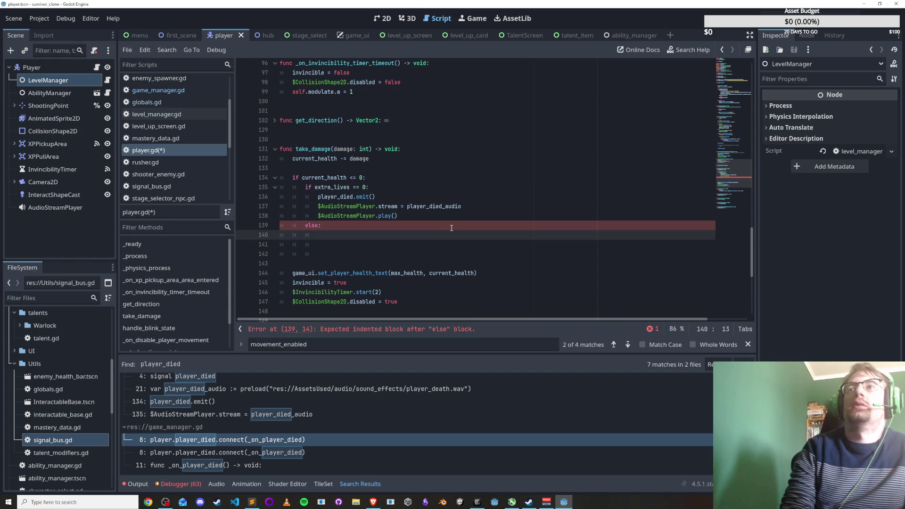
{"action": "type", "text": "current_health = max"}
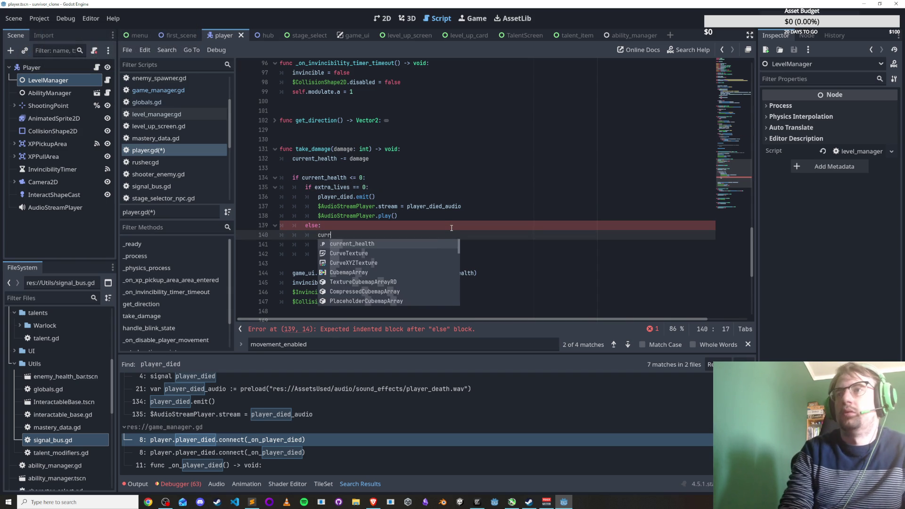
{"action": "type", "text": "_health"}
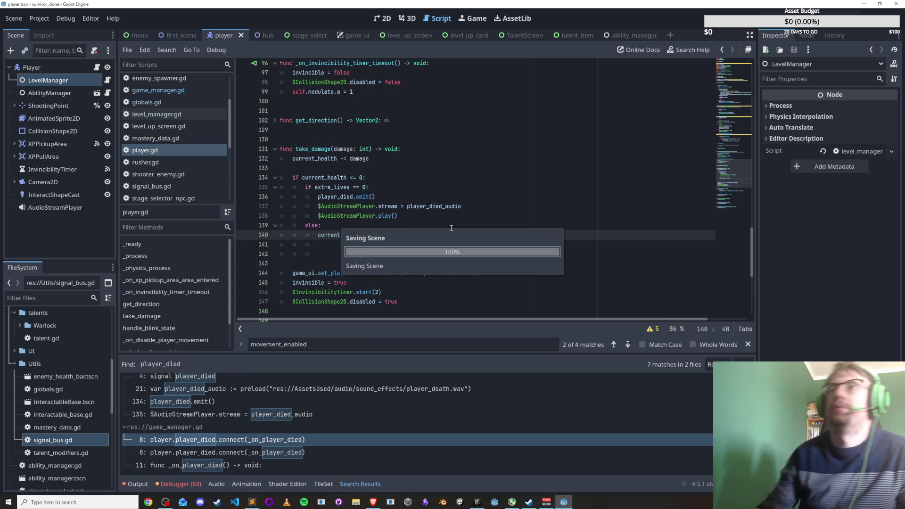
{"action": "left_click", "coordinate": [344, 257]}
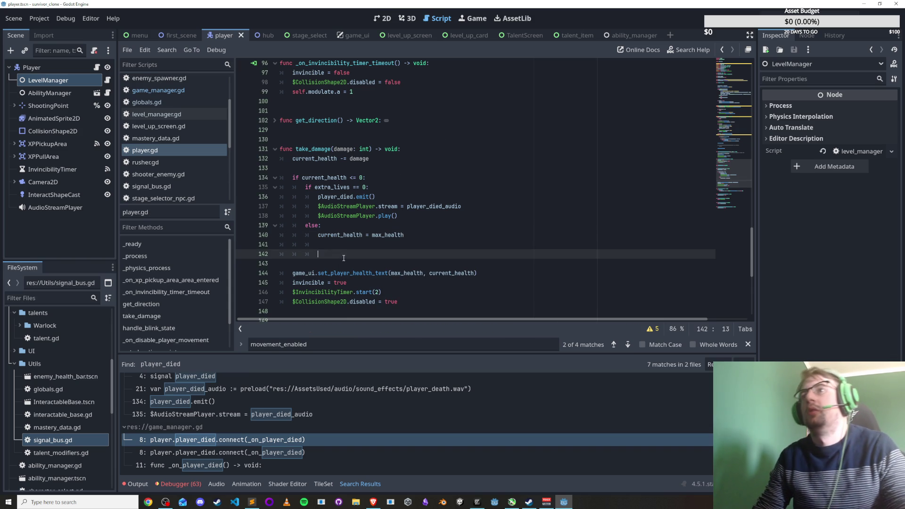
{"action": "key", "text": "BackSpace"}
{"action": "key", "text": "BackSpace"}
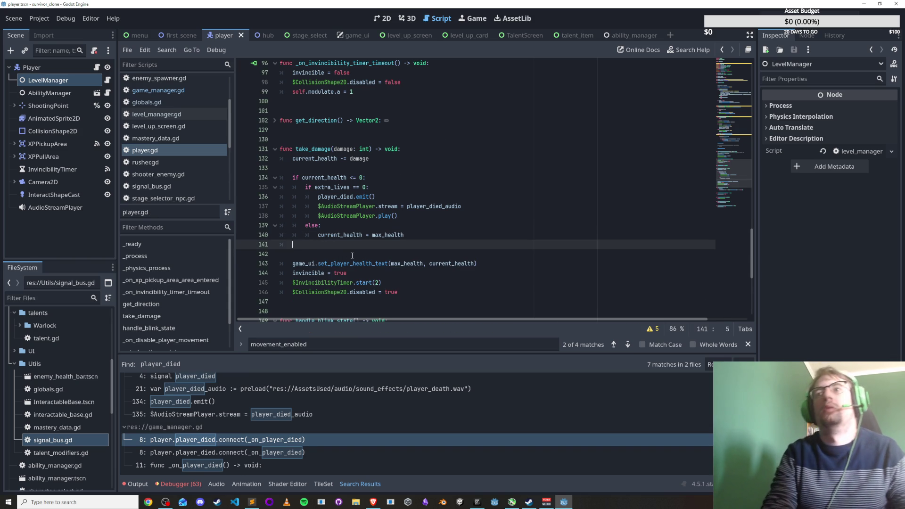
{"action": "key", "text": "BackSpace"}
{"action": "key", "text": "BackSpace"}
{"action": "key", "text": "BackSpace"}
{"action": "key", "text": "ctrl+s"}
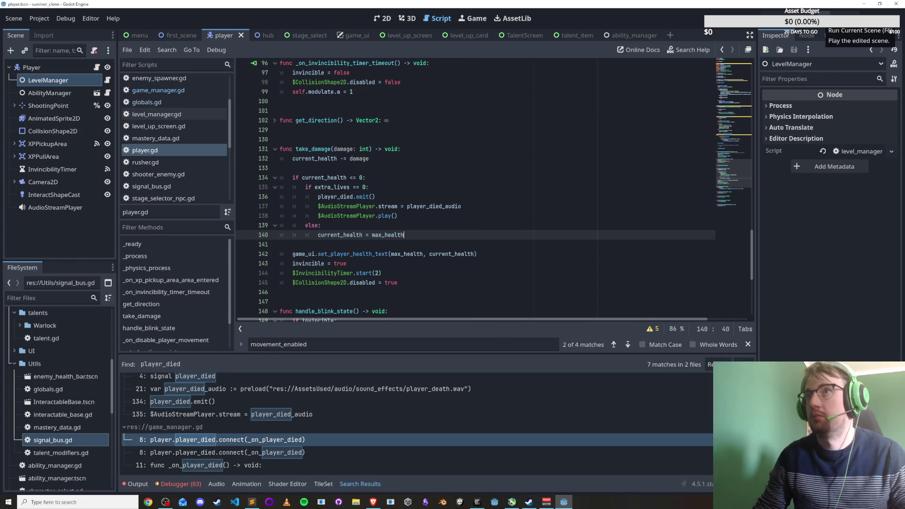
{"action": "key", "text": "ctrl+shift+Tab"}
{"action": "key", "text": "F5"}
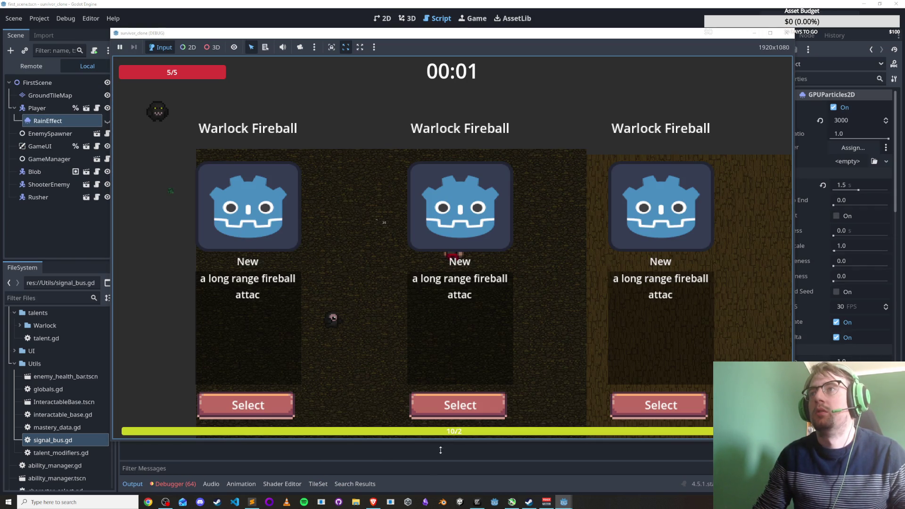
Pick level-up upgrades including Warlock Fireball, move with W/A until dying, then close the game
{"action": "left_click", "coordinate": [465, 413]}
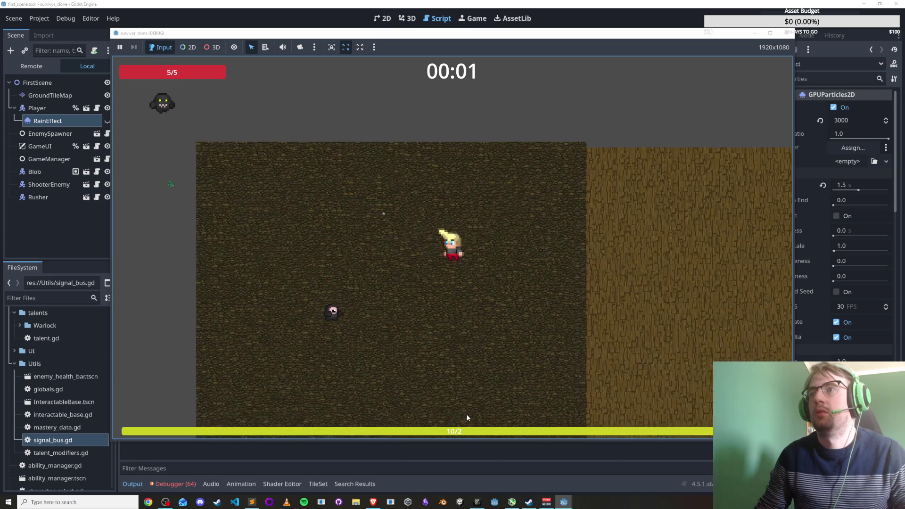
{"action": "key", "text": "w"}
{"action": "key", "text": "a"}
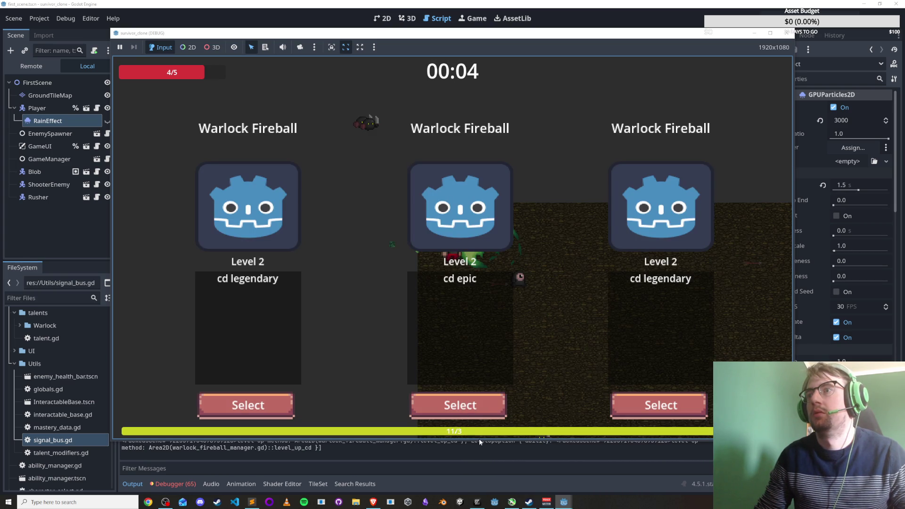
{"action": "left_click", "coordinate": [476, 408]}
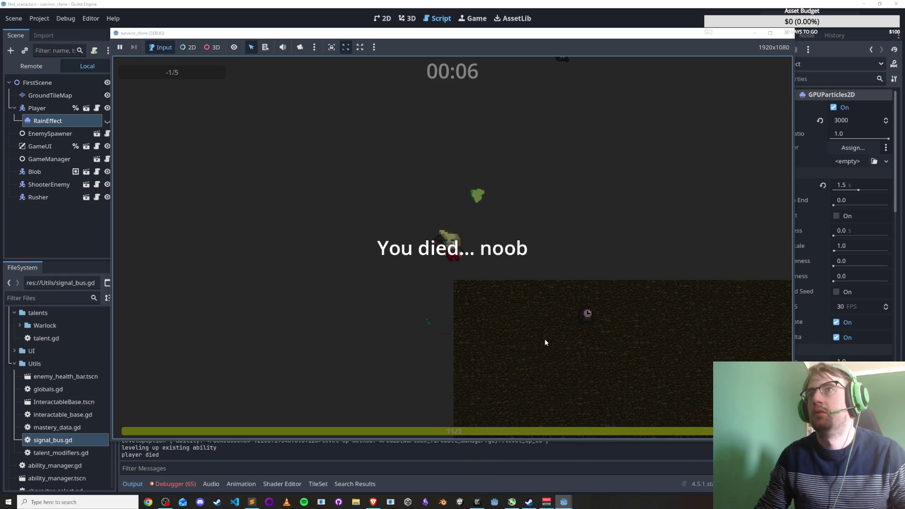
{"action": "left_click", "coordinate": [786, 33]}
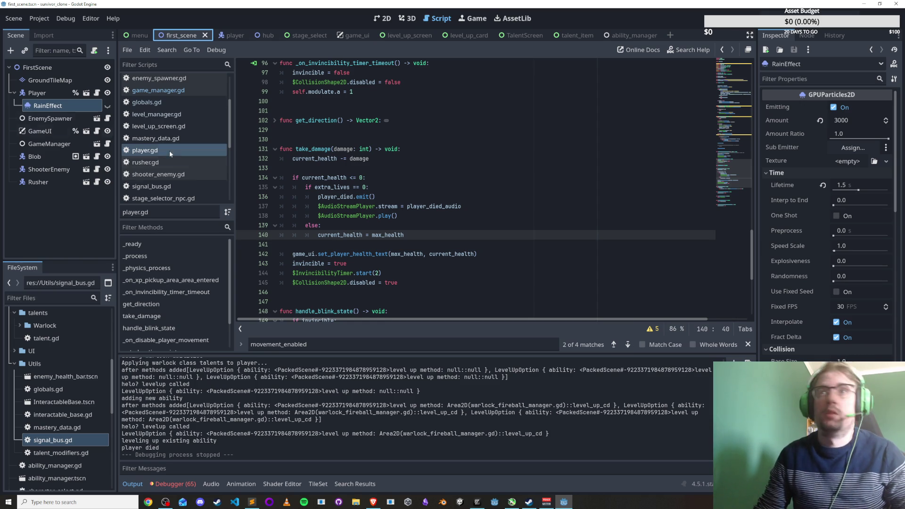
After the Warlock speed line in _ready, start a new line 'extra_lives +='
{"action": "scroll", "coordinate": [393, 111], "scroll_direction": "up", "scroll_amount": 20}
{"action": "left_click", "coordinate": [362, 112]}
{"action": "scroll", "coordinate": [417, 193], "scroll_direction": "down", "scroll_amount": 6}
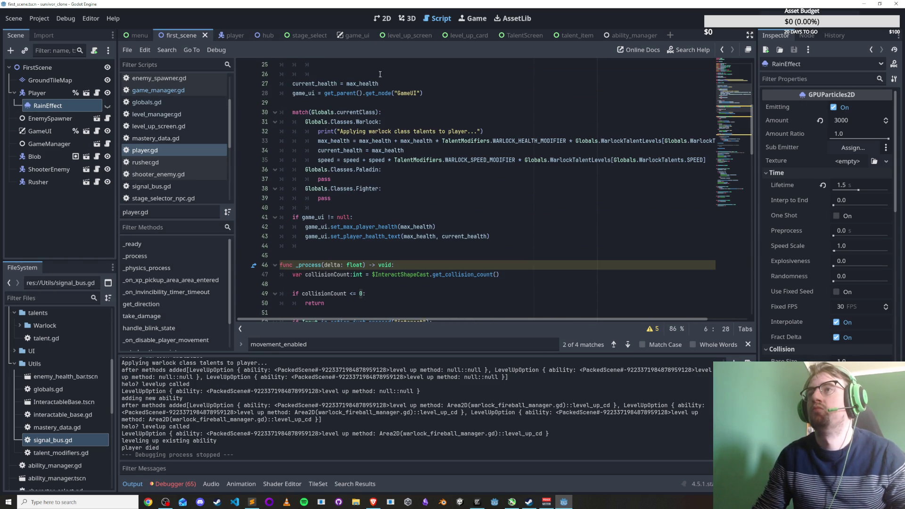
{"action": "scroll", "coordinate": [473, 179], "scroll_direction": "up", "scroll_amount": 3}
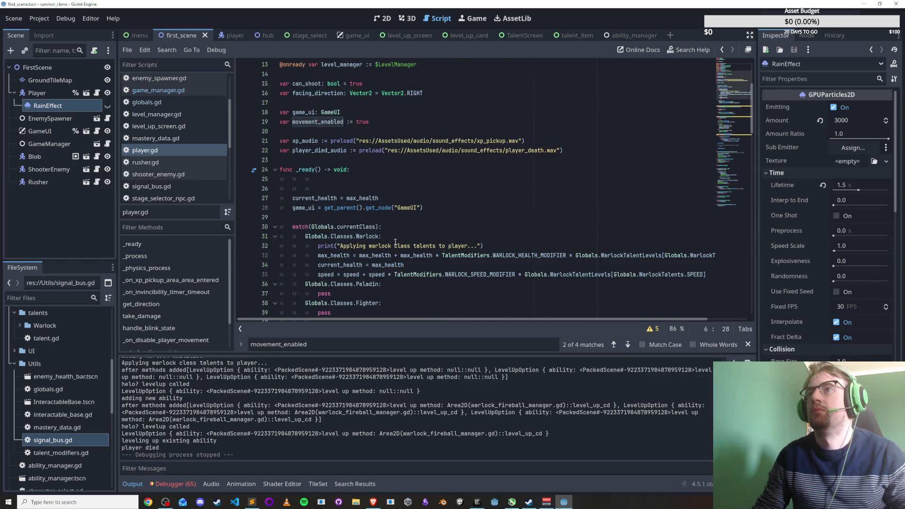
{"action": "scroll", "coordinate": [473, 179], "scroll_direction": "down", "scroll_amount": 2}
{"action": "left_click", "coordinate": [458, 217]}
{"action": "key", "text": "End"}
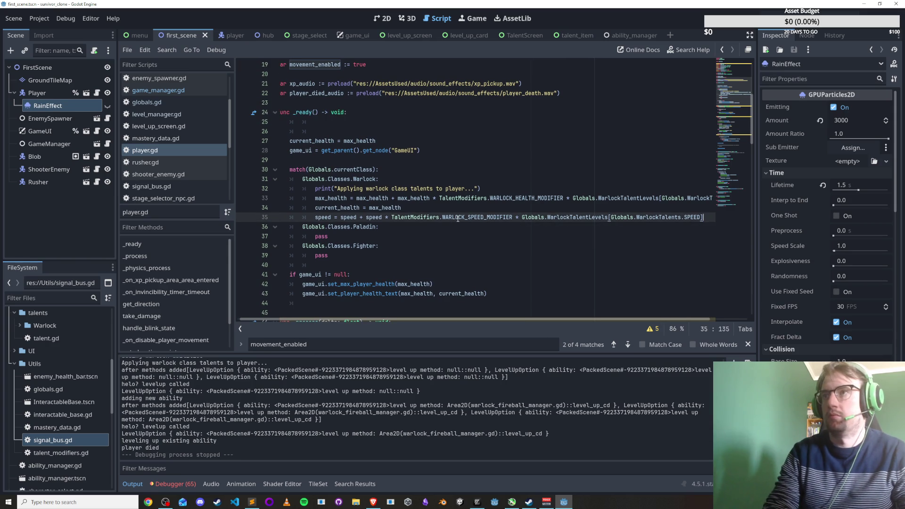
{"action": "key", "text": "Return"}
{"action": "type", "text": "extra_lives "}
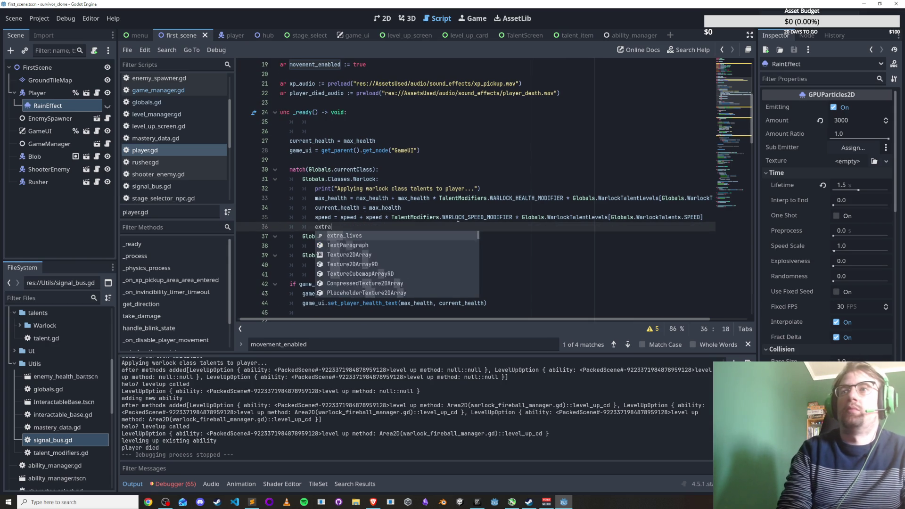
{"action": "type", "text": "+="}
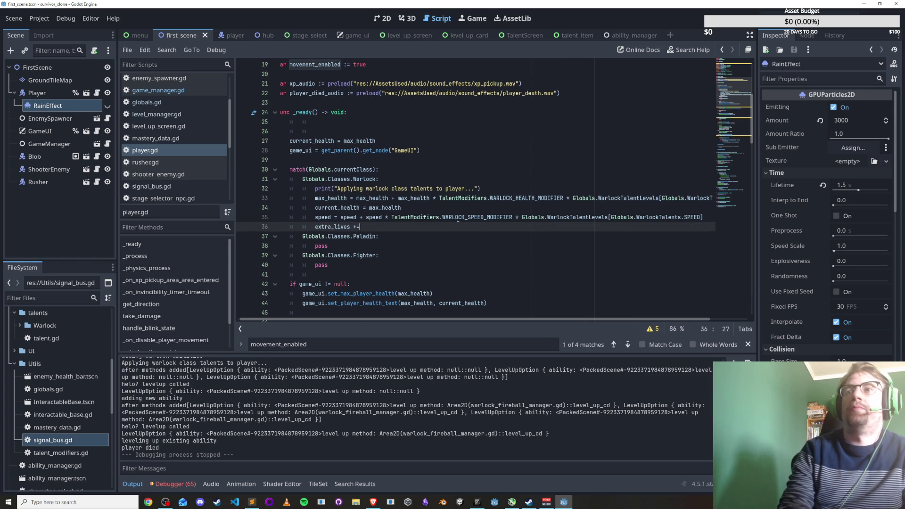
Complete it with the copied SPEED lookup changed to Globals.WarlockTalents.EXTRA_LIFE, and save the script
{"action": "left_click_drag", "start_coordinate": [522, 217], "coordinate": [703, 217]}
{"action": "key", "text": "ctrl+c"}
{"action": "left_click", "coordinate": [375, 227]}
{"action": "key", "text": "ctrl+v"}
{"action": "double_click", "coordinate": [533, 226]}
{"action": "type", "text": "E"}
{"action": "key", "text": "Return"}
{"action": "key", "text": "BackSpace"}
{"action": "key", "text": "BackSpace"}
{"action": "key", "text": "BackSpace"}
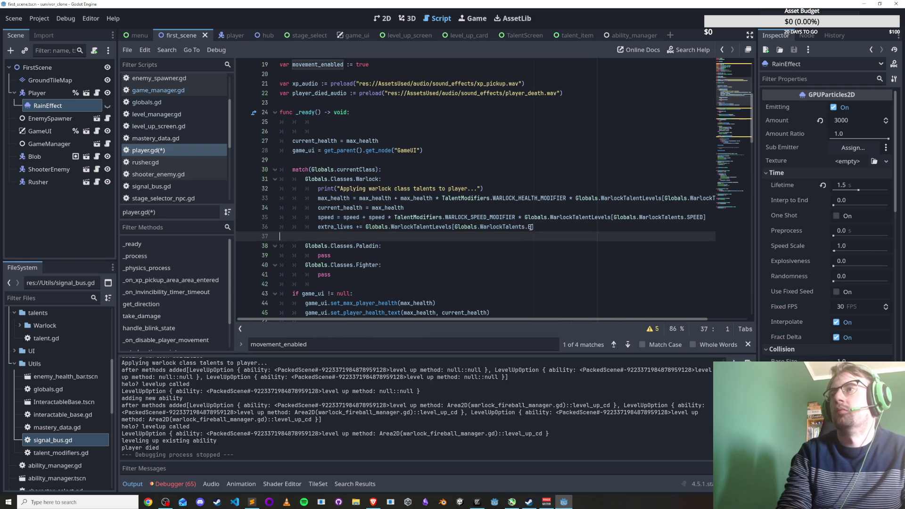
{"action": "type", "text": "X"}
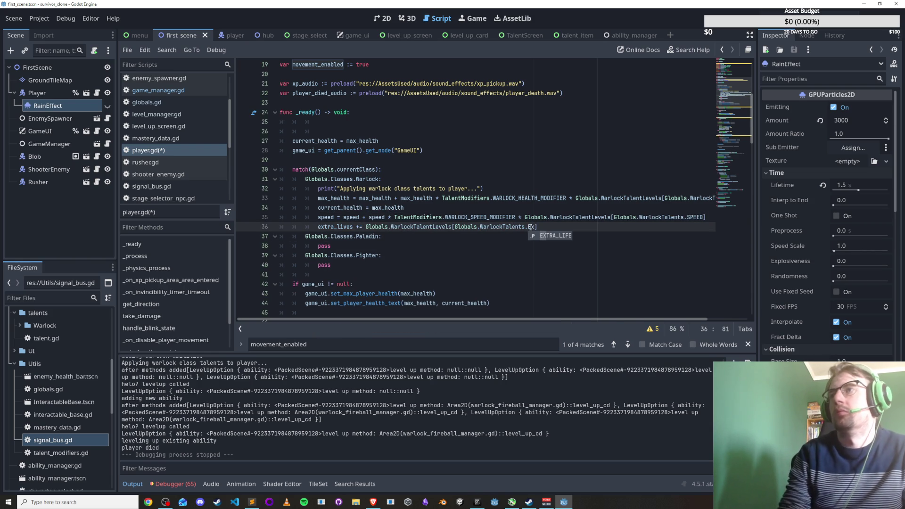
{"action": "key", "text": "Return"}
{"action": "key", "text": "ctrl+s"}
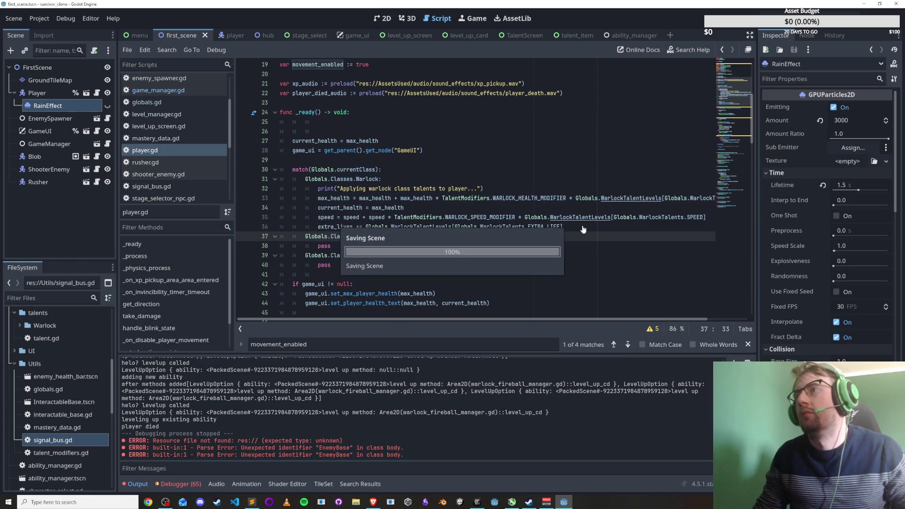
{"action": "left_click", "coordinate": [559, 260]}
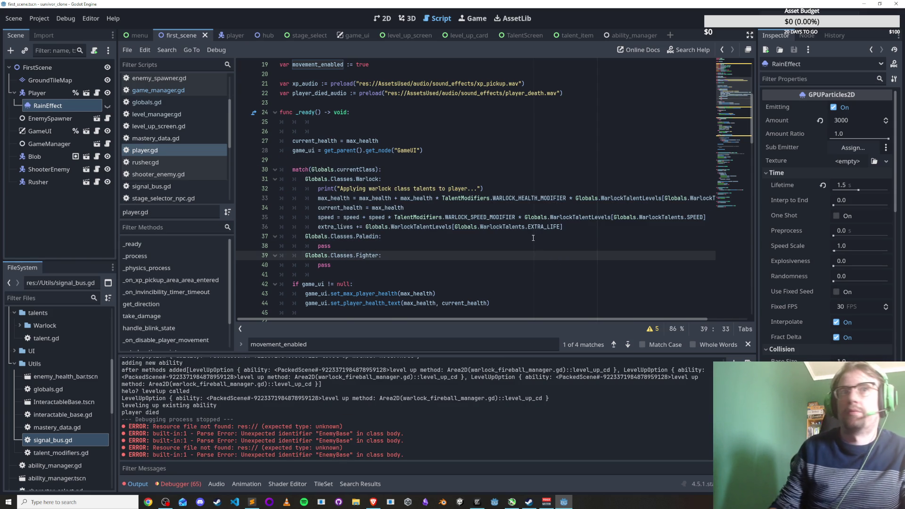
Run the project with F5 and close the game window once the player dies
{"action": "left_click", "coordinate": [437, 242]}
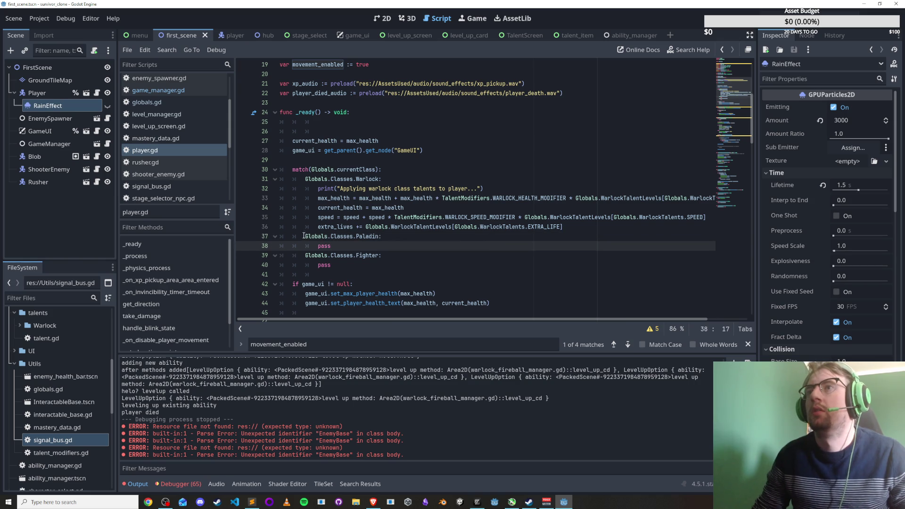
{"action": "left_click", "coordinate": [379, 257]}
{"action": "scroll", "coordinate": [382, 258], "scroll_direction": "down", "scroll_amount": 10}
{"action": "scroll", "coordinate": [382, 258], "scroll_direction": "down", "scroll_amount": 15}
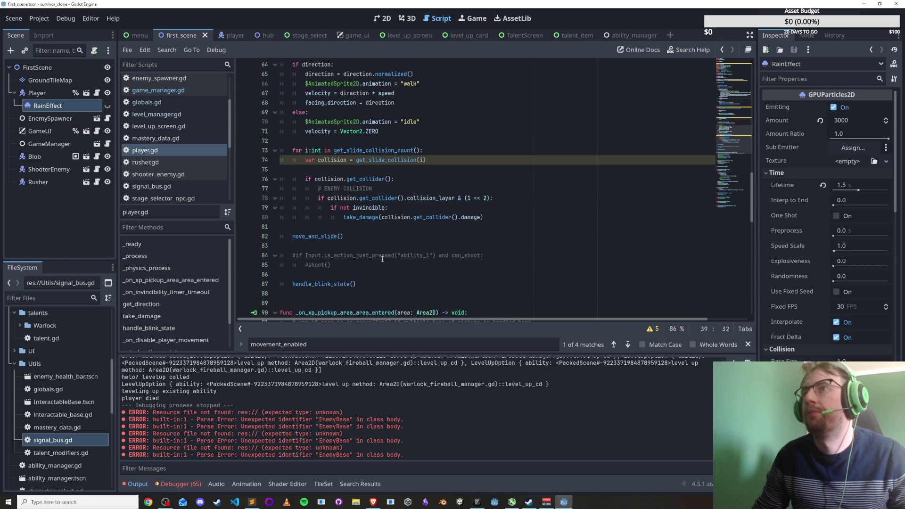
{"action": "scroll", "coordinate": [368, 236], "scroll_direction": "down", "scroll_amount": 2}
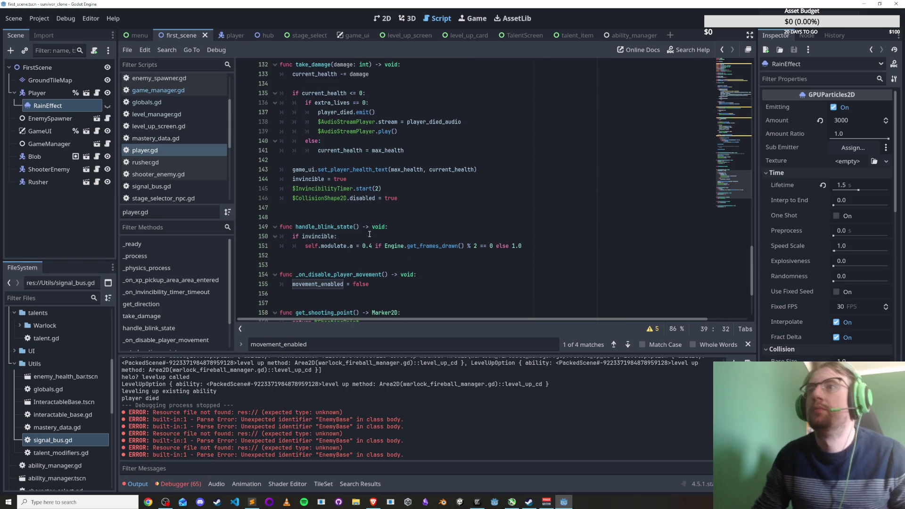
{"action": "left_click", "coordinate": [410, 293]}
{"action": "left_click", "coordinate": [400, 288]}
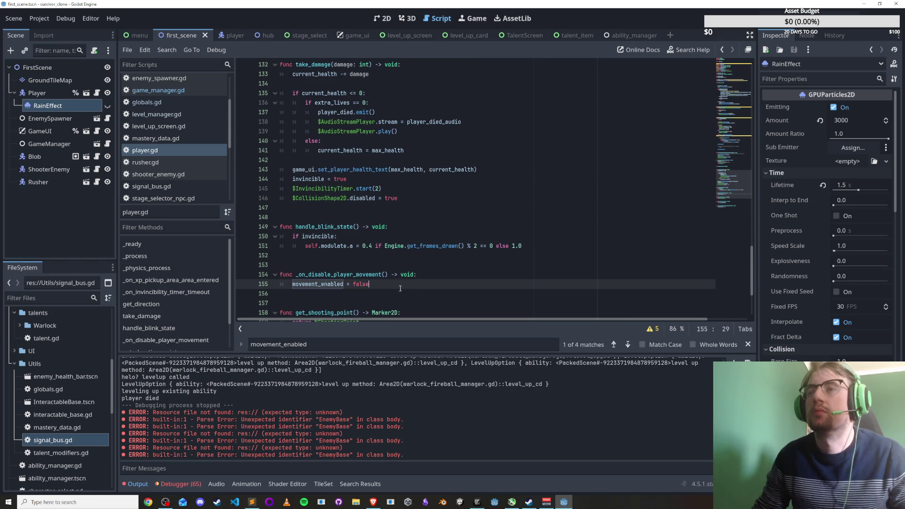
{"action": "key", "text": "alt+Tab"}
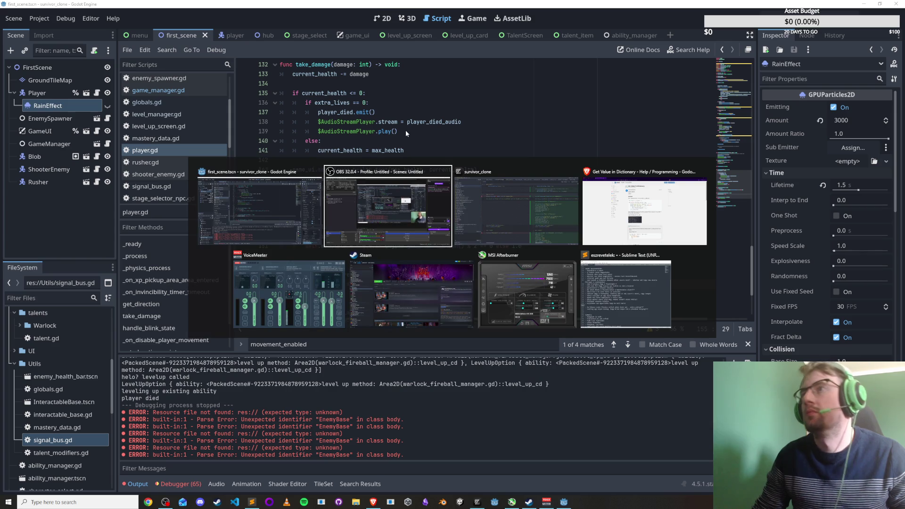
{"action": "key", "text": "Escape"}
{"action": "key", "text": "F5"}
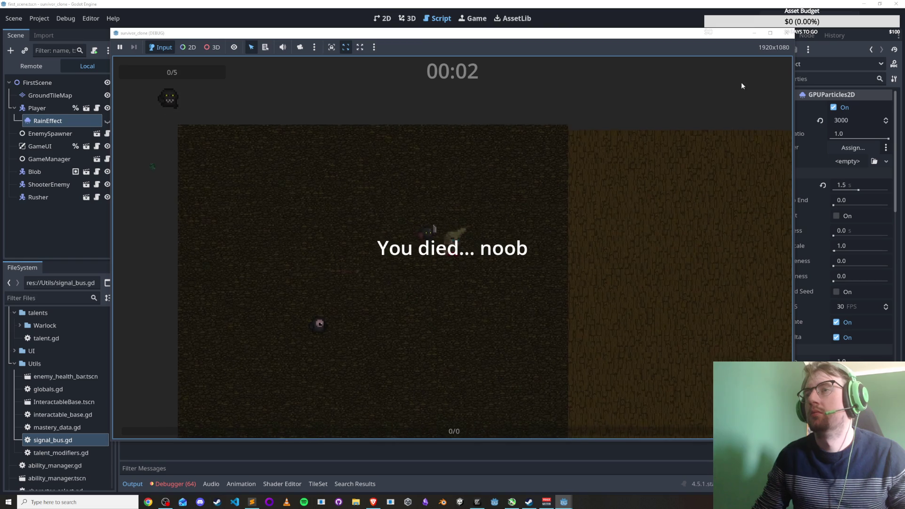
{"action": "left_click", "coordinate": [789, 33]}
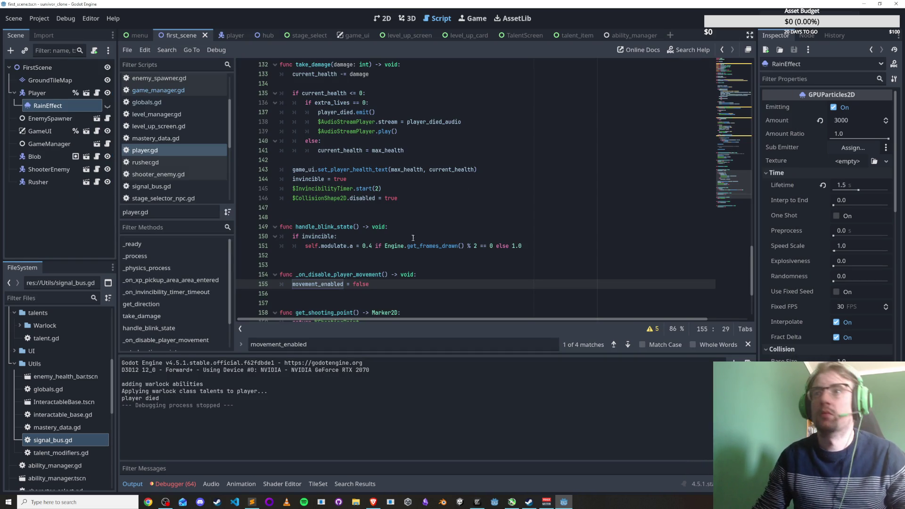
{"action": "left_click", "coordinate": [405, 150]}
{"action": "scroll", "coordinate": [385, 188], "scroll_direction": "up", "scroll_amount": 2}
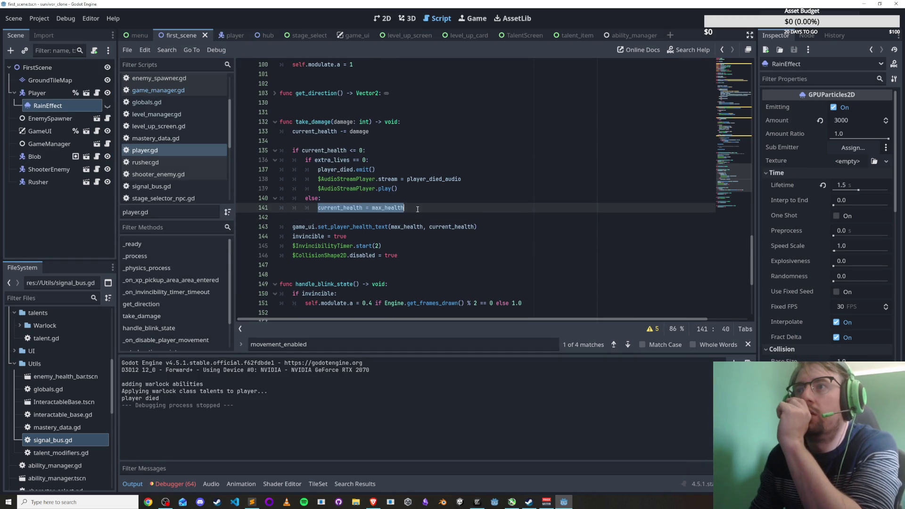
{"action": "left_click_drag", "start_coordinate": [330, 227], "coordinate": [476, 227]}
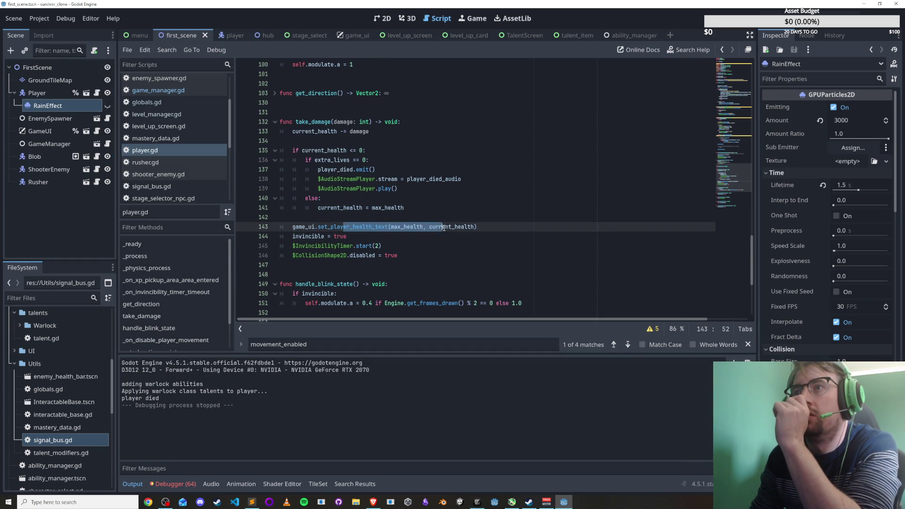
{"action": "left_click", "coordinate": [434, 226]}
{"action": "triple_click", "coordinate": [385, 226]}
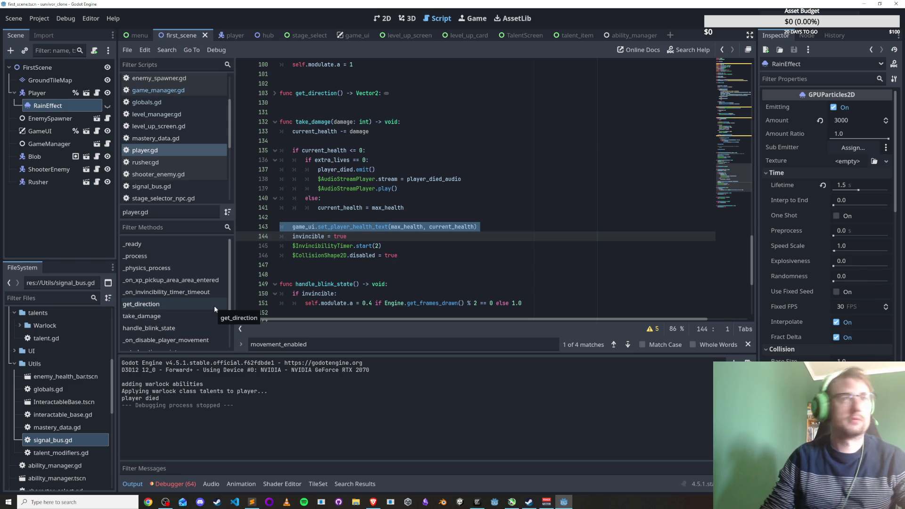
{"action": "left_click_drag", "start_coordinate": [343, 227], "coordinate": [376, 226]}
{"action": "left_click", "coordinate": [375, 227]}
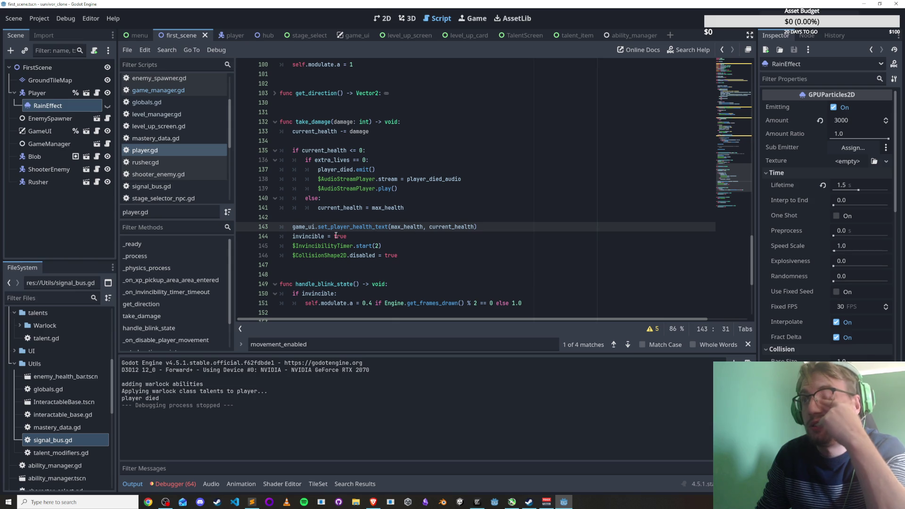
{"action": "left_click", "coordinate": [351, 236]}
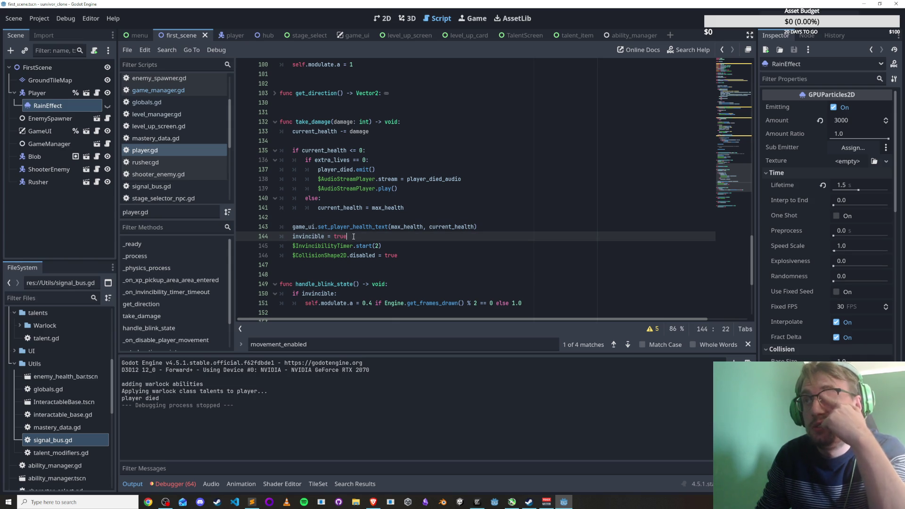
{"action": "scroll", "coordinate": [378, 204], "scroll_direction": "up", "scroll_amount": 20}
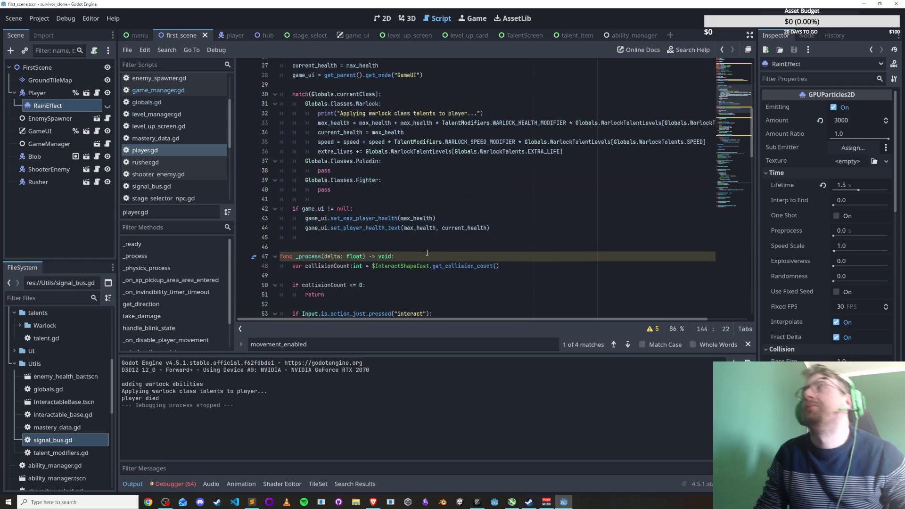
Save the script, set the Player node's Extra Lives to 1, and test-run the game
{"action": "key", "text": "ctrl+s"}
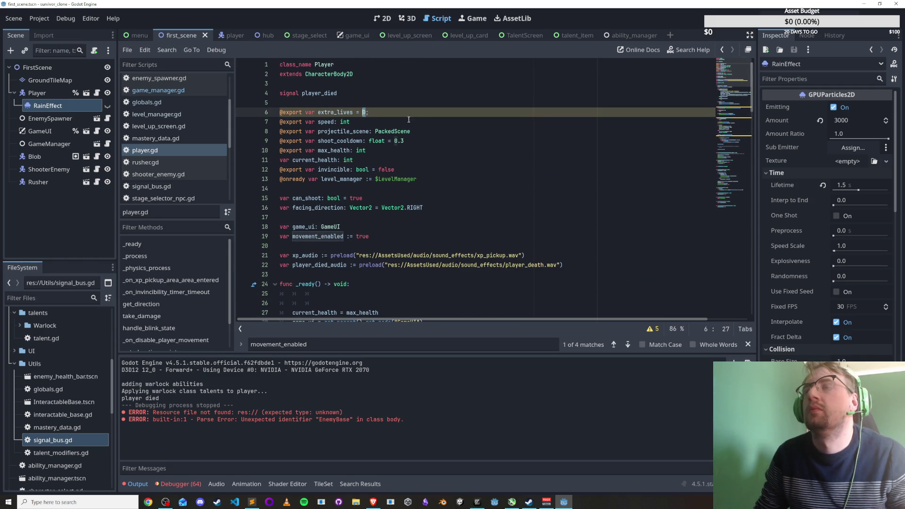
{"action": "left_click", "coordinate": [402, 131]}
{"action": "left_click", "coordinate": [38, 93]}
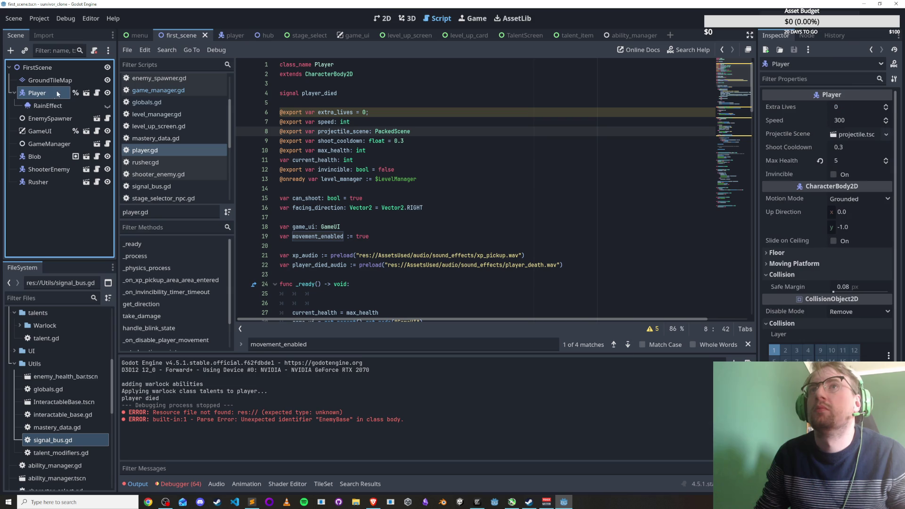
{"action": "left_click", "coordinate": [847, 109]}
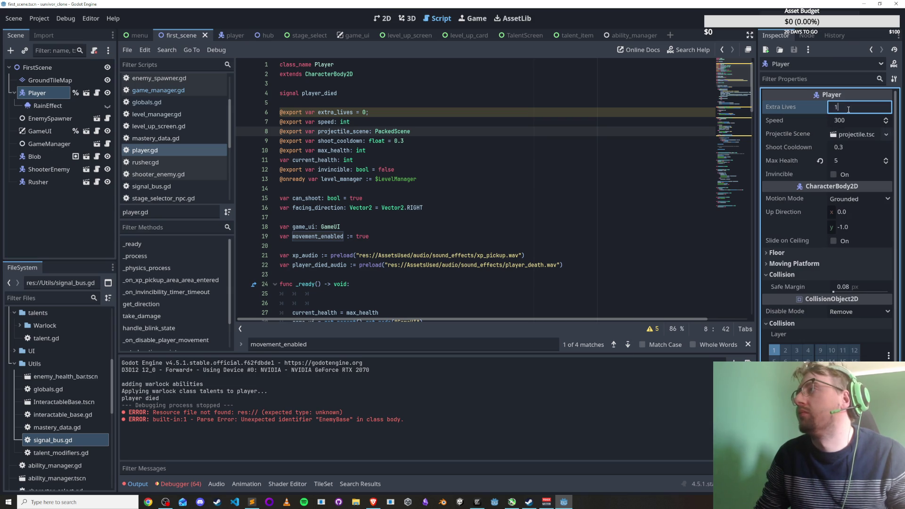
{"action": "left_click", "coordinate": [821, 14]}
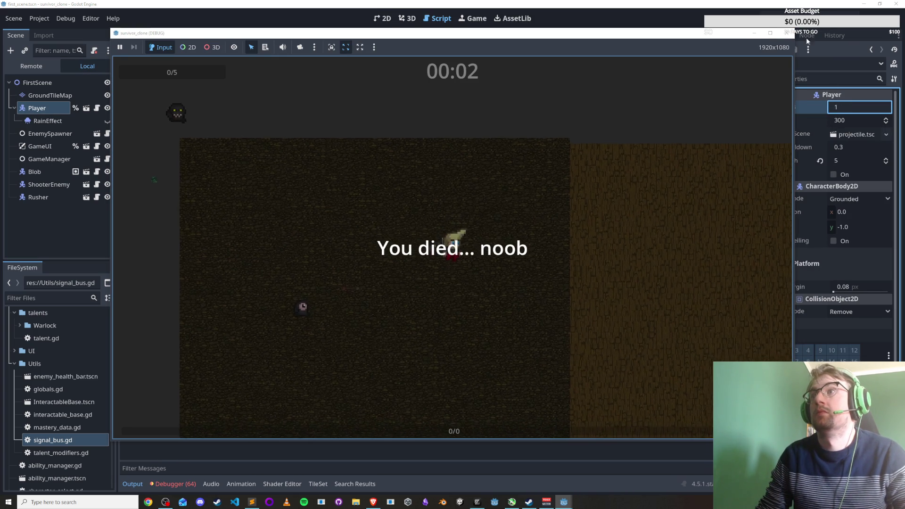
{"action": "left_click", "coordinate": [787, 35]}
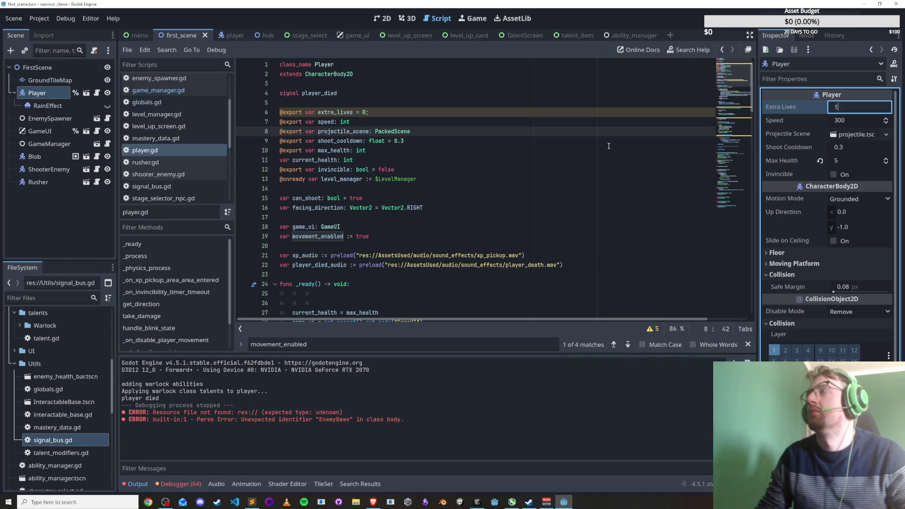
{"action": "scroll", "coordinate": [486, 244], "scroll_direction": "down", "scroll_amount": 5}
{"action": "scroll", "coordinate": [730, 120], "scroll_direction": "down", "scroll_amount": 20}
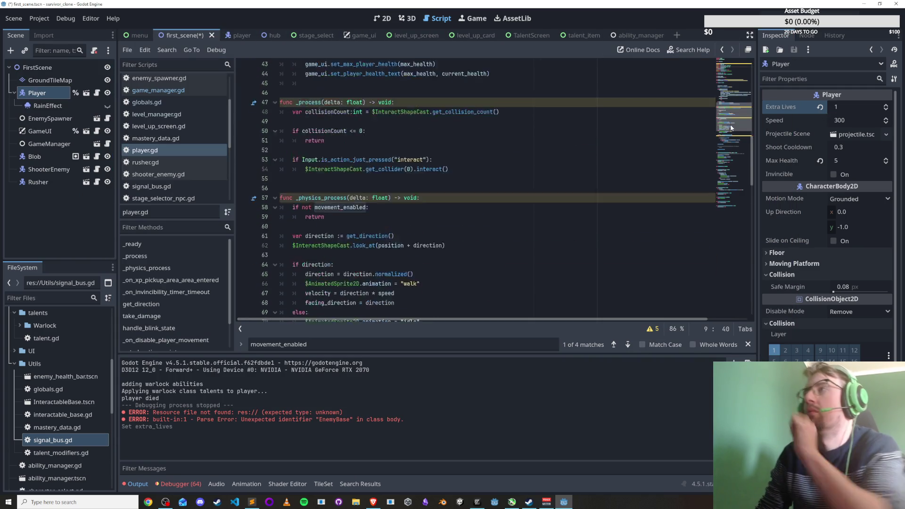
{"action": "scroll", "coordinate": [737, 158], "scroll_direction": "up", "scroll_amount": 6}
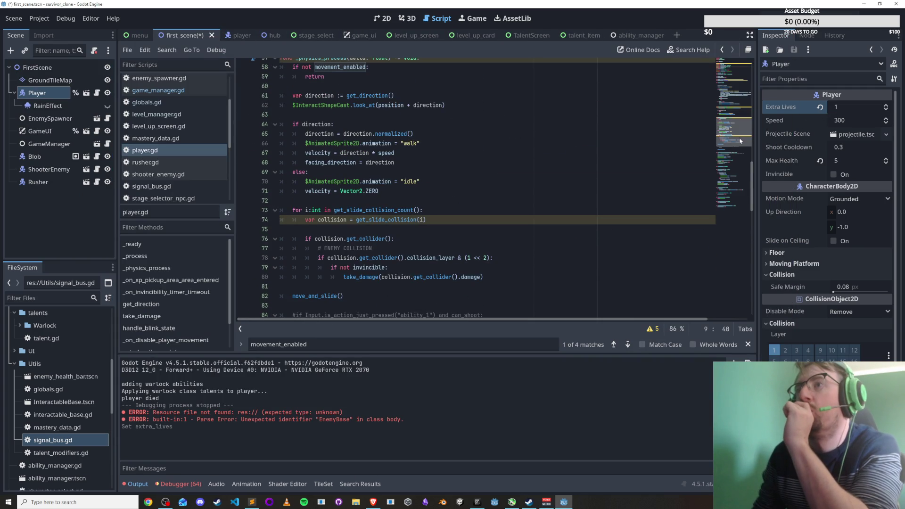
{"action": "scroll", "coordinate": [369, 223], "scroll_direction": "down", "scroll_amount": 2}
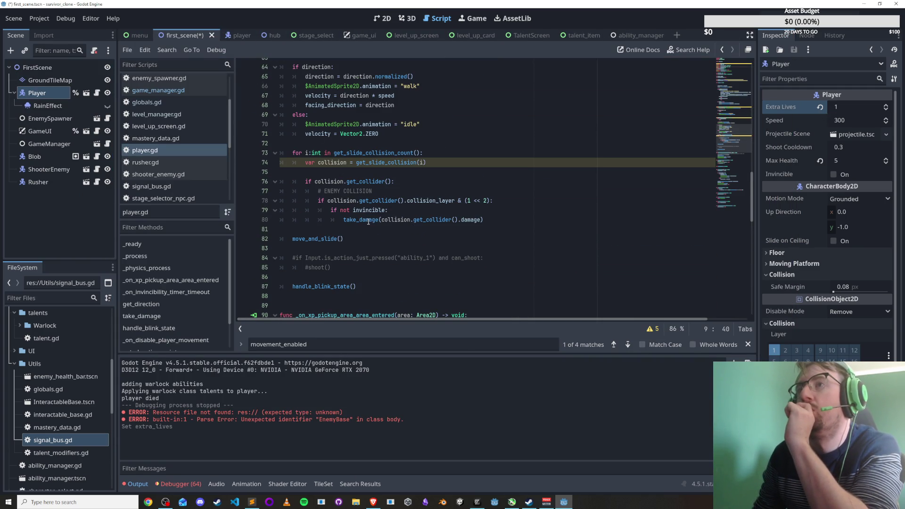
{"action": "scroll", "coordinate": [417, 233], "scroll_direction": "up", "scroll_amount": 7}
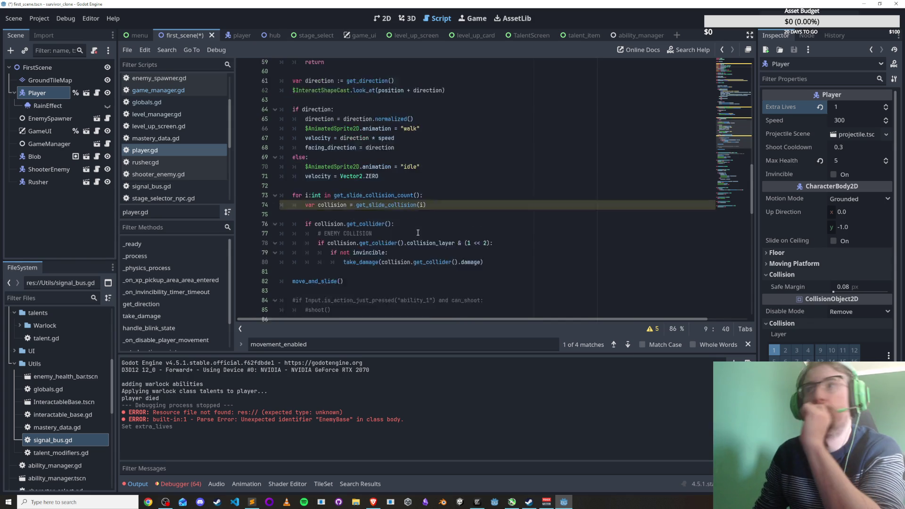
{"action": "scroll", "coordinate": [416, 232], "scroll_direction": "up", "scroll_amount": 6}
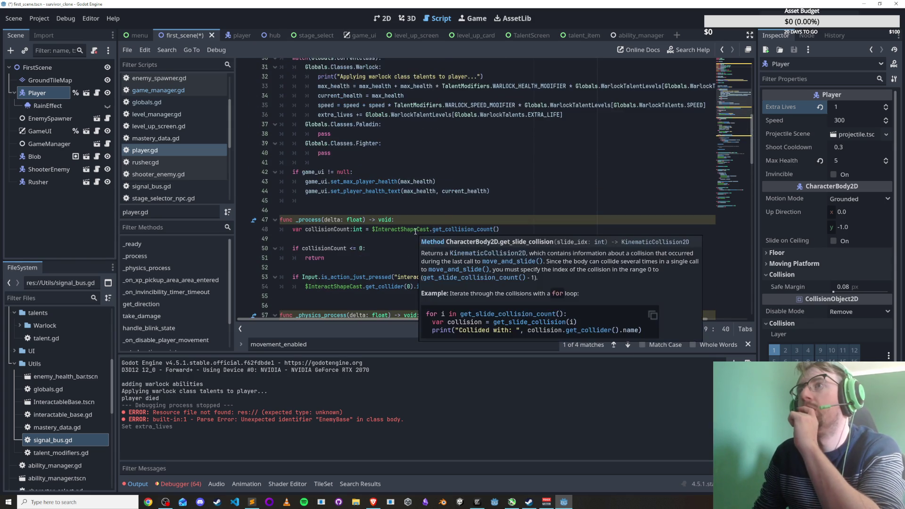
{"action": "scroll", "coordinate": [416, 232], "scroll_direction": "down", "scroll_amount": 15}
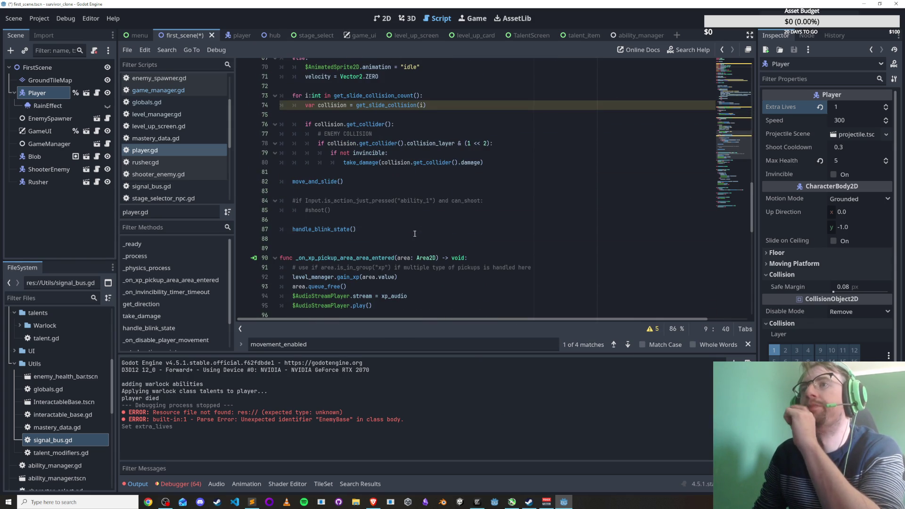
{"action": "scroll", "coordinate": [415, 233], "scroll_direction": "down", "scroll_amount": 20}
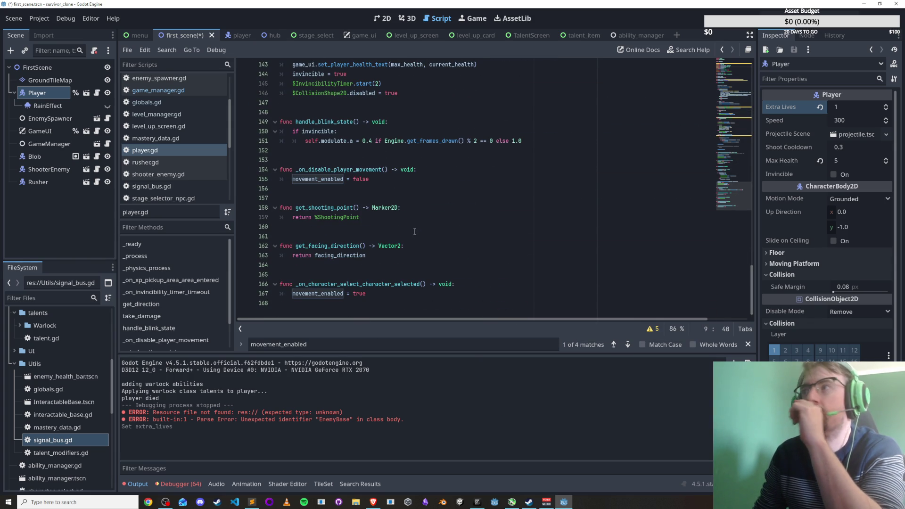
{"action": "scroll", "coordinate": [415, 232], "scroll_direction": "up", "scroll_amount": 15}
{"action": "left_click", "coordinate": [390, 165]}
{"action": "left_click", "coordinate": [403, 171]}
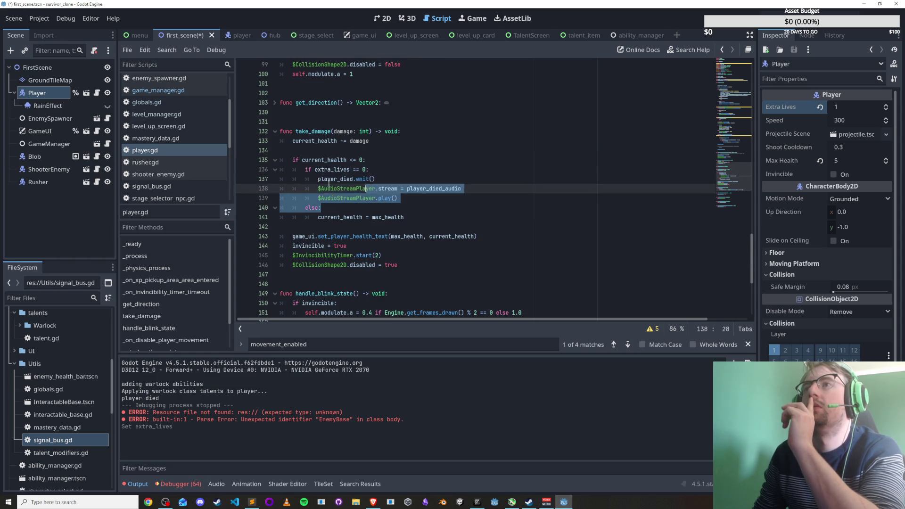
{"action": "left_click_drag", "start_coordinate": [338, 217], "coordinate": [419, 225]}
{"action": "left_click", "coordinate": [426, 246]}
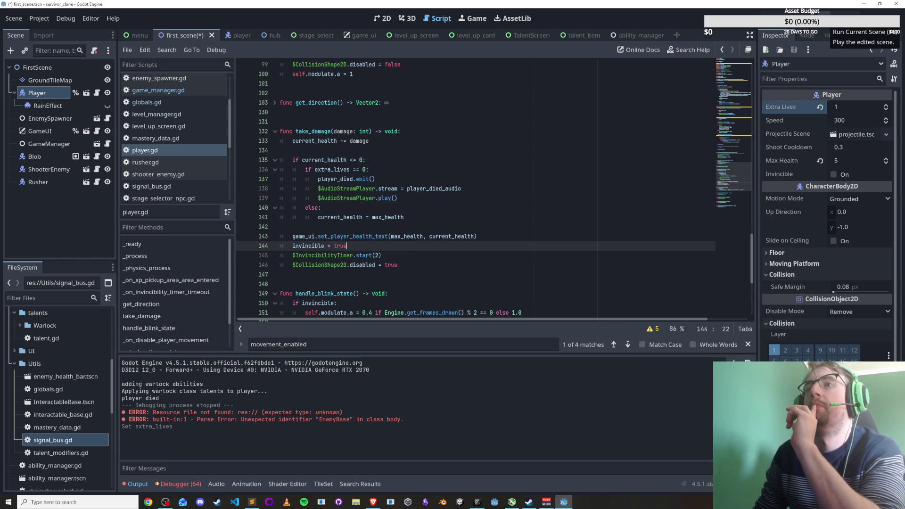
{"action": "left_click", "coordinate": [825, 24]}
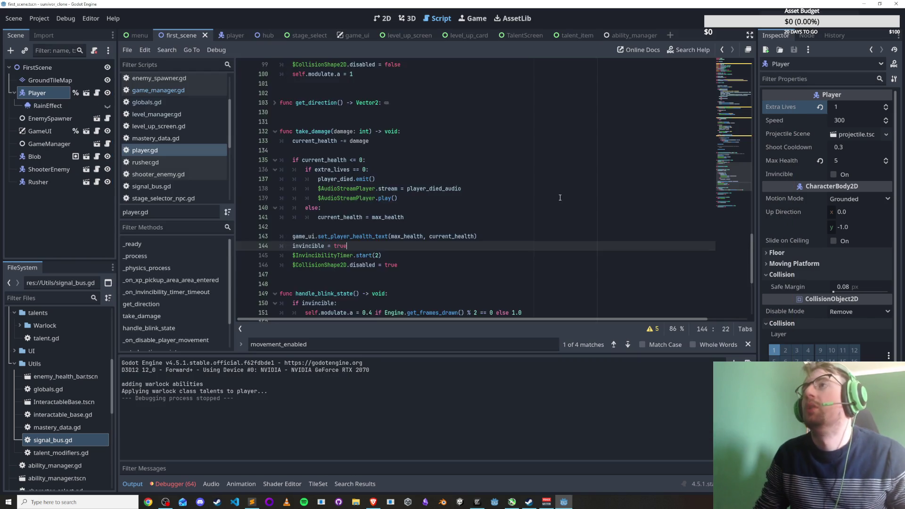
{"action": "scroll", "coordinate": [753, 83], "scroll_direction": "up", "scroll_amount": 10}
{"action": "mouse_move", "coordinate": [754, 83]}
{"action": "left_mouse_down"}
{"action": "mouse_move", "coordinate": [752, 101]}
{"action": "mouse_move", "coordinate": [756, 76]}
{"action": "mouse_move", "coordinate": [751, 105]}
{"action": "mouse_move", "coordinate": [750, 98]}
{"action": "left_mouse_up"}
{"action": "left_click", "coordinate": [344, 173]}
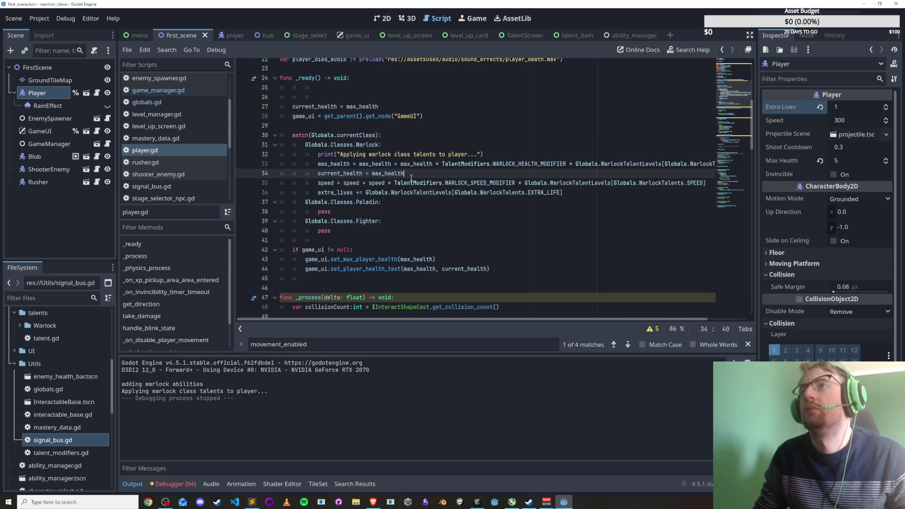
{"action": "left_click", "coordinate": [400, 192]}
{"action": "left_click_drag", "start_coordinate": [367, 193], "coordinate": [563, 192]}
{"action": "left_click", "coordinate": [563, 193]}
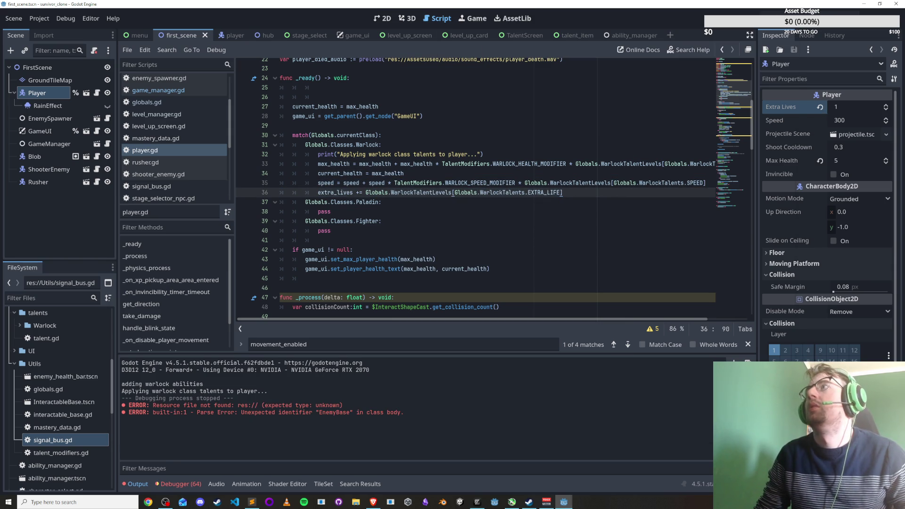
{"action": "key", "text": "F5"}
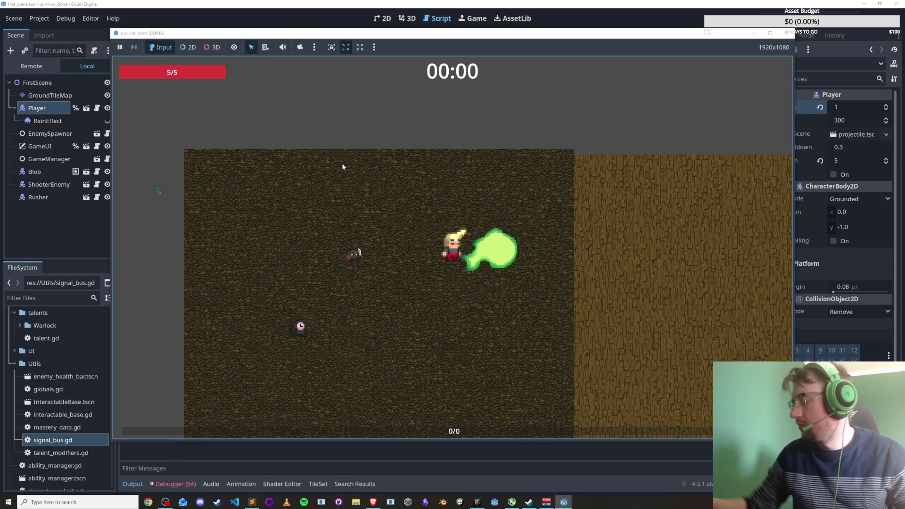
{"action": "key", "text": "d"}
{"action": "key", "text": "s"}
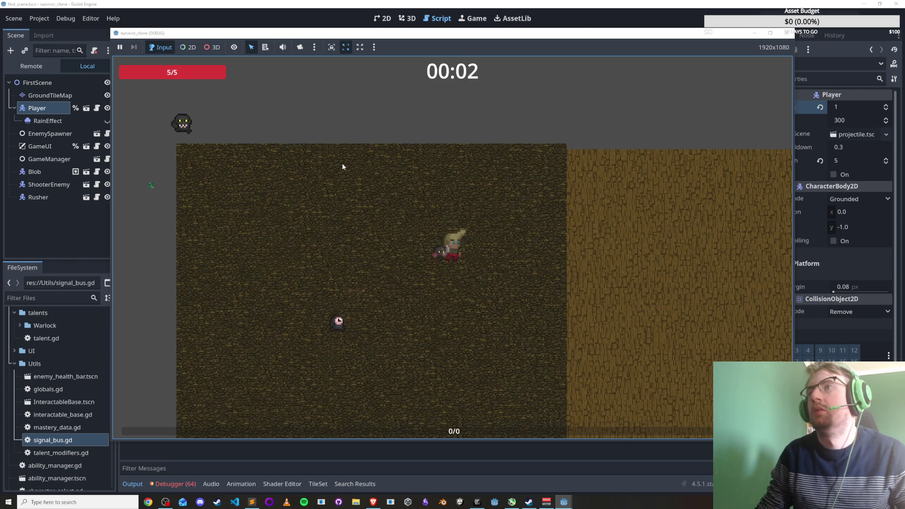
{"action": "key", "text": "d"}
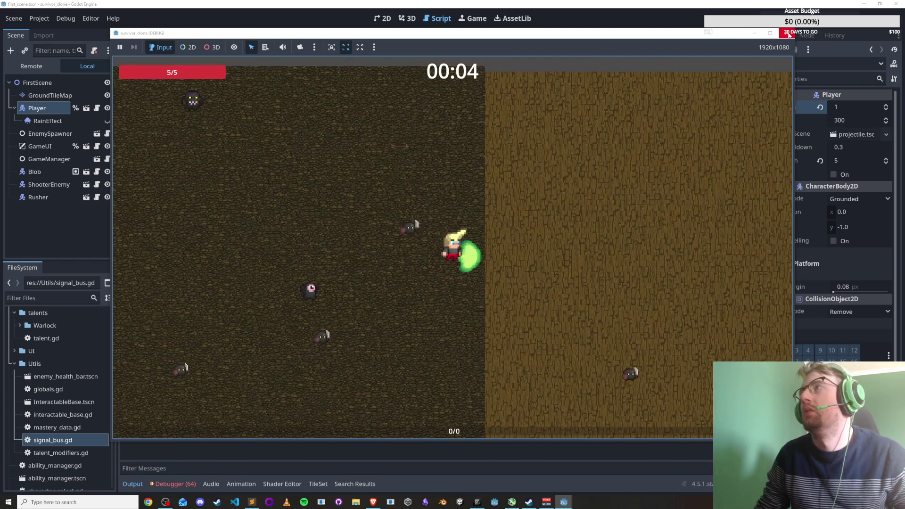
{"action": "key", "text": "d"}
{"action": "key", "text": "d"}
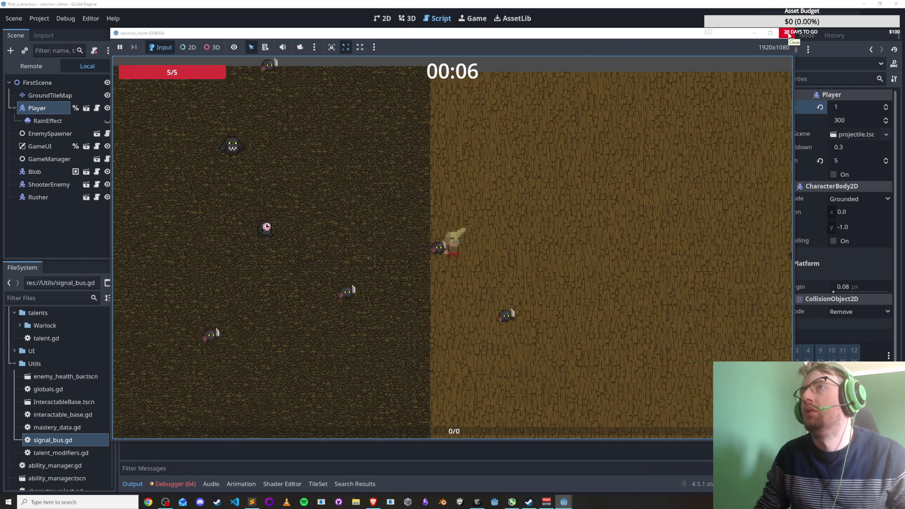
{"action": "key", "text": "d"}
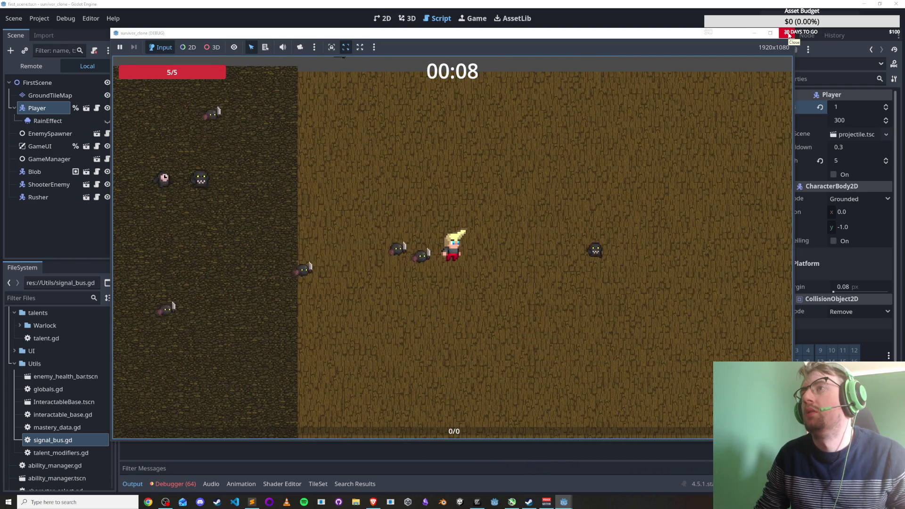
{"action": "left_click", "coordinate": [787, 33]}
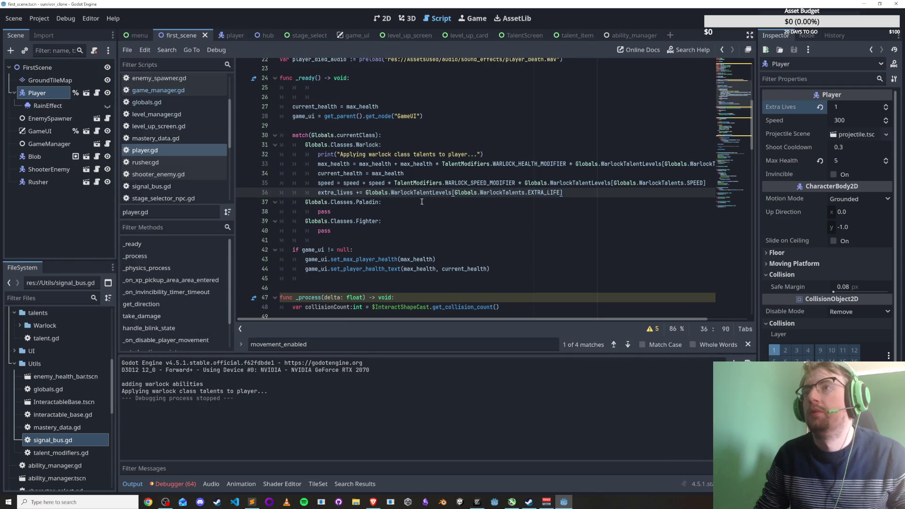
Add 'extra_lives -= 1' under take_damage's revive line, save, and relaunch the game
{"action": "scroll", "coordinate": [411, 203], "scroll_direction": "down", "scroll_amount": 14}
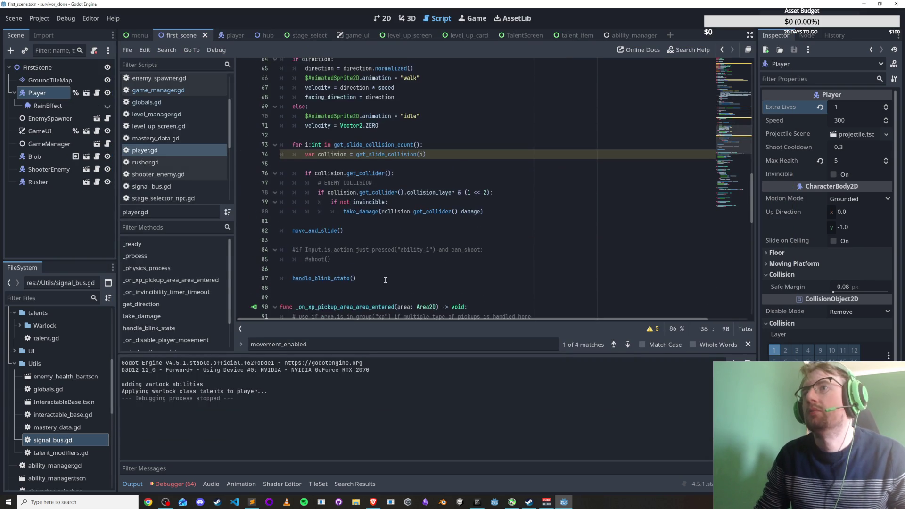
{"action": "scroll", "coordinate": [385, 280], "scroll_direction": "down", "scroll_amount": 12}
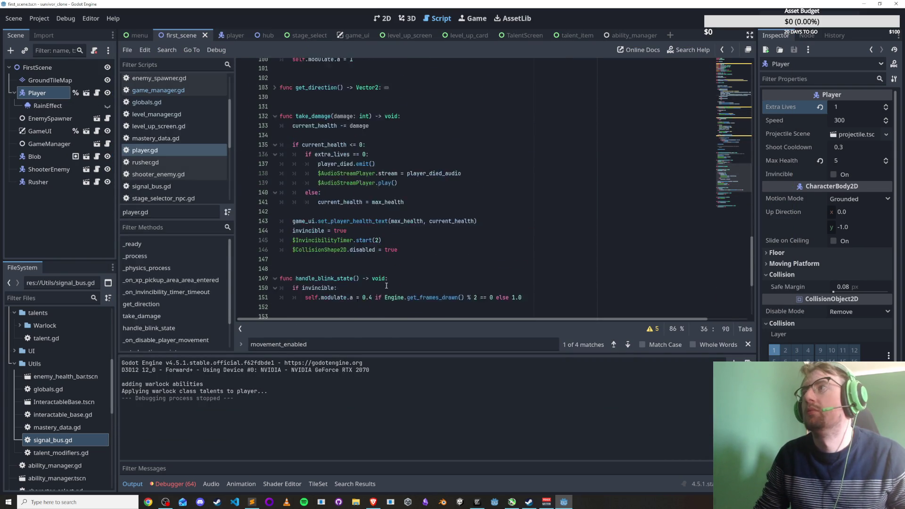
{"action": "scroll", "coordinate": [377, 236], "scroll_direction": "up", "scroll_amount": 14}
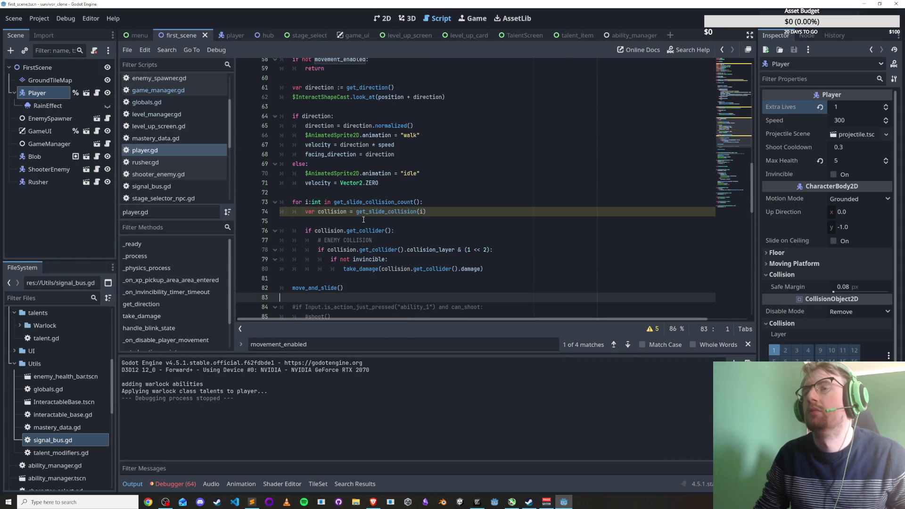
{"action": "scroll", "coordinate": [363, 217], "scroll_direction": "down", "scroll_amount": 2}
{"action": "scroll", "coordinate": [377, 226], "scroll_direction": "up", "scroll_amount": 3}
{"action": "scroll", "coordinate": [379, 223], "scroll_direction": "down", "scroll_amount": 12}
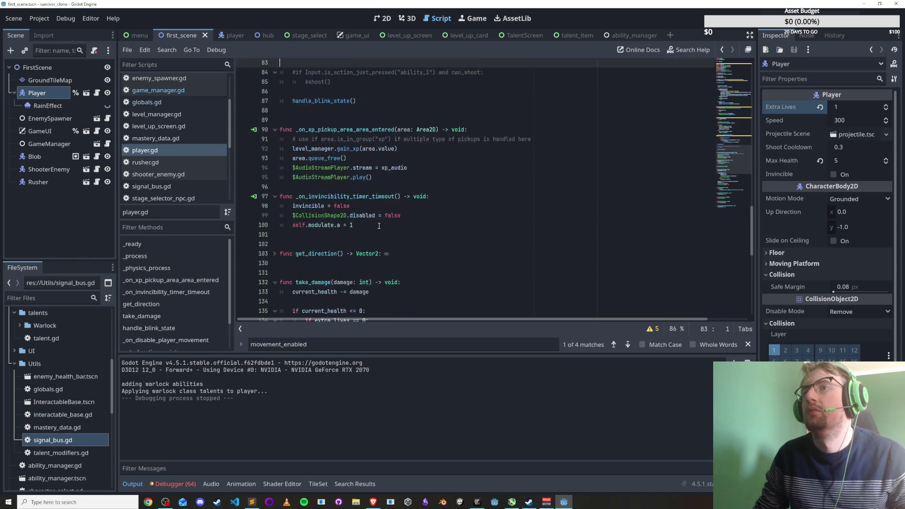
{"action": "scroll", "coordinate": [385, 182], "scroll_direction": "down", "scroll_amount": 2}
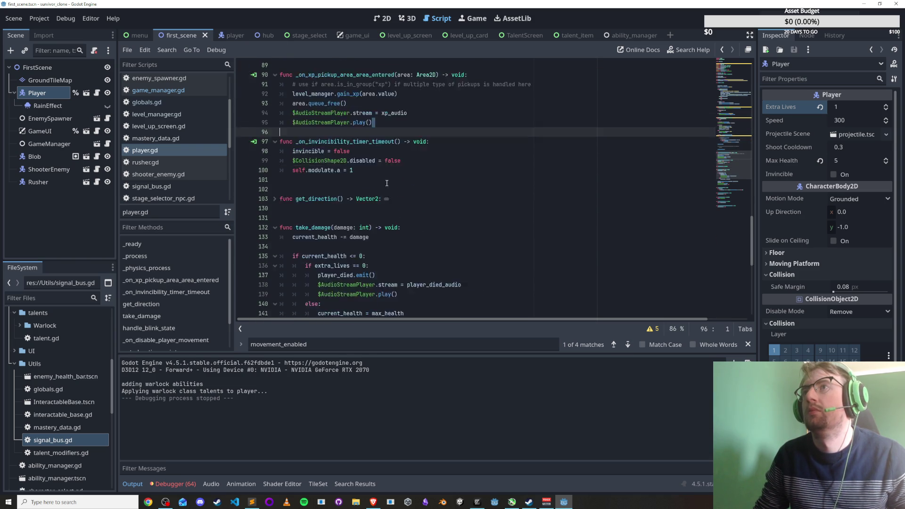
{"action": "scroll", "coordinate": [371, 219], "scroll_direction": "down", "scroll_amount": 1}
{"action": "left_click", "coordinate": [372, 220]}
{"action": "left_click", "coordinate": [437, 199]}
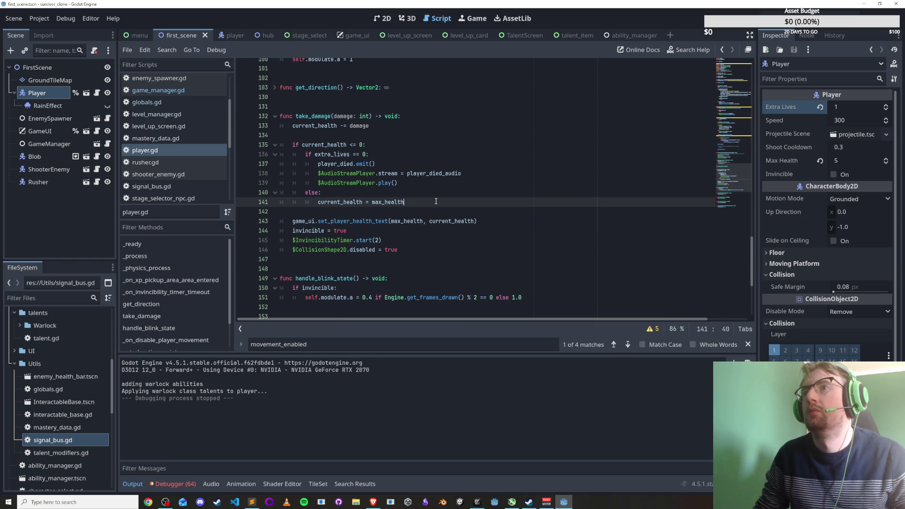
{"action": "key", "text": "Return"}
{"action": "type", "text": "extra_lives-"}
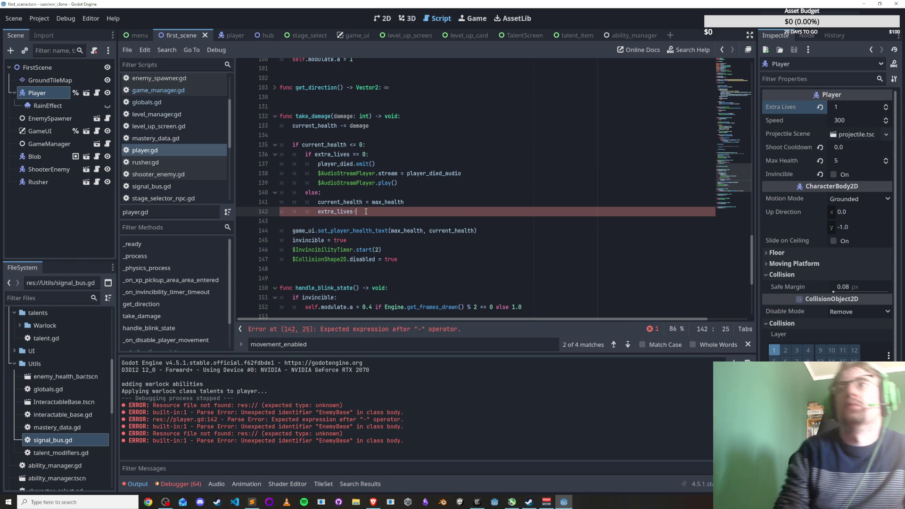
{"action": "type", "text": "= 1"}
{"action": "key", "text": "ctrl+s"}
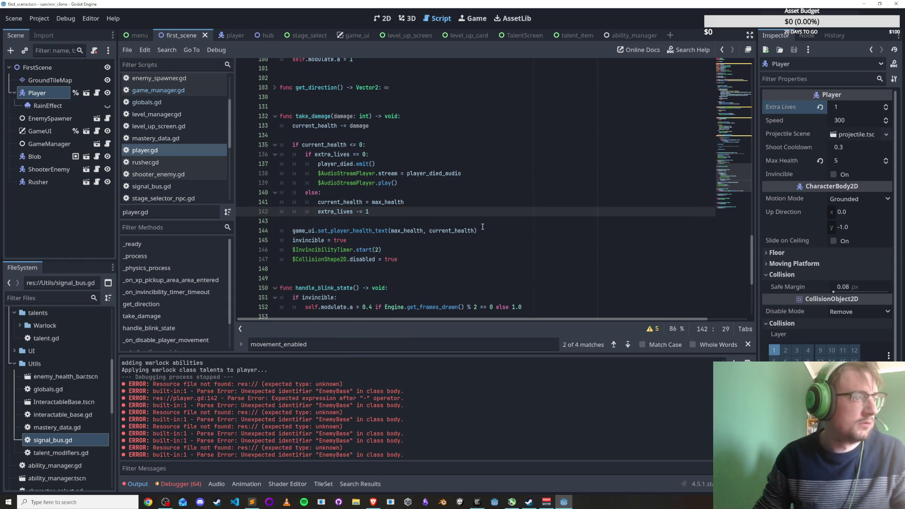
{"action": "left_click", "coordinate": [833, 27]}
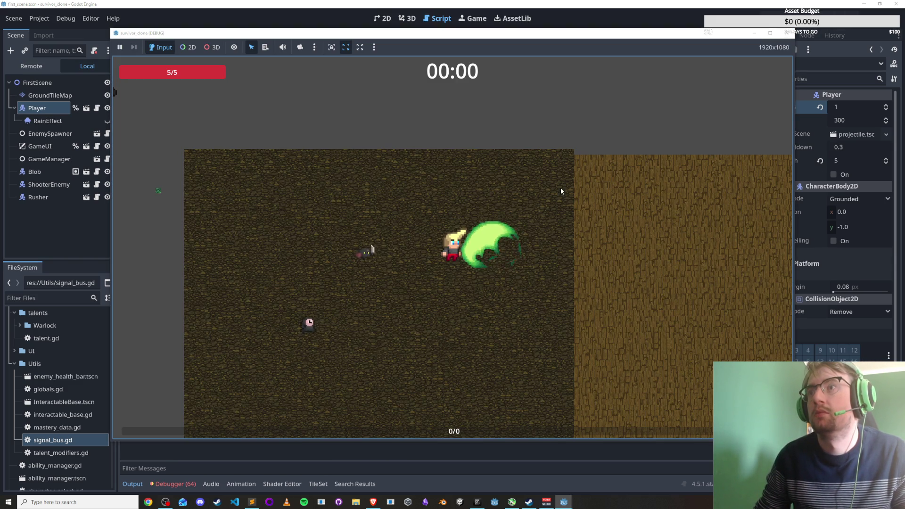
Move the player toward the enemies to test the revive
{"action": "key", "text": "d"}
{"action": "key", "text": "s"}
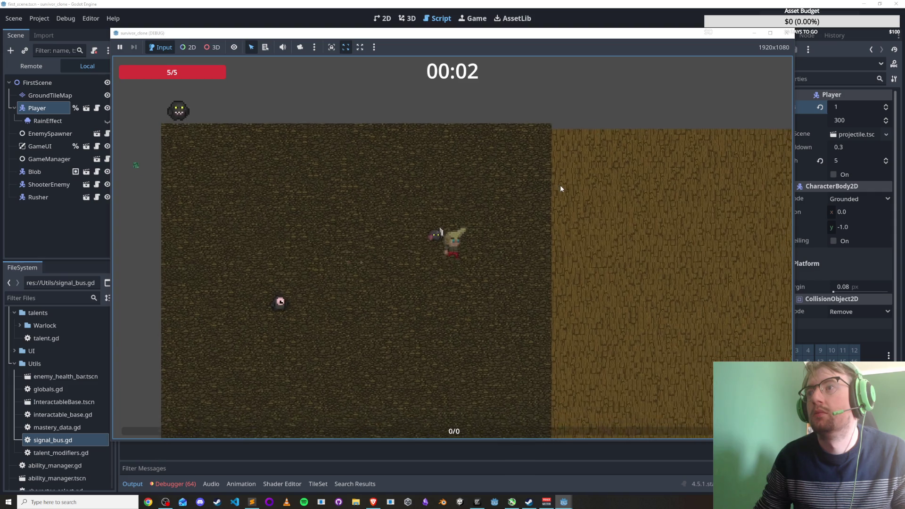
{"action": "key", "text": "w"}
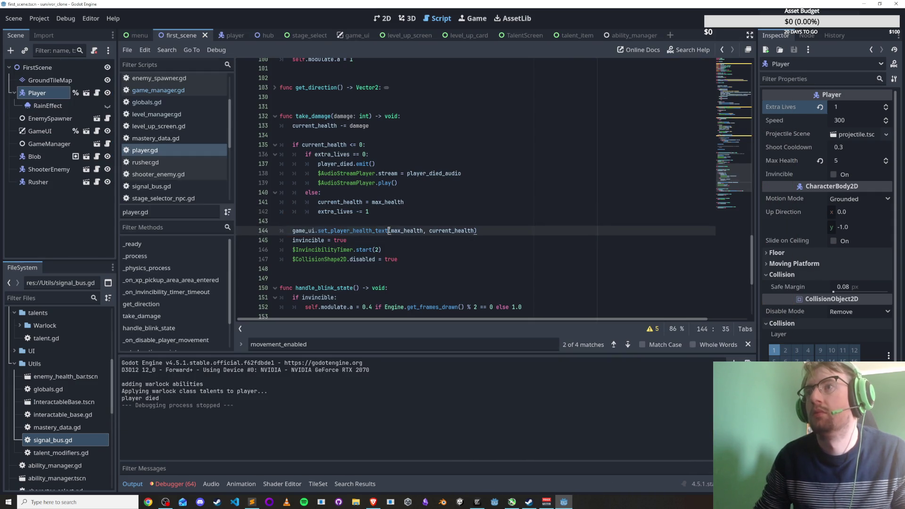
Change revive line 141 to current_health = max_health * 0.5 and save
{"action": "left_click", "coordinate": [427, 203]}
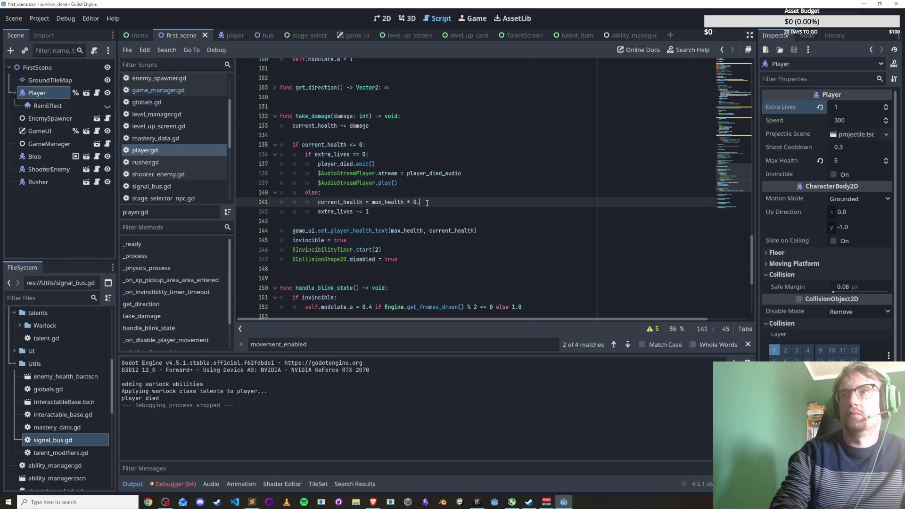
{"action": "type", "text": "f"}
{"action": "key", "text": "ctrl+s"}
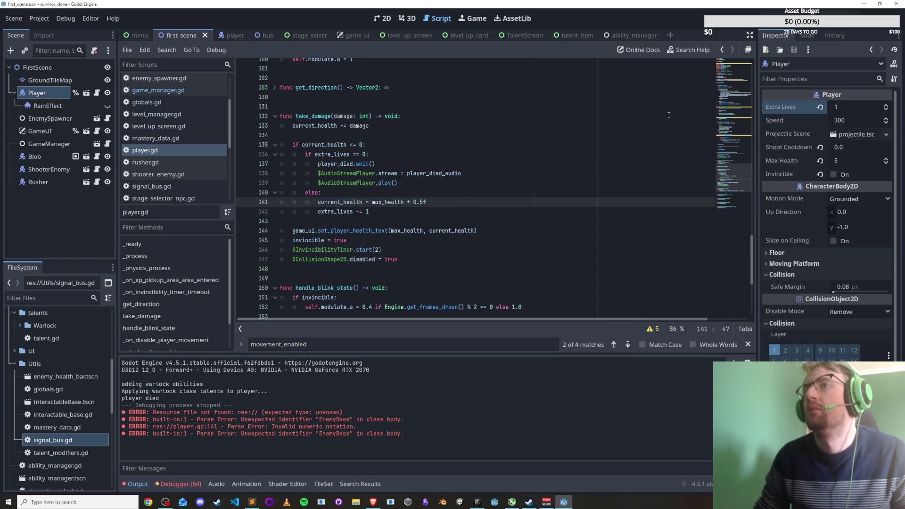
{"action": "key", "text": "BackSpace"}
{"action": "key", "text": "ctrl+s"}
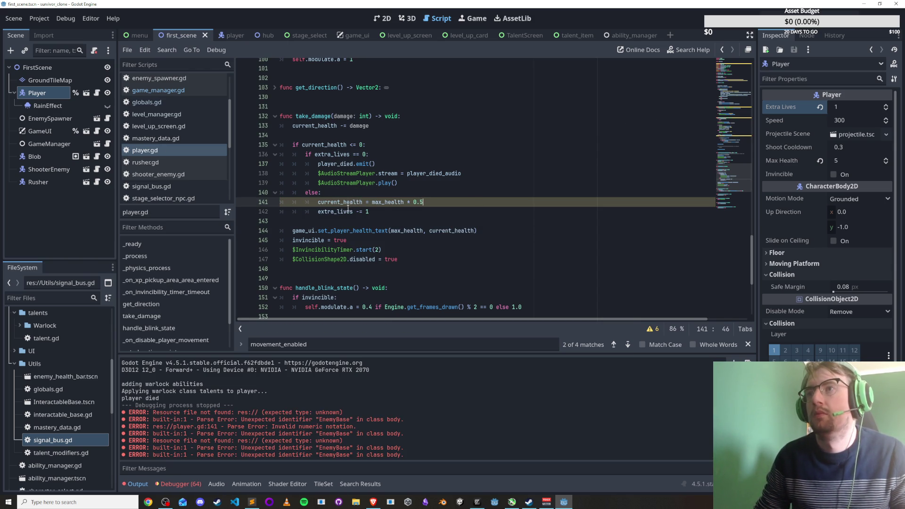
Run the game again, walk the player into the enemies, then stop it with F8
{"action": "key", "text": "F5"}
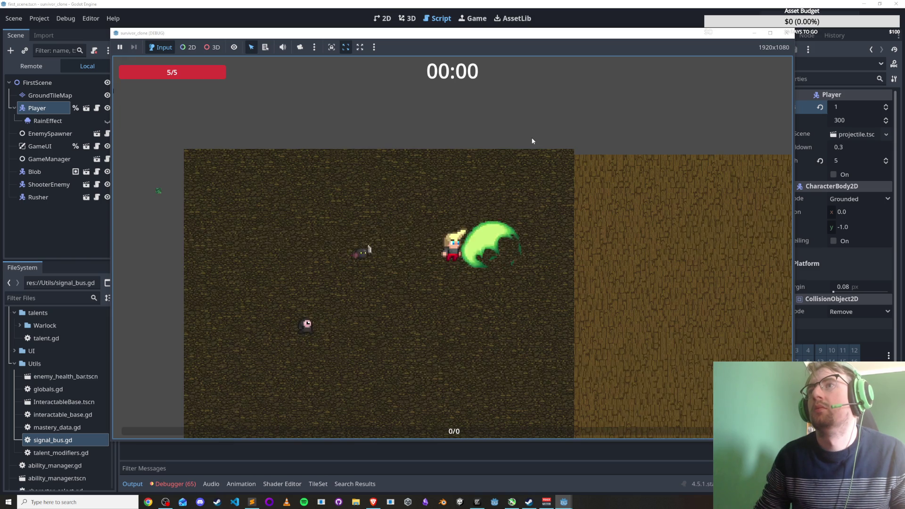
{"action": "key", "text": "Down"}
{"action": "key", "text": "Right"}
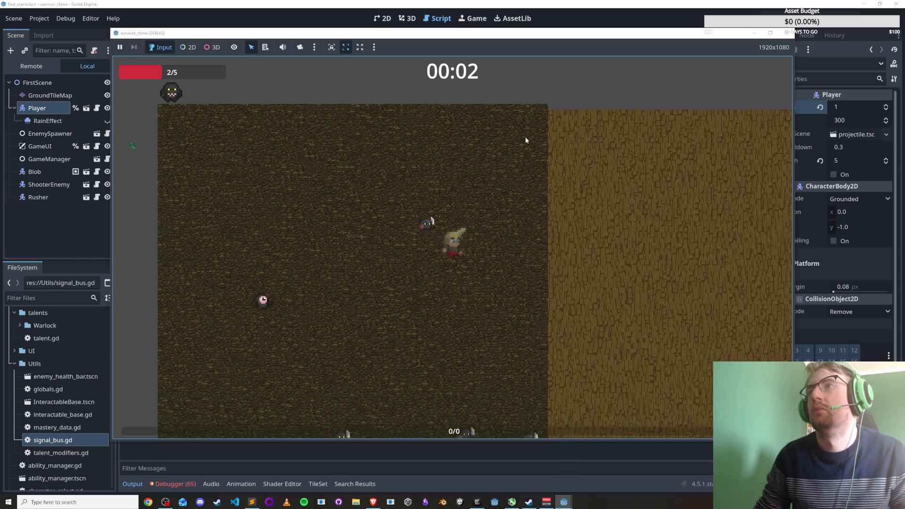
{"action": "key", "text": "Right"}
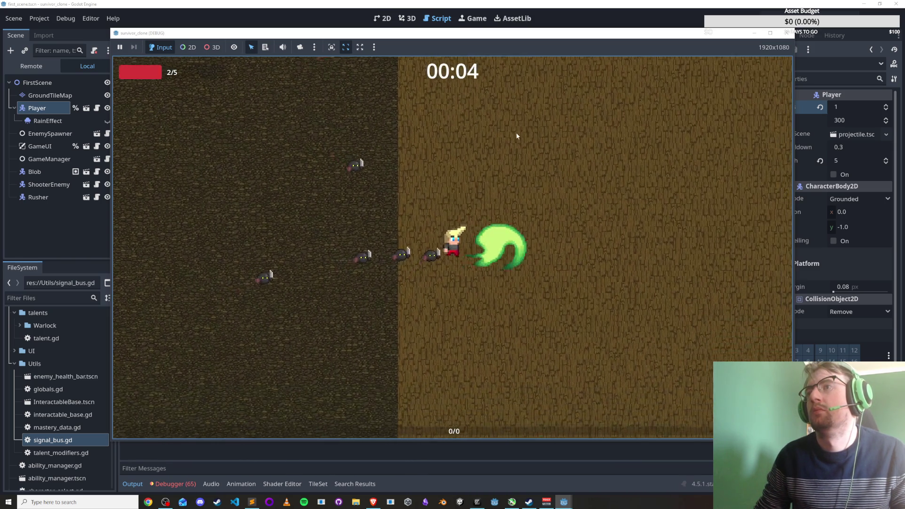
{"action": "key", "text": "F8"}
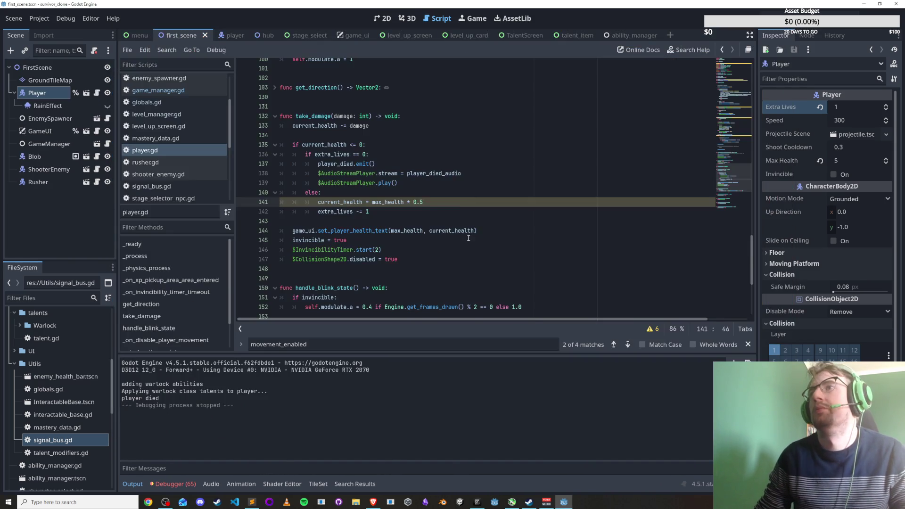
Set the Player's Extra Lives to 0 in the Inspector and save the scene
{"action": "key", "text": "ctrl+s"}
{"action": "left_click", "coordinate": [820, 107]}
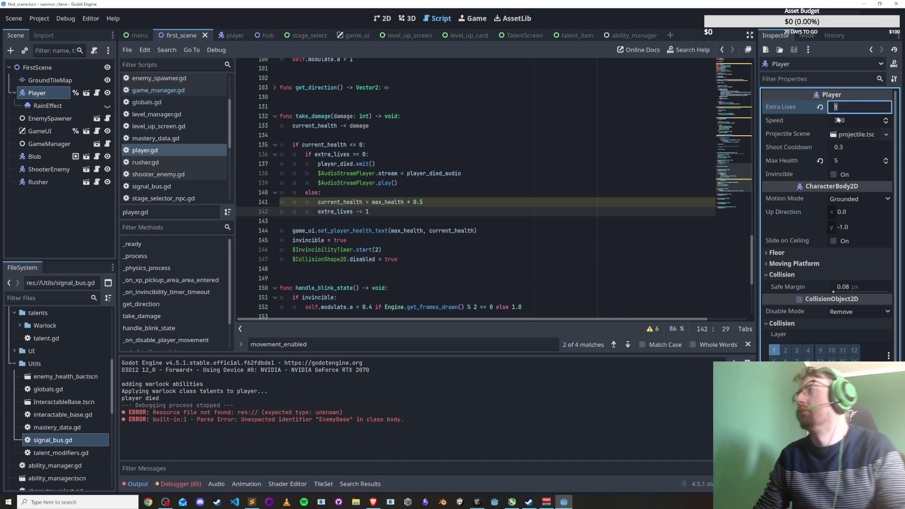
{"action": "left_click", "coordinate": [588, 147]}
{"action": "key", "text": "ctrl+s"}
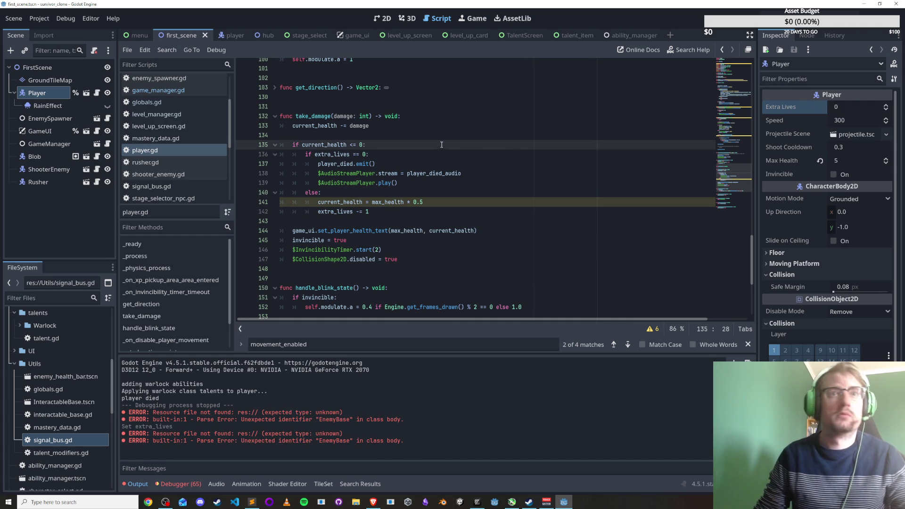
{"action": "left_click", "coordinate": [442, 221]}
{"action": "scroll", "coordinate": [441, 254], "scroll_direction": "up", "scroll_amount": 15}
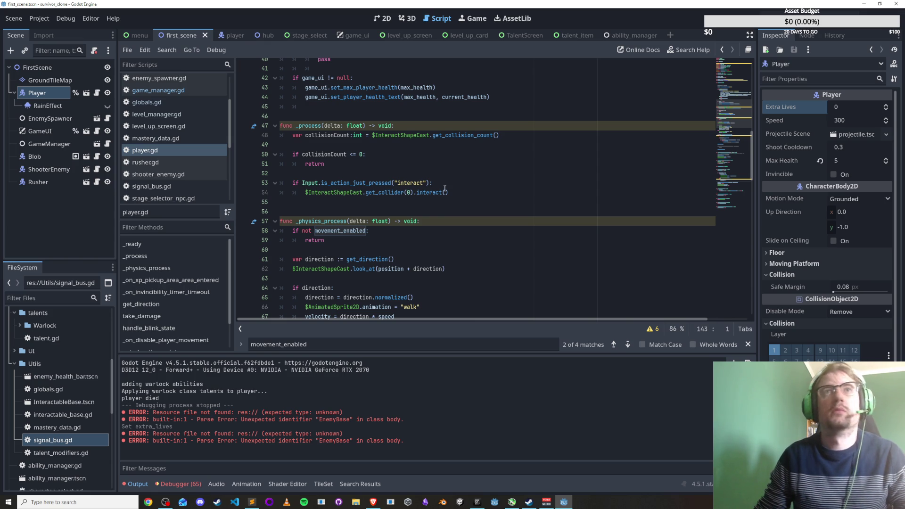
{"action": "scroll", "coordinate": [418, 229], "scroll_direction": "up", "scroll_amount": 4}
{"action": "left_click", "coordinate": [418, 230]}
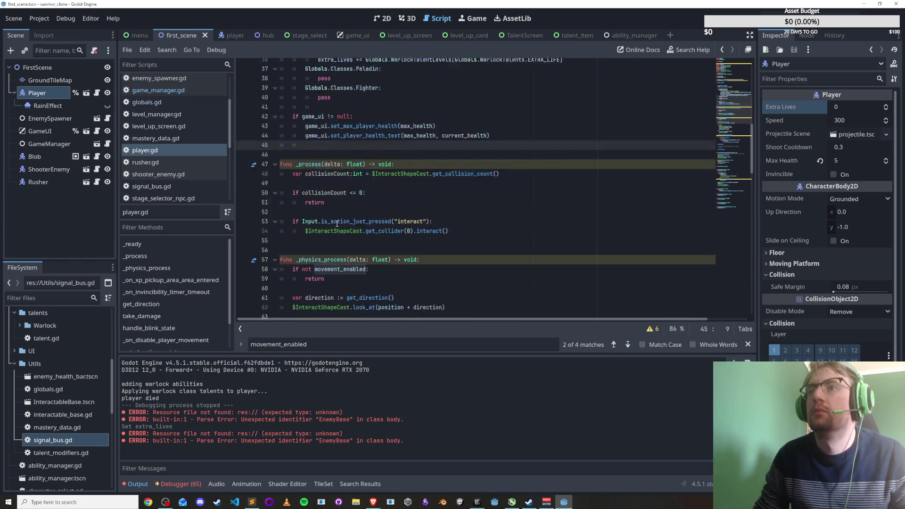
{"action": "scroll", "coordinate": [396, 229], "scroll_direction": "down", "scroll_amount": 15}
{"action": "scroll", "coordinate": [374, 229], "scroll_direction": "down", "scroll_amount": 8}
{"action": "left_click_drag", "start_coordinate": [347, 201], "coordinate": [424, 202]}
{"action": "left_click_drag", "start_coordinate": [737, 177], "coordinate": [736, 62]}
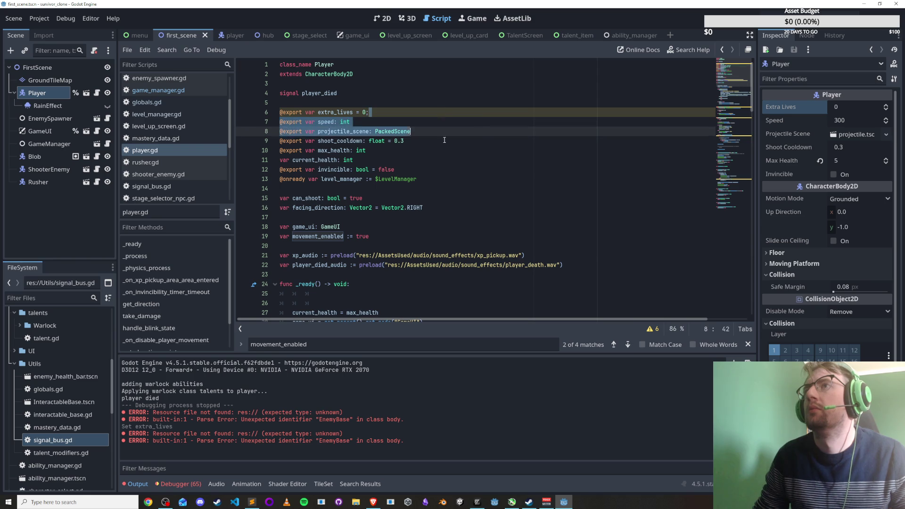
{"action": "left_click", "coordinate": [331, 113]}
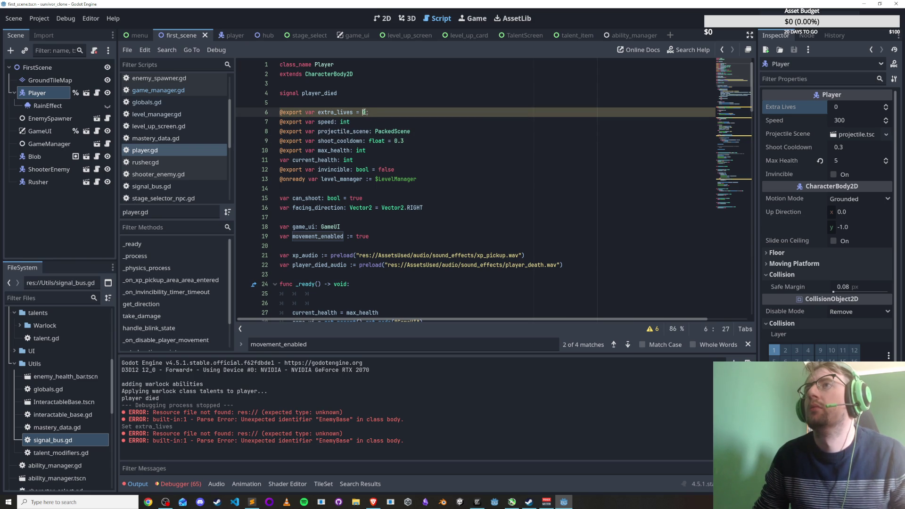
{"action": "key", "text": "BackSpace"}
{"action": "key", "text": "BackSpace"}
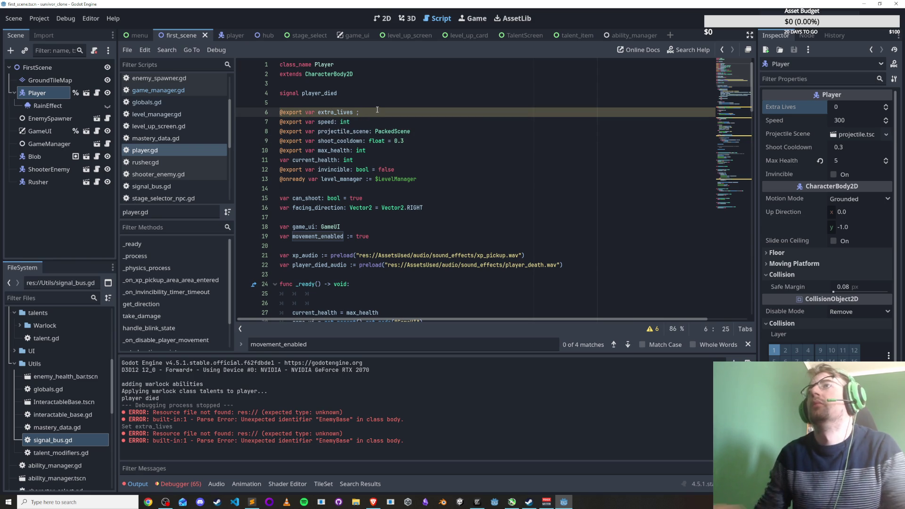
{"action": "key", "text": "BackSpace"}
{"action": "type", "text": "int"}
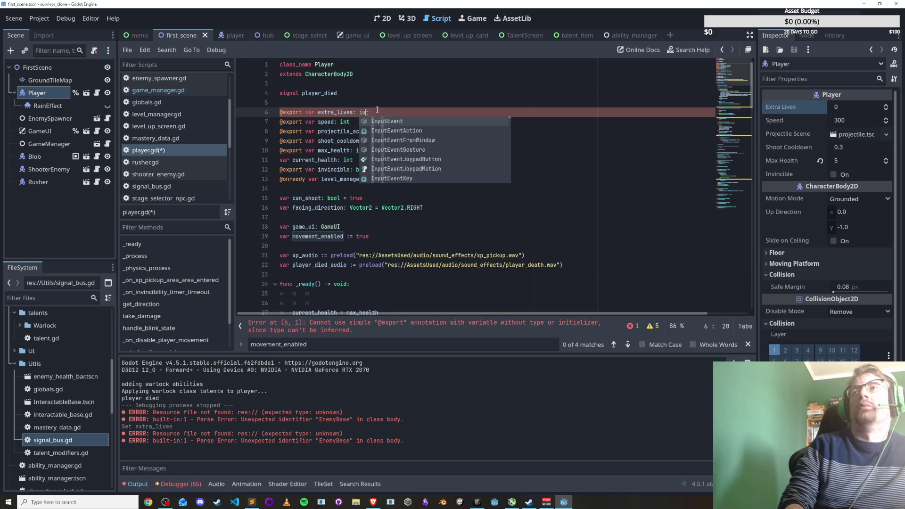
{"action": "key", "text": "ctrl+s"}
{"action": "key", "text": "End"}
{"action": "key", "text": "ctrl+s"}
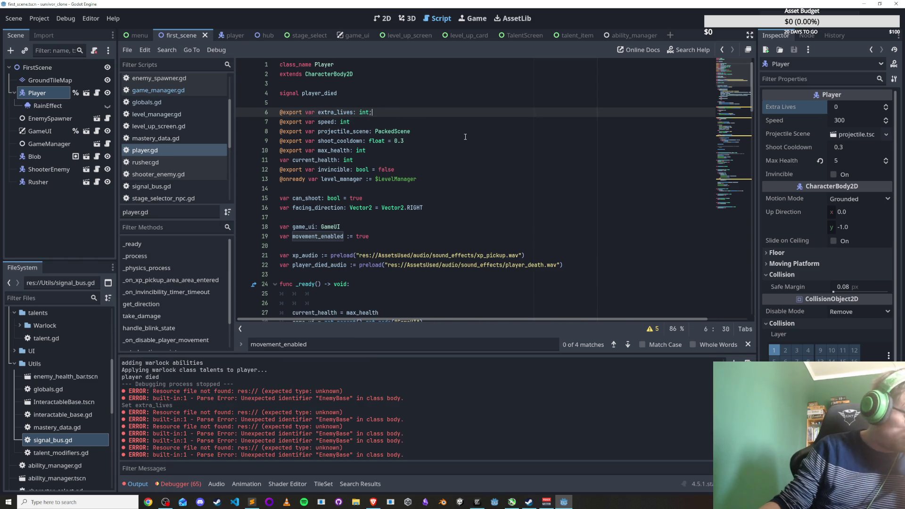
{"action": "scroll", "coordinate": [452, 167], "scroll_direction": "down", "scroll_amount": 6}
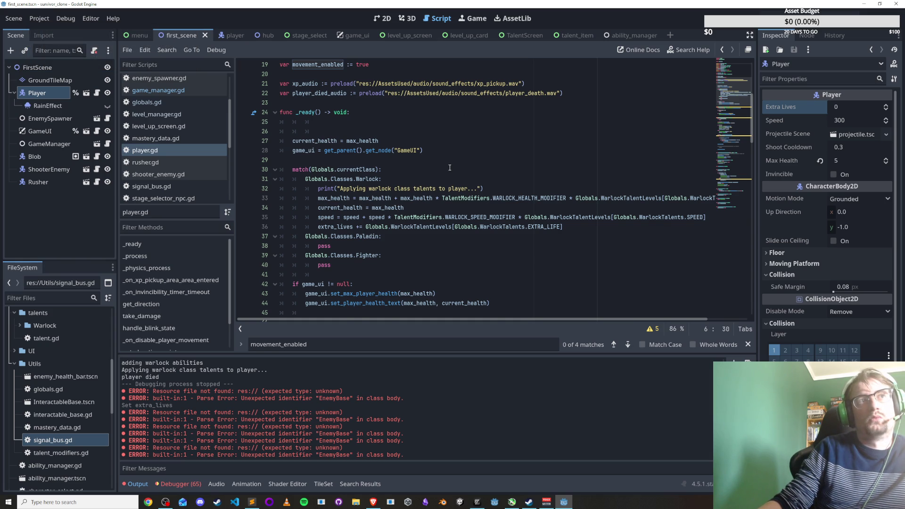
Delete the blank lines below func _ready() so it starts with current_health = max_health, and save
{"action": "scroll", "coordinate": [449, 167], "scroll_direction": "down", "scroll_amount": 2}
{"action": "scroll", "coordinate": [449, 168], "scroll_direction": "up", "scroll_amount": 1}
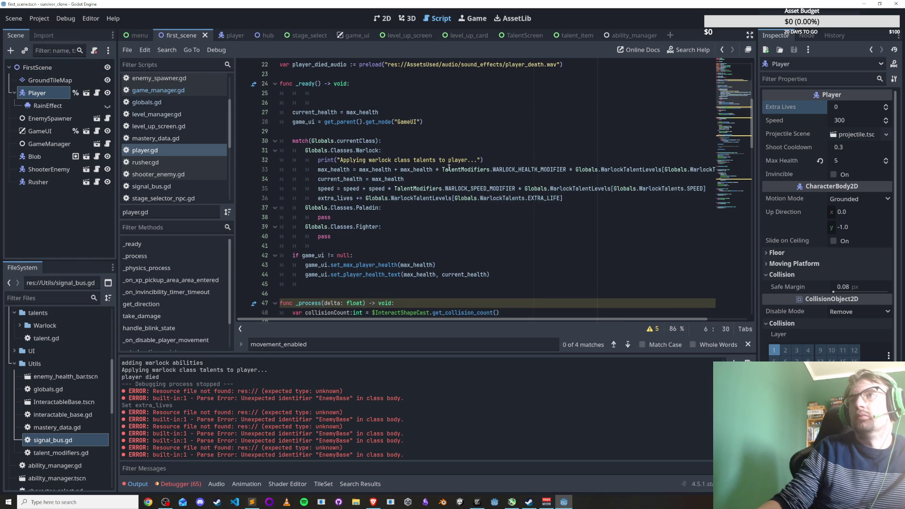
{"action": "scroll", "coordinate": [449, 167], "scroll_direction": "up", "scroll_amount": 1}
{"action": "left_click", "coordinate": [352, 132]}
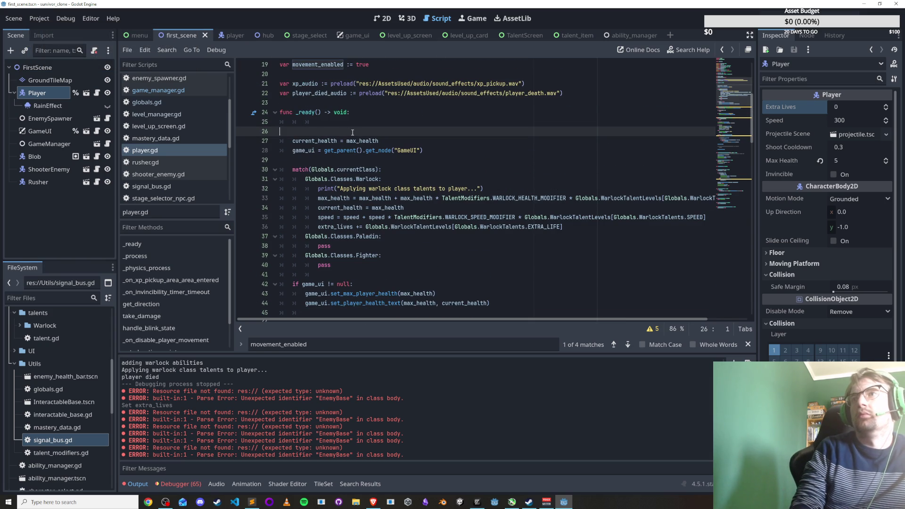
{"action": "key", "text": "BackSpace"}
{"action": "key", "text": "BackSpace"}
{"action": "key", "text": "BackSpace"}
{"action": "key", "text": "ctrl+s"}
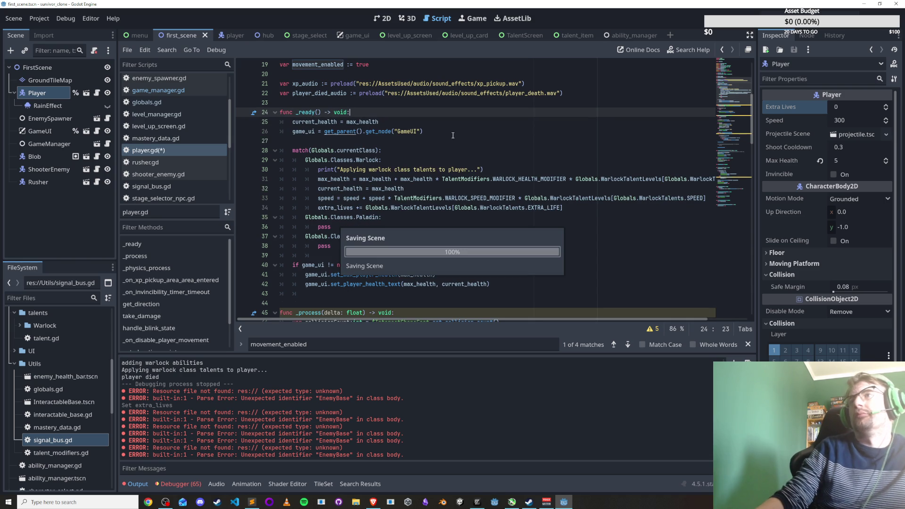
{"action": "key", "text": "Down"}
{"action": "key", "text": "Down"}
{"action": "scroll", "coordinate": [422, 152], "scroll_direction": "down", "scroll_amount": 1}
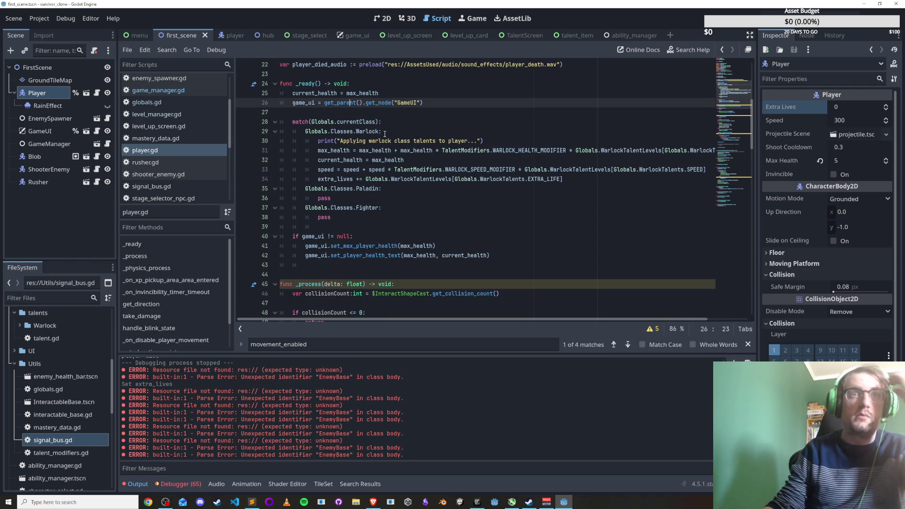
{"action": "mouse_move", "coordinate": [511, 5]}
{"action": "left_mouse_down"}
{"action": "mouse_move", "coordinate": [511, 23]}
{"action": "mouse_move", "coordinate": [511, 1]}
{"action": "left_mouse_up"}
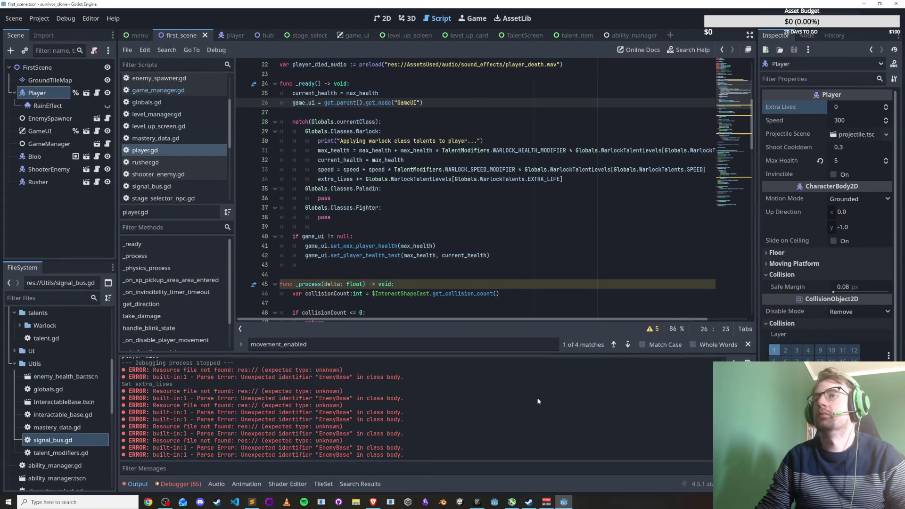
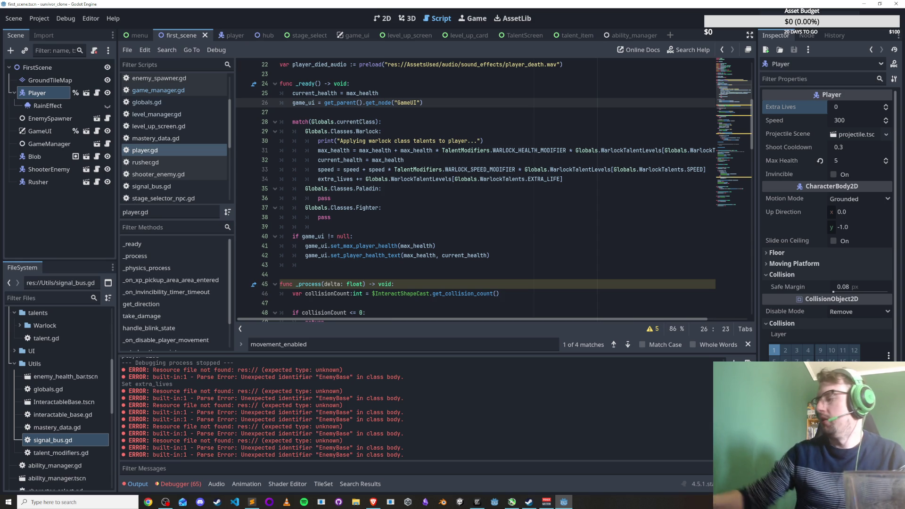
Review player.gd's movement_enabled flag, then switch to the hub scene tab
{"action": "scroll", "coordinate": [419, 204], "scroll_direction": "up", "scroll_amount": 7}
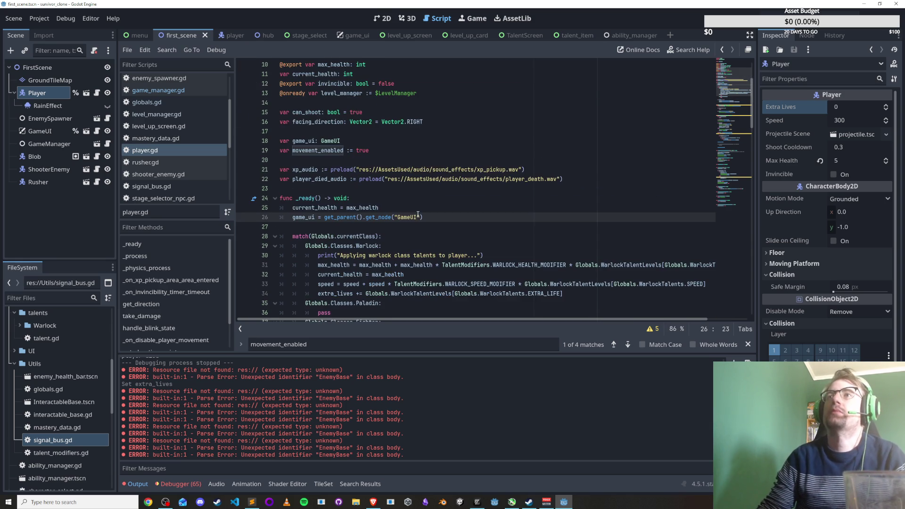
{"action": "scroll", "coordinate": [398, 147], "scroll_direction": "down", "scroll_amount": 15}
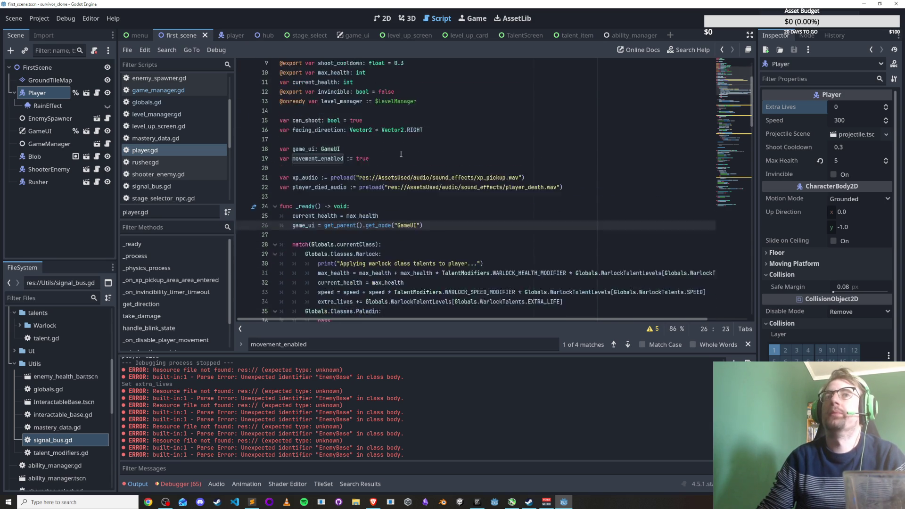
{"action": "scroll", "coordinate": [403, 151], "scroll_direction": "down", "scroll_amount": 5}
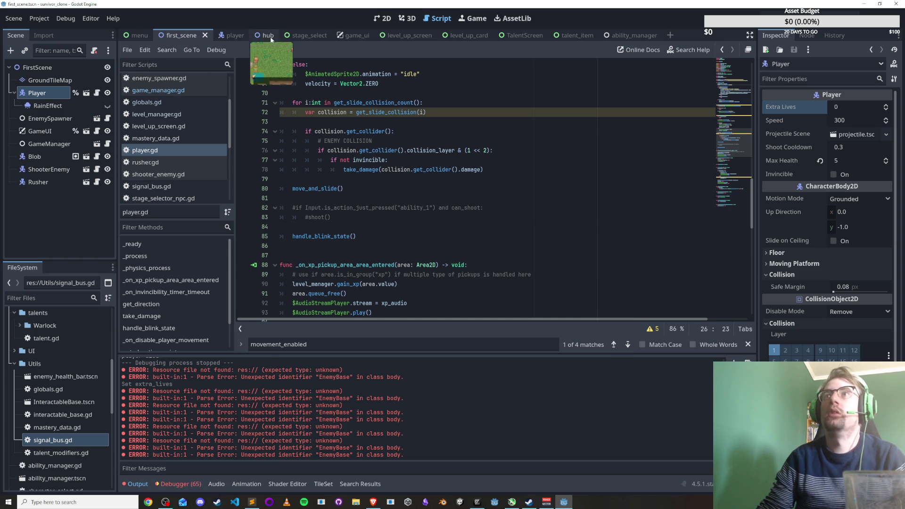
{"action": "left_click", "coordinate": [256, 35]}
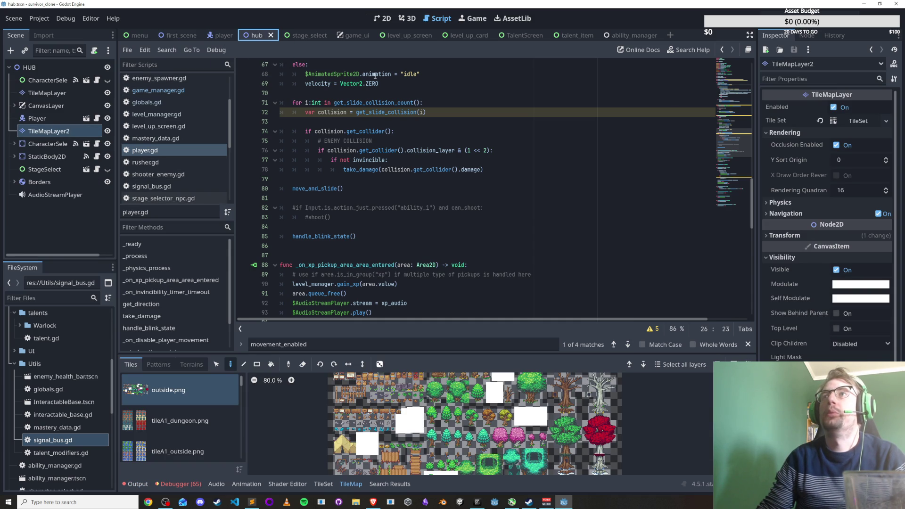
Show the hub in the 2D view and browse its NPC and StaticBody2D nodes in the Scene dock
{"action": "left_click", "coordinate": [382, 18]}
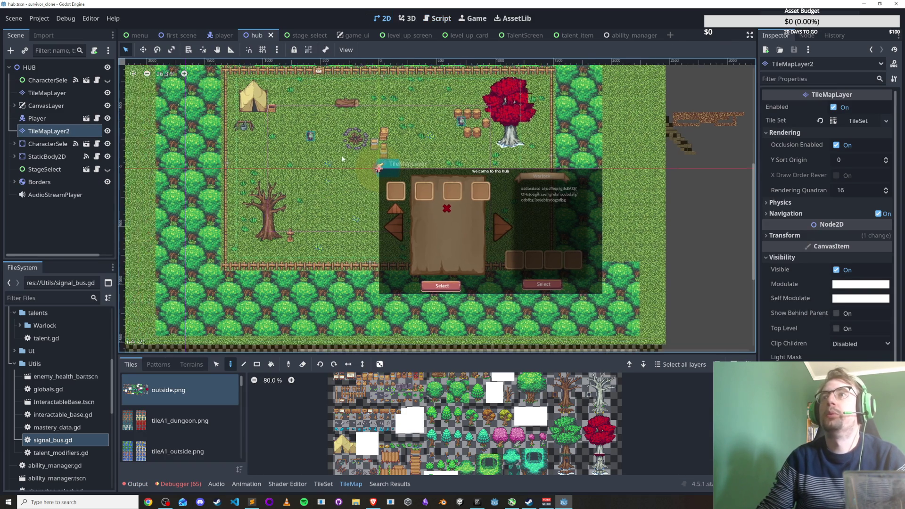
{"action": "scroll", "coordinate": [343, 154], "scroll_direction": "up", "scroll_amount": 5}
{"action": "left_click", "coordinate": [52, 144]}
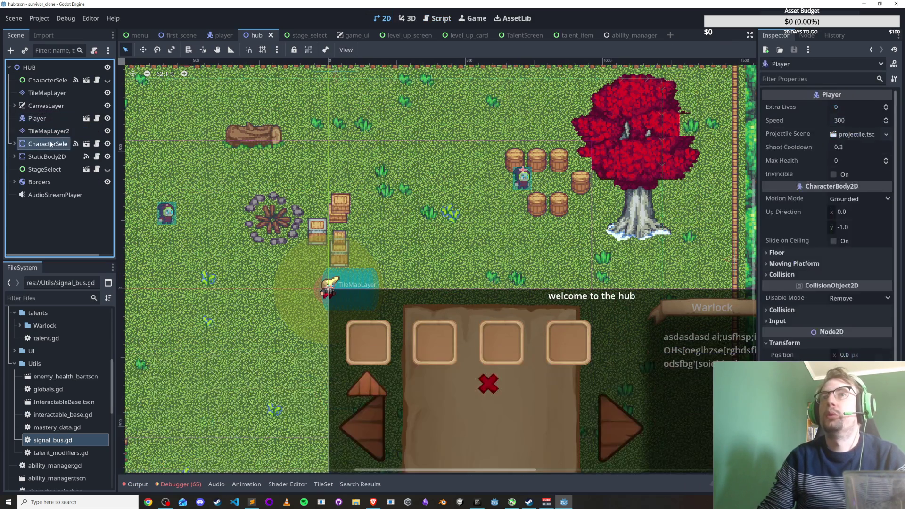
{"action": "left_click", "coordinate": [47, 157]}
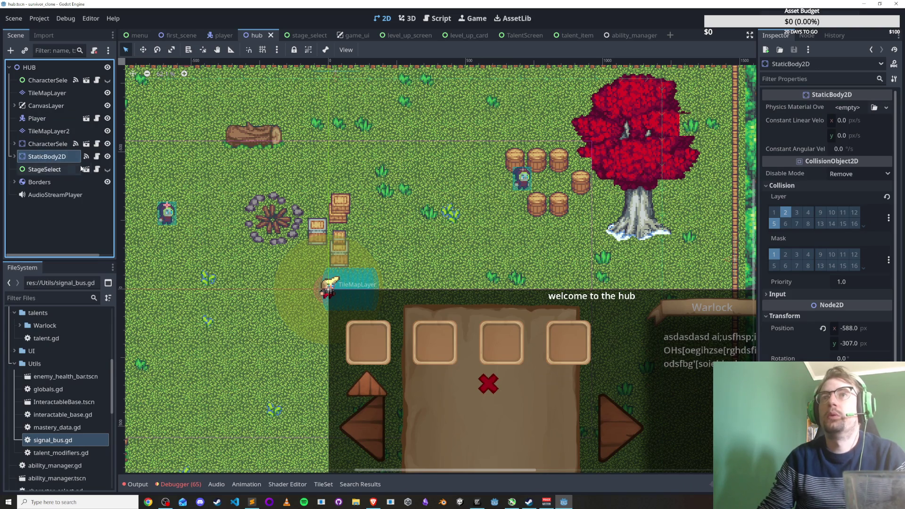
{"action": "double_click", "coordinate": [41, 156]}
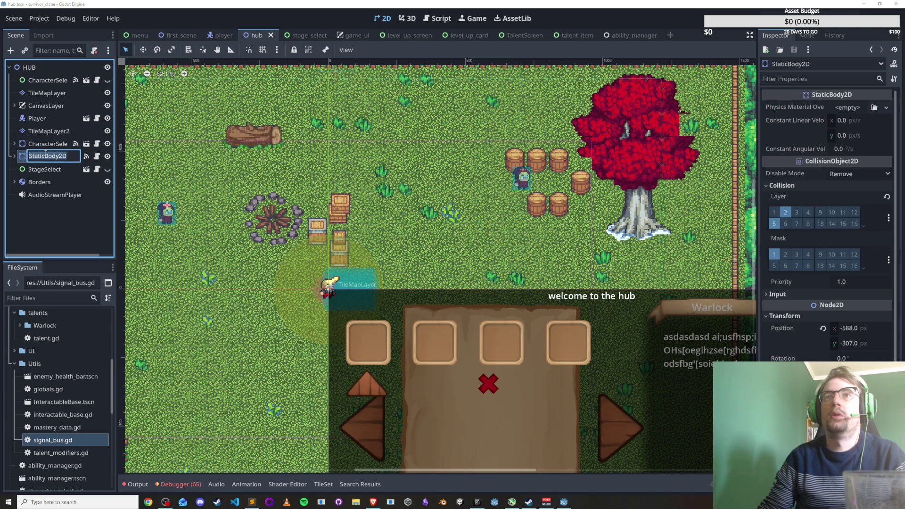
Move the CharacterSelectNPC down-left so it stands below the barrels
{"action": "left_click", "coordinate": [522, 176]}
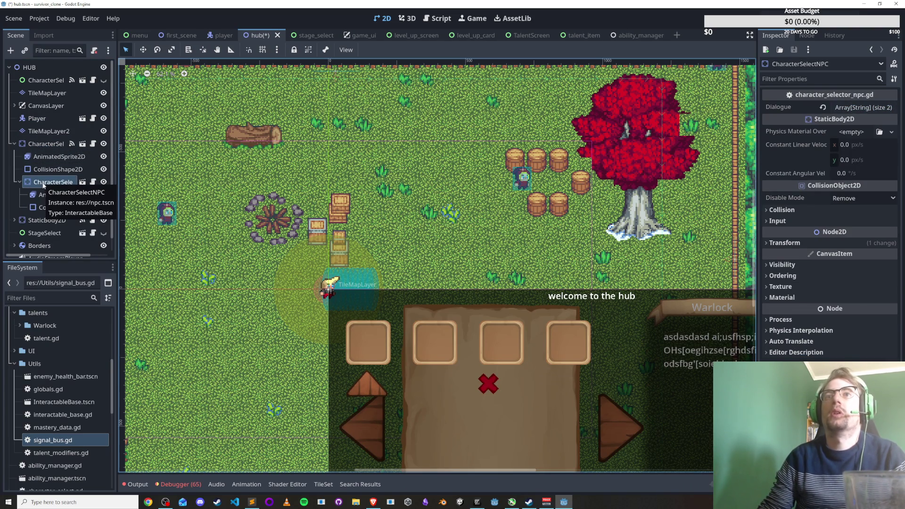
{"action": "key", "text": "w"}
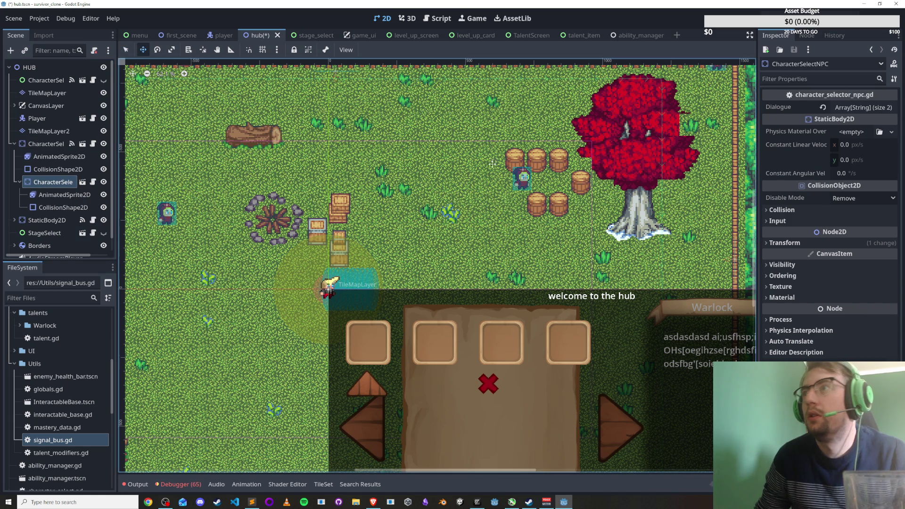
{"action": "mouse_move", "coordinate": [498, 161]}
{"action": "left_mouse_down"}
{"action": "mouse_move", "coordinate": [406, 194]}
{"action": "mouse_move", "coordinate": [214, 363]}
{"action": "mouse_move", "coordinate": [326, 394]}
{"action": "left_mouse_up"}
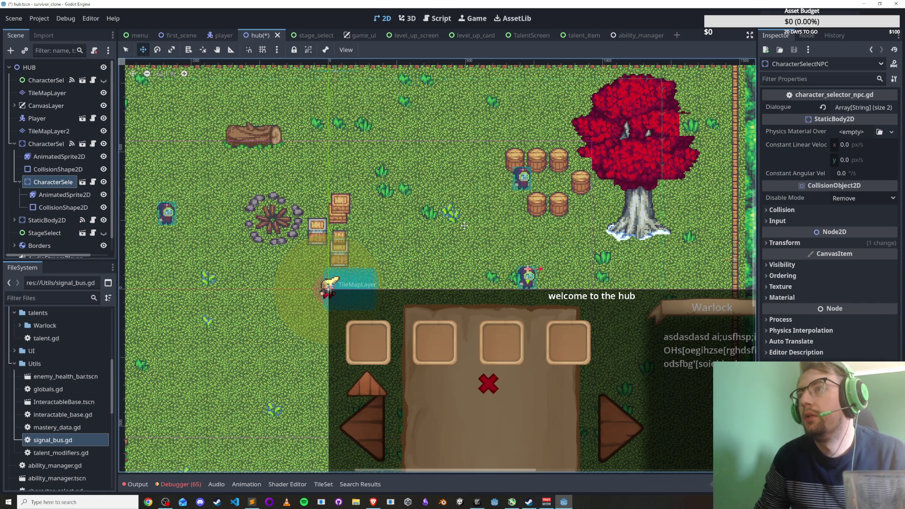
{"action": "mouse_move", "coordinate": [464, 226]}
{"action": "left_mouse_down"}
{"action": "mouse_move", "coordinate": [381, 181]}
{"action": "mouse_move", "coordinate": [322, 168]}
{"action": "left_mouse_up"}
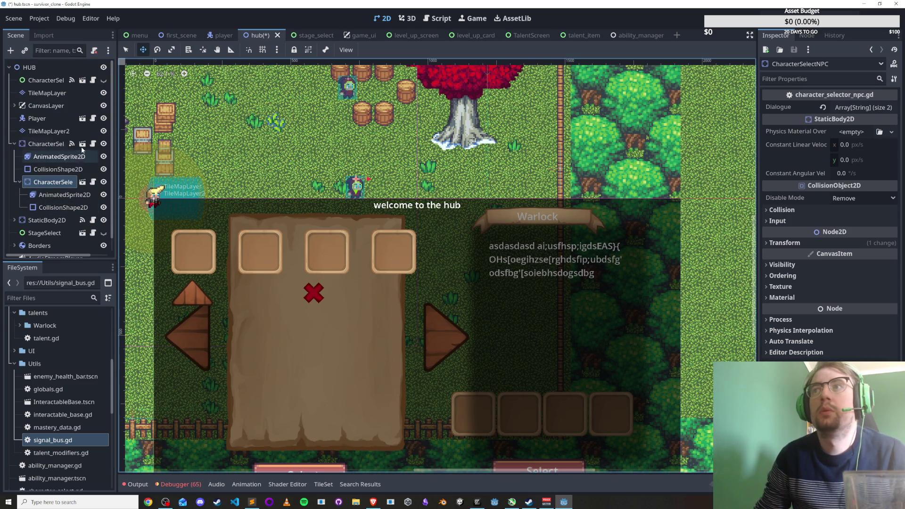
Make the character-select NPC visible and hide the StageSelect node
{"action": "left_click", "coordinate": [47, 144]}
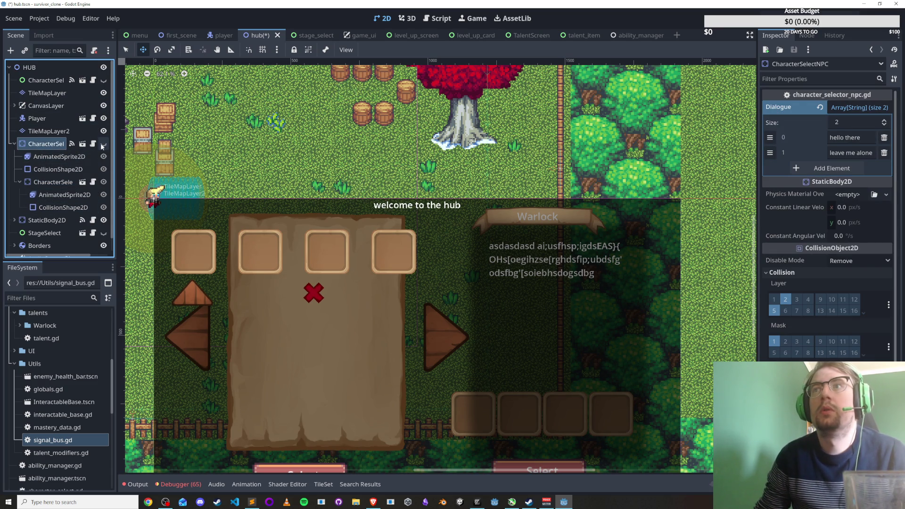
{"action": "left_click", "coordinate": [103, 144]}
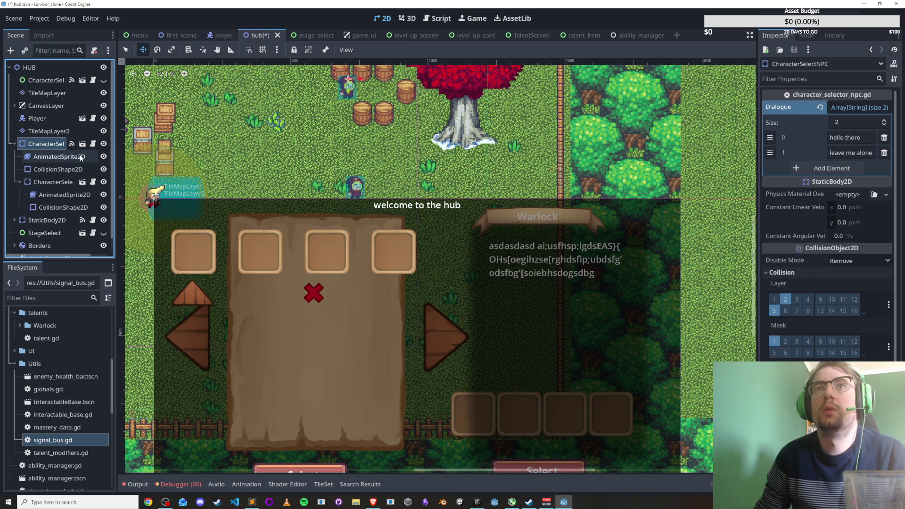
{"action": "scroll", "coordinate": [70, 200], "scroll_direction": "down", "scroll_amount": 1}
{"action": "left_click", "coordinate": [104, 220]}
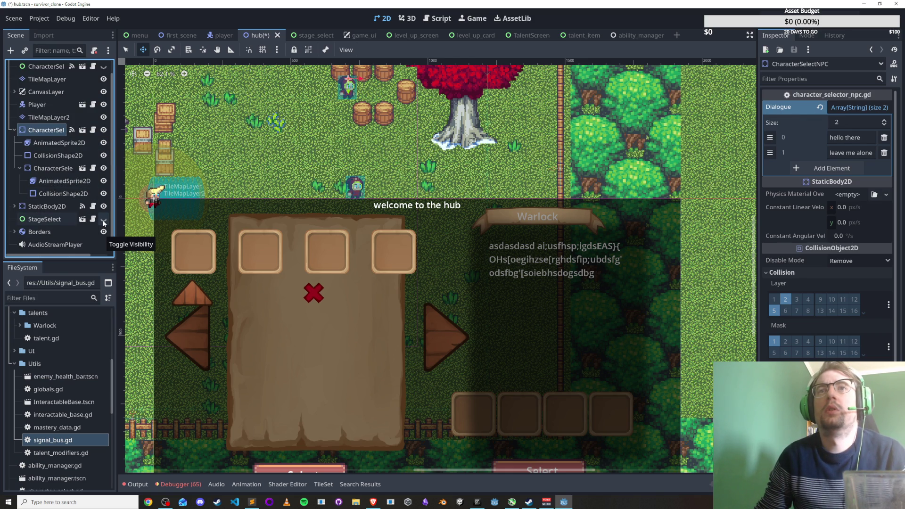
{"action": "left_click", "coordinate": [103, 220]}
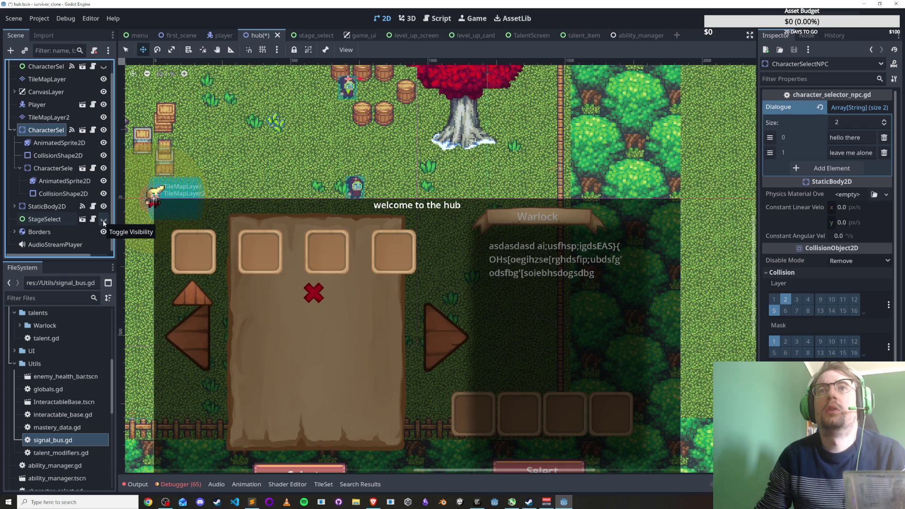
{"action": "scroll", "coordinate": [101, 219], "scroll_direction": "up", "scroll_amount": 1}
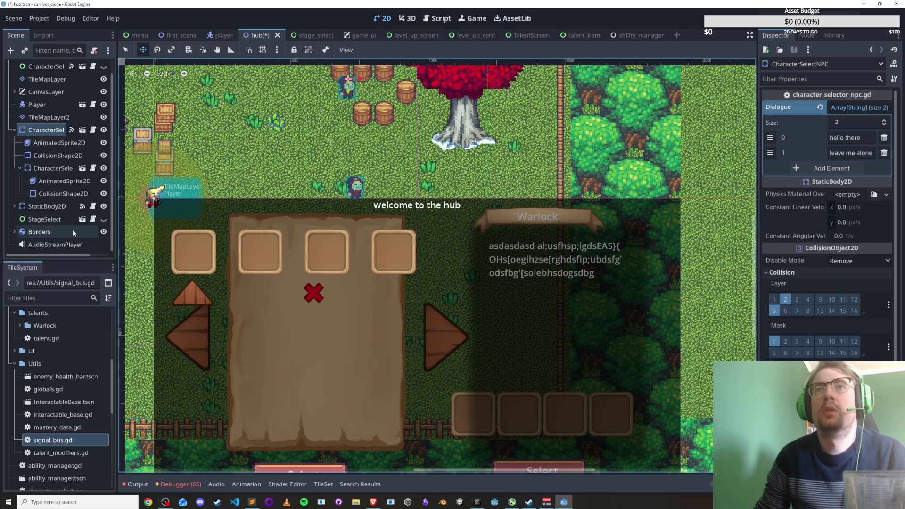
Select the nested CharacterSelectNPC and widen the Inspector panel
{"action": "left_click", "coordinate": [13, 107]}
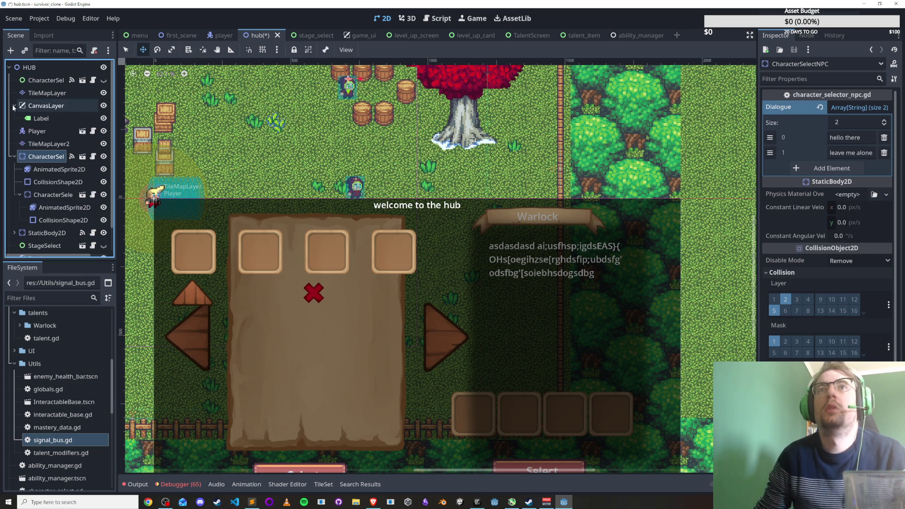
{"action": "left_click", "coordinate": [13, 107]}
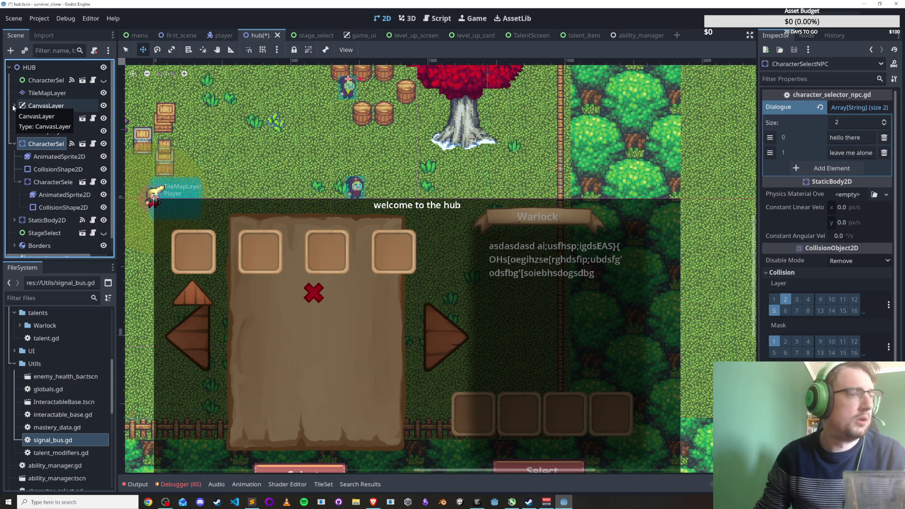
{"action": "left_click", "coordinate": [44, 182]}
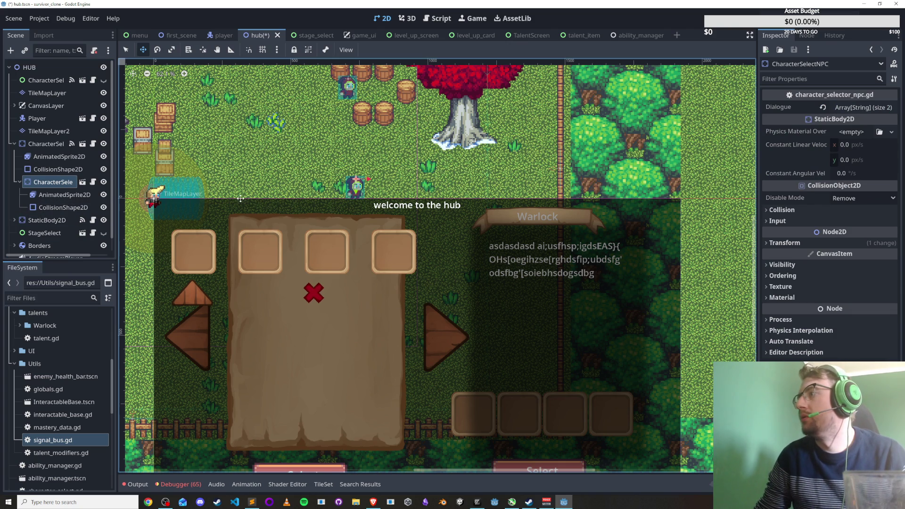
{"action": "mouse_move", "coordinate": [756, 334]}
{"action": "left_mouse_down"}
{"action": "mouse_move", "coordinate": [613, 337]}
{"action": "mouse_move", "coordinate": [680, 338]}
{"action": "mouse_move", "coordinate": [666, 338]}
{"action": "left_mouse_up"}
Open the nested NPC's script character_selector_npc.gd from its Script property
{"action": "left_click", "coordinate": [46, 144]}
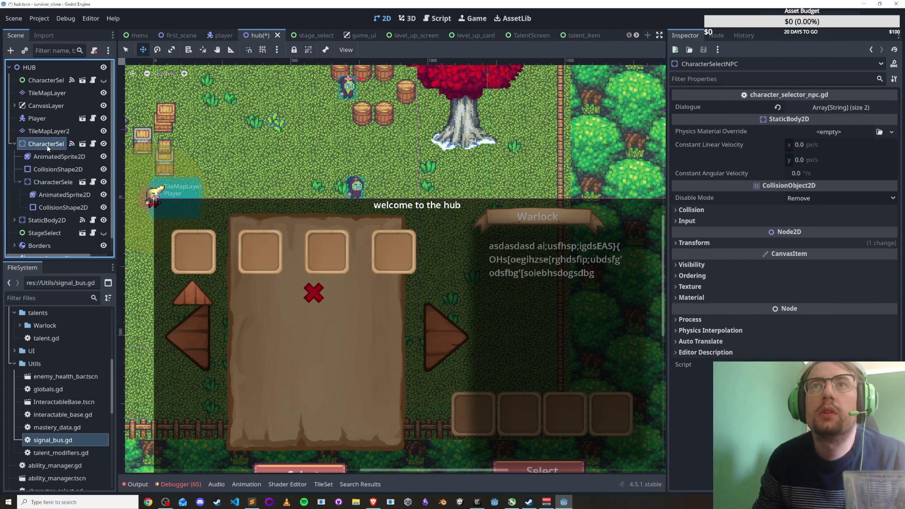
{"action": "left_click", "coordinate": [47, 182]}
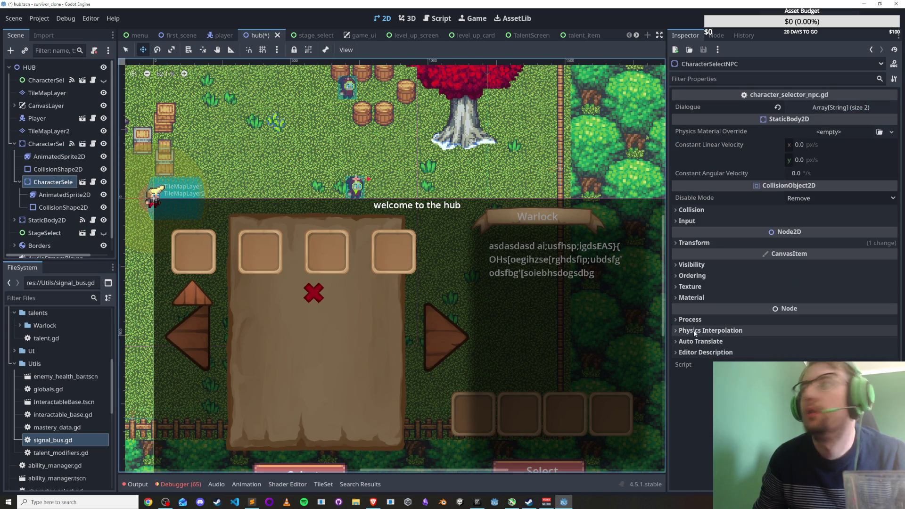
{"action": "left_click", "coordinate": [848, 365]}
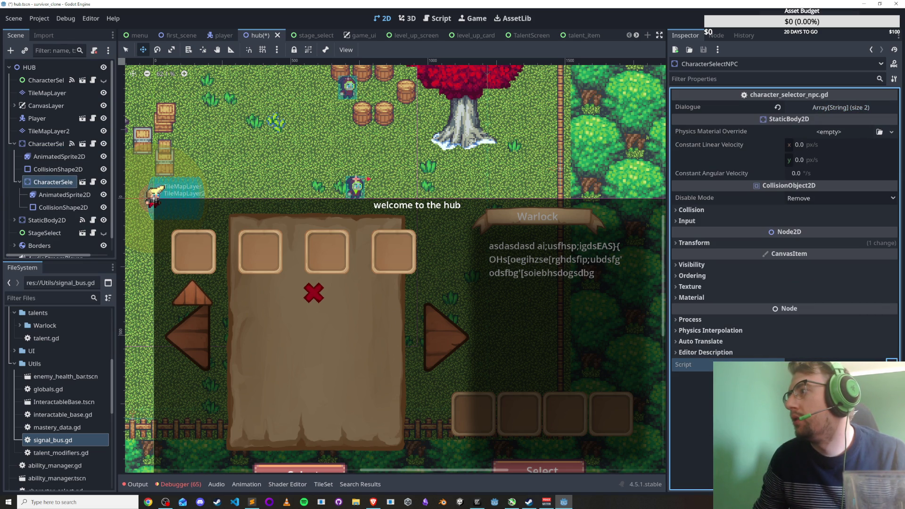
{"action": "left_click", "coordinate": [811, 410]}
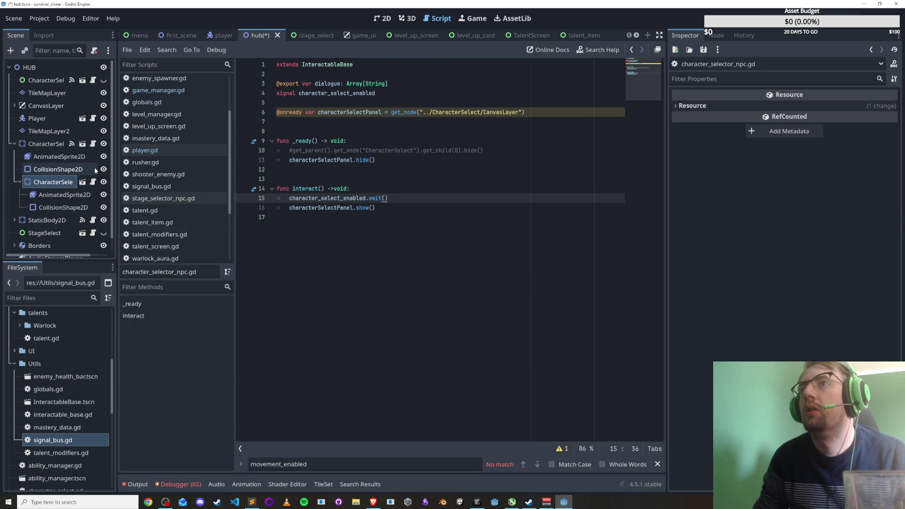
Read through the code of character_selector_npc.gd, lines 3 to 16
{"action": "scroll", "coordinate": [174, 202], "scroll_direction": "down", "scroll_amount": 2}
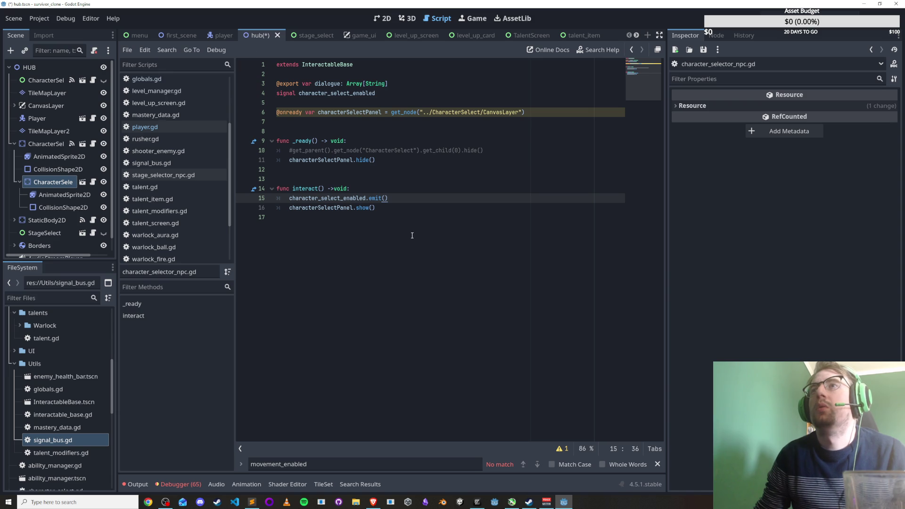
{"action": "left_click_drag", "start_coordinate": [341, 87], "coordinate": [406, 222]}
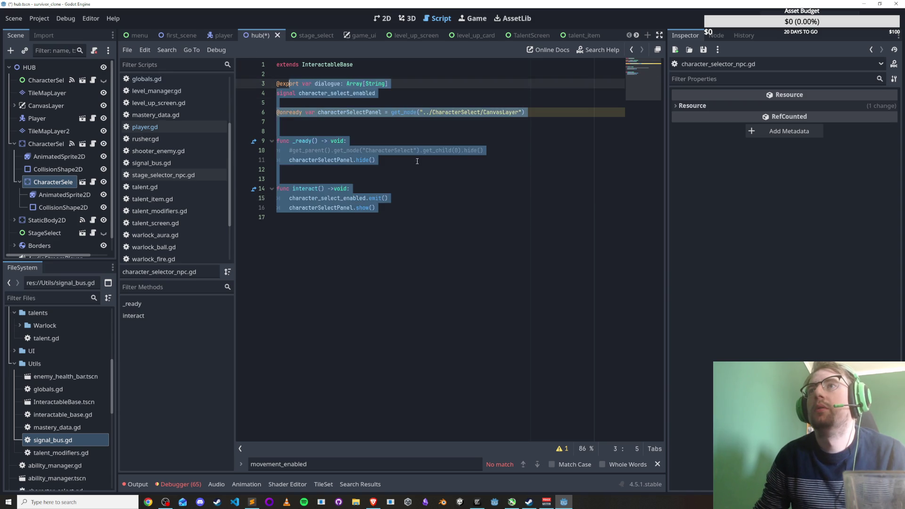
{"action": "left_click", "coordinate": [425, 179]}
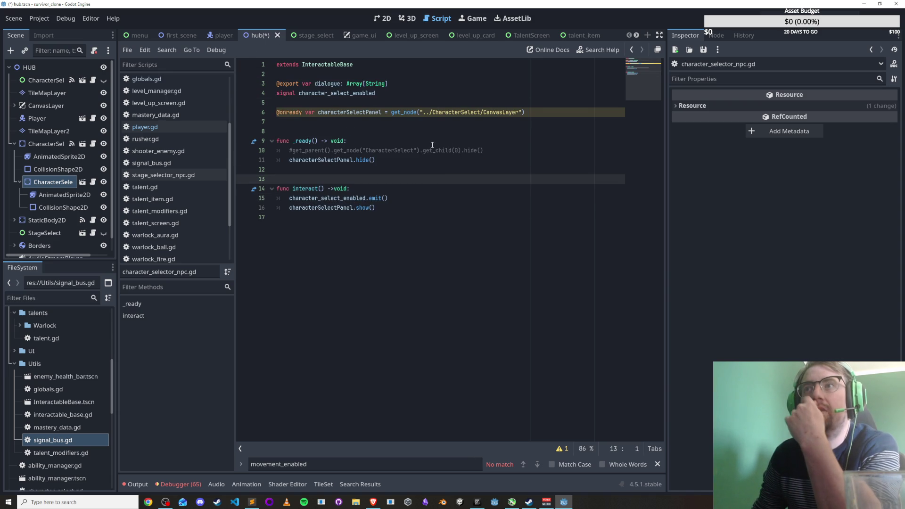
{"action": "left_click", "coordinate": [379, 128]}
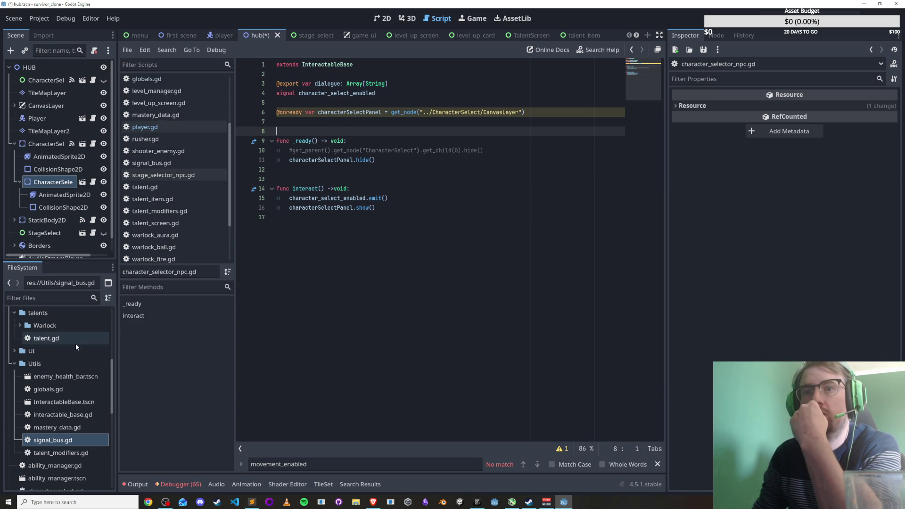
{"action": "scroll", "coordinate": [76, 343], "scroll_direction": "down", "scroll_amount": 1}
{"action": "scroll", "coordinate": [47, 378], "scroll_direction": "up", "scroll_amount": 3}
Collapse Utils, locate character_selector_npc.gd in FileSystem, and open npc.tscn
{"action": "left_click", "coordinate": [14, 409]}
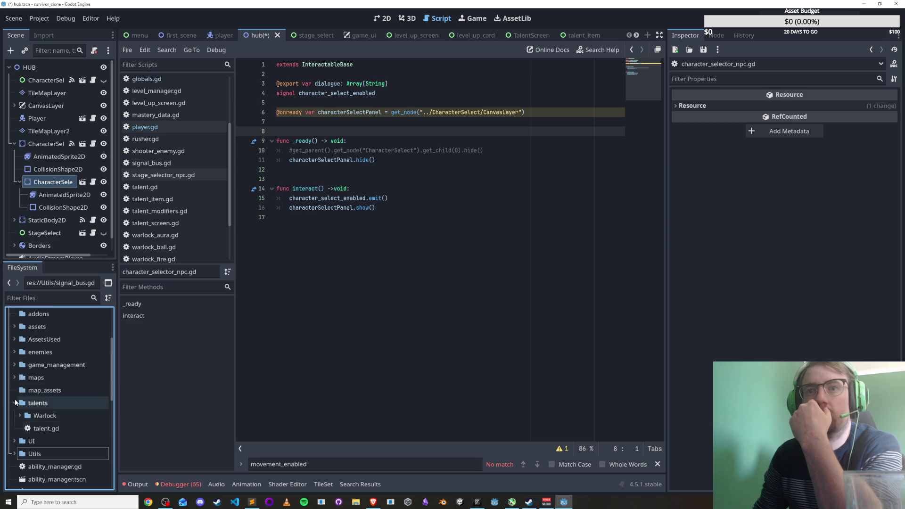
{"action": "scroll", "coordinate": [57, 405], "scroll_direction": "down", "scroll_amount": 5}
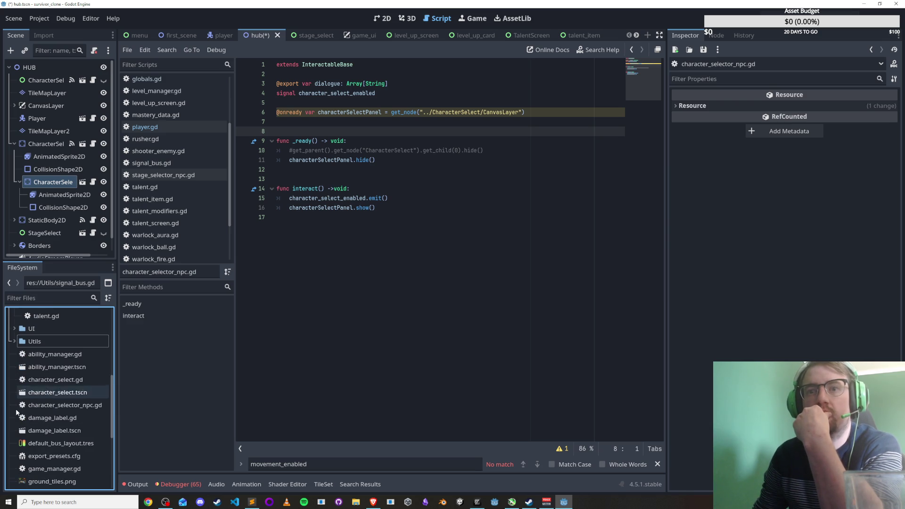
{"action": "left_click", "coordinate": [87, 406]}
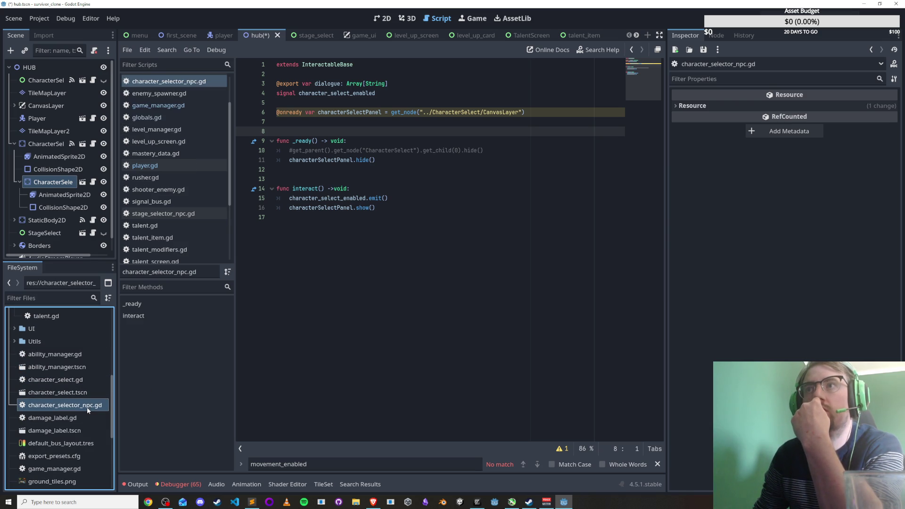
{"action": "scroll", "coordinate": [89, 408], "scroll_direction": "down", "scroll_amount": 4}
{"action": "scroll", "coordinate": [89, 406], "scroll_direction": "down", "scroll_amount": 3}
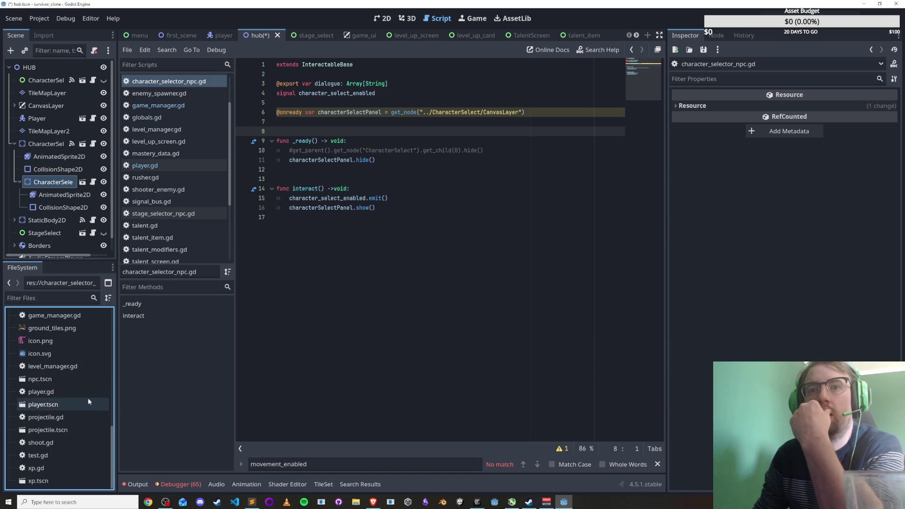
{"action": "scroll", "coordinate": [88, 397], "scroll_direction": "up", "scroll_amount": 1}
{"action": "double_click", "coordinate": [70, 404]}
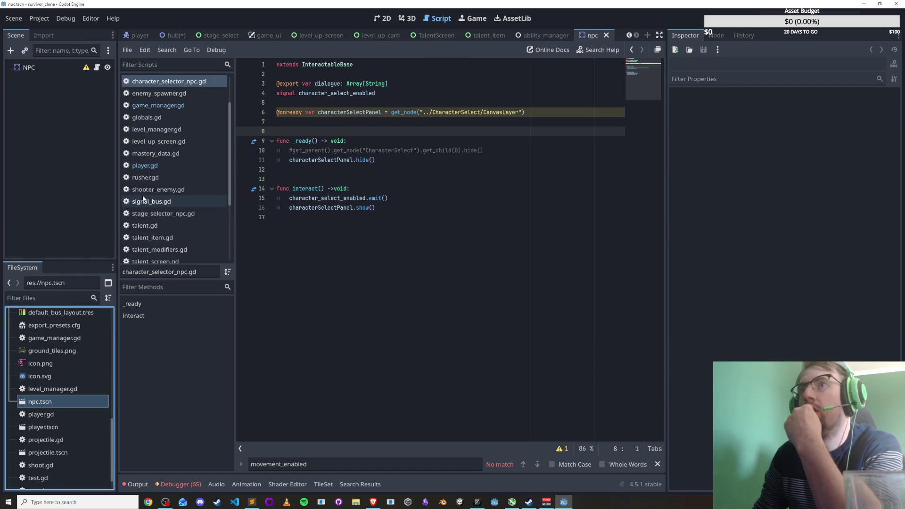
Return to the hub scene and expand the NPC's Dialogue entries ('hello there', 'leave me alone')
{"action": "left_click", "coordinate": [59, 417]}
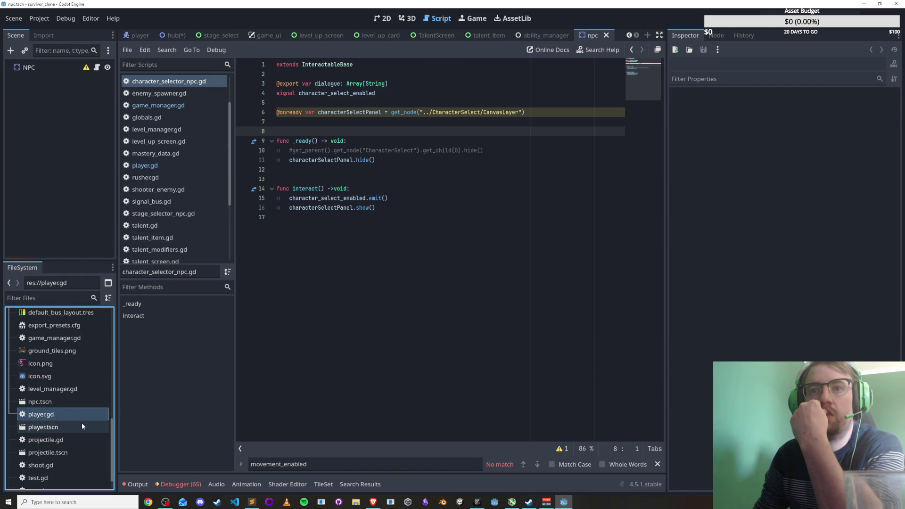
{"action": "scroll", "coordinate": [81, 423], "scroll_direction": "down", "scroll_amount": 1}
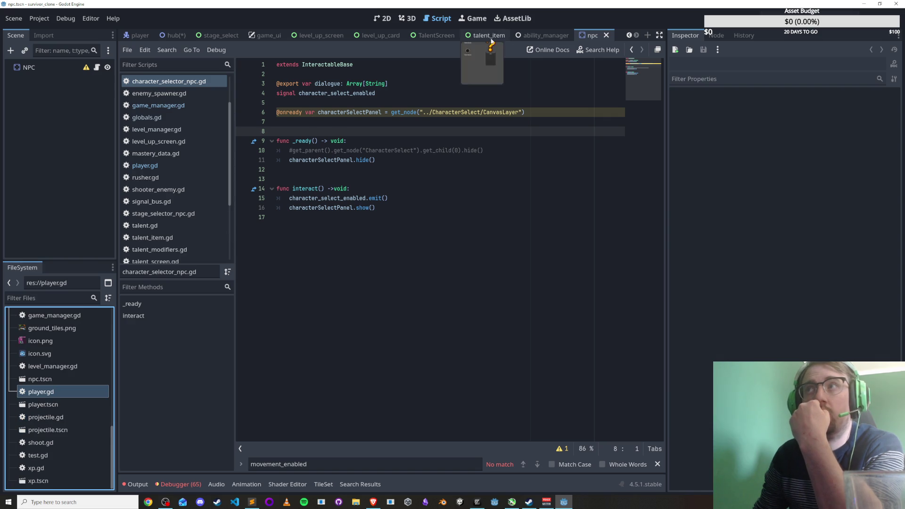
{"action": "left_click", "coordinate": [140, 35]}
{"action": "left_click", "coordinate": [172, 36]}
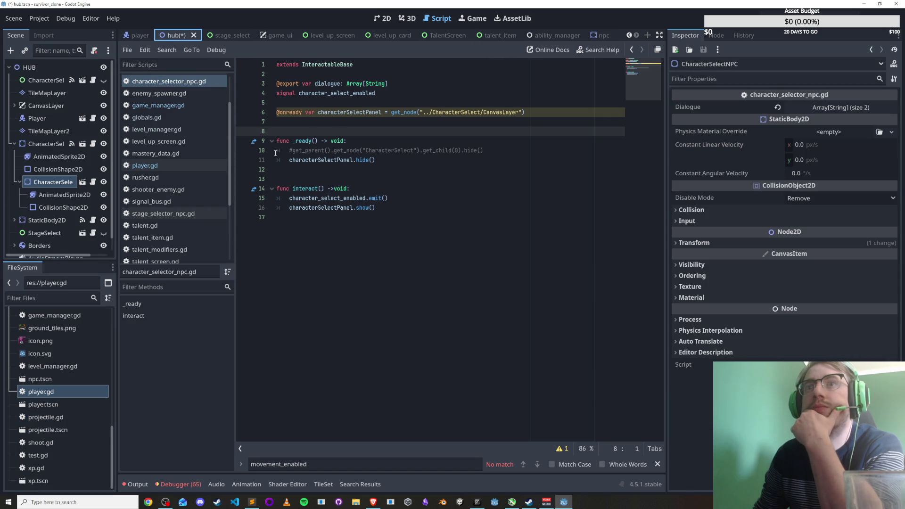
{"action": "left_click", "coordinate": [46, 144]}
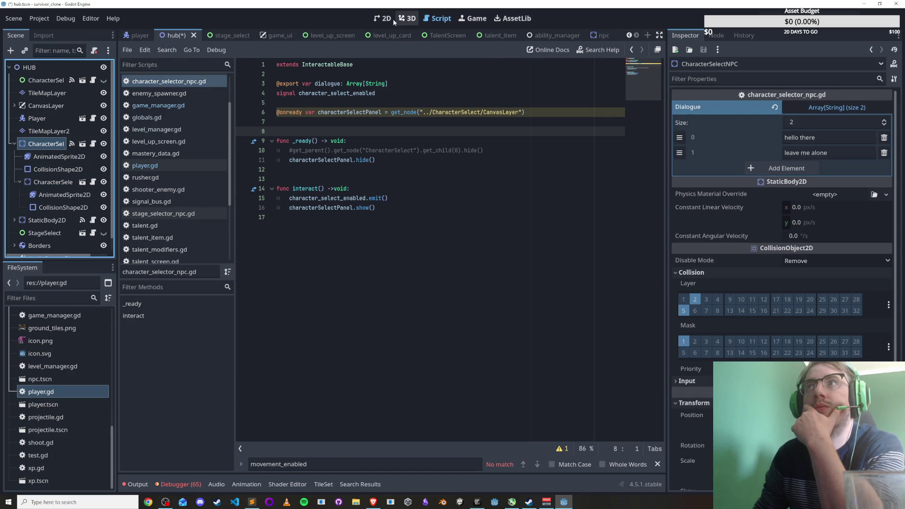
In the hub's 2D view, open stage_selector_npc.gd from the StaticBody2D stage selector node
{"action": "left_click", "coordinate": [383, 18]}
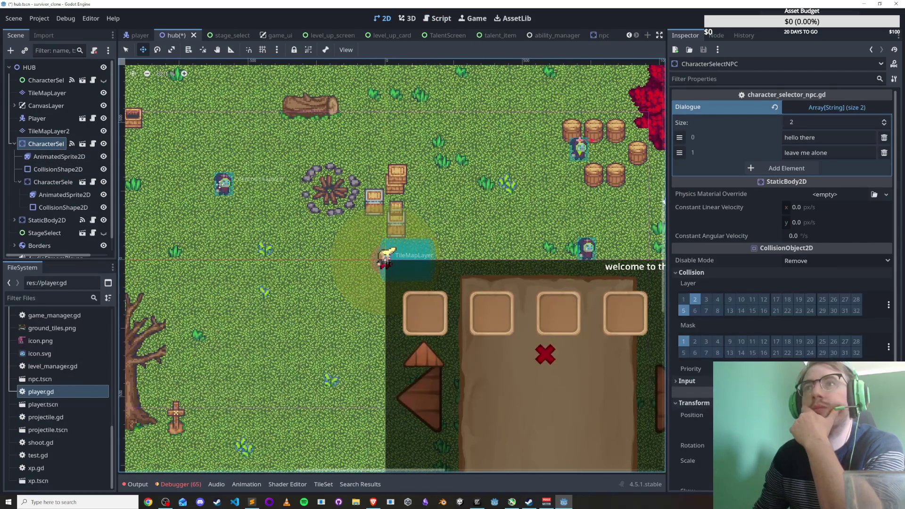
{"action": "left_click", "coordinate": [53, 182]}
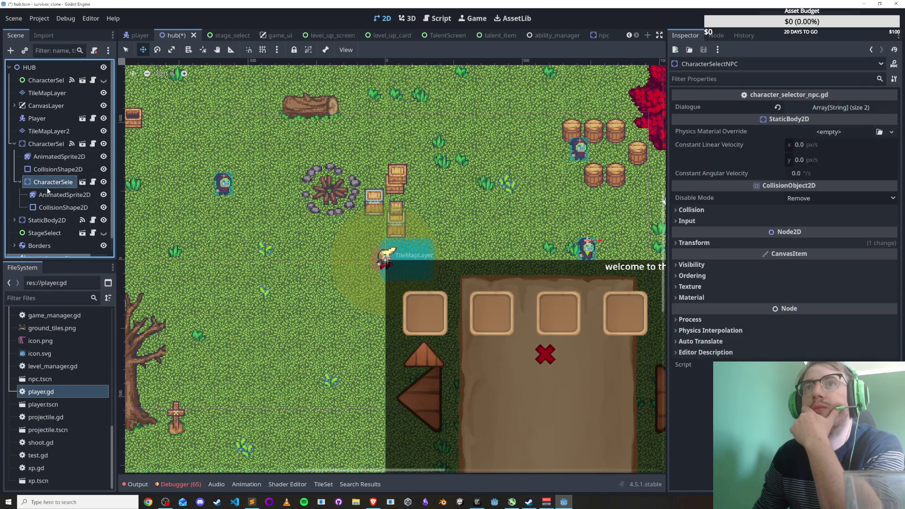
{"action": "left_click", "coordinate": [47, 220]}
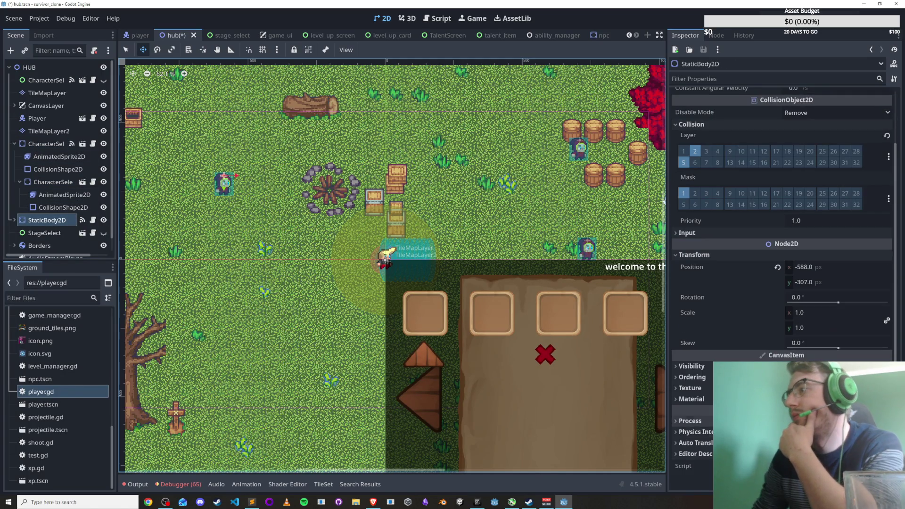
{"action": "left_click", "coordinate": [83, 220]}
{"action": "left_click", "coordinate": [370, 216]}
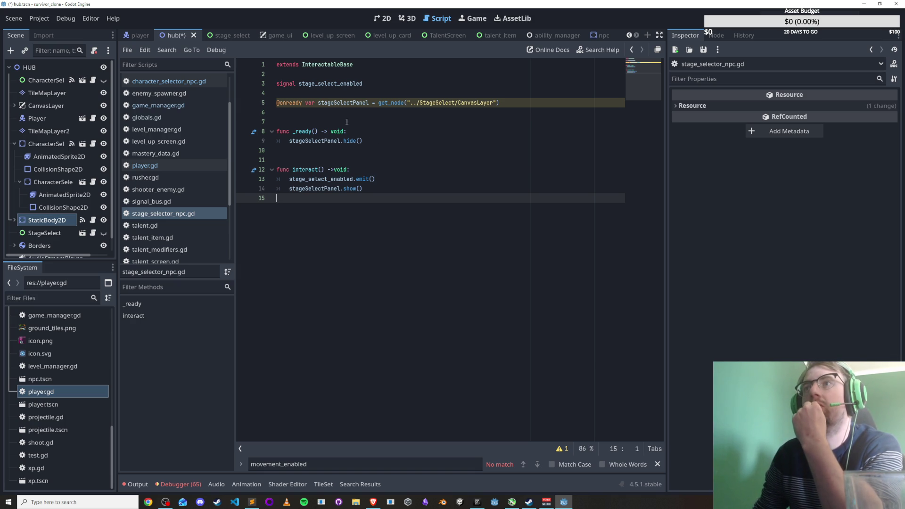
Close signal_bus, shooter_enemy, rusher, enemy_spawner and the three ability scripts
{"action": "left_click", "coordinate": [165, 214]}
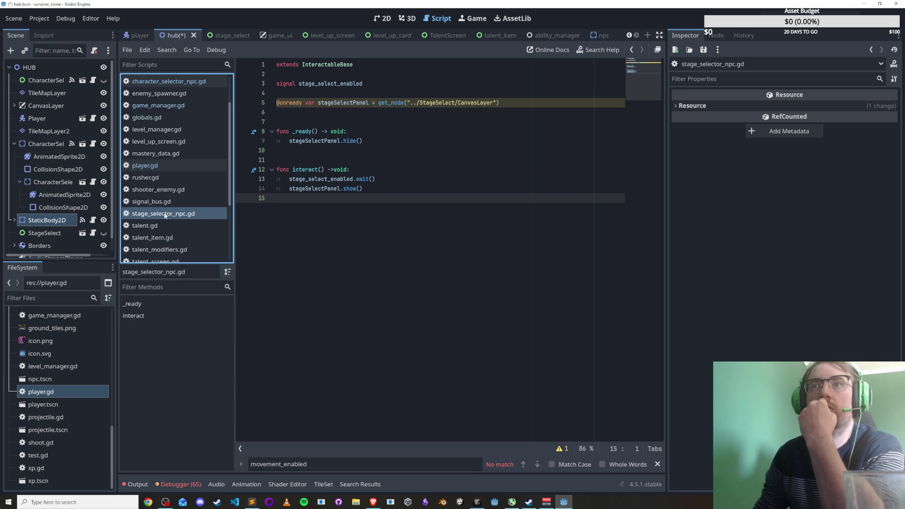
{"action": "middle_click", "coordinate": [170, 206]}
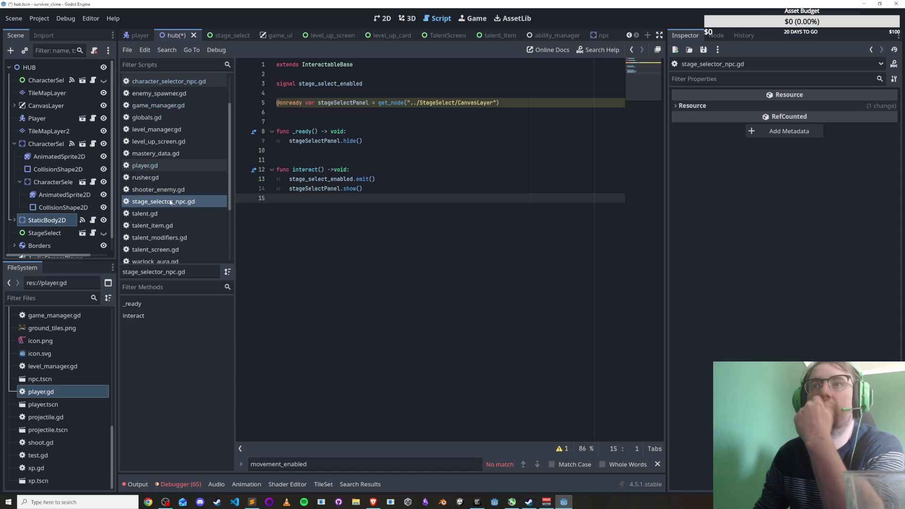
{"action": "middle_click", "coordinate": [166, 189]}
{"action": "middle_click", "coordinate": [162, 179]}
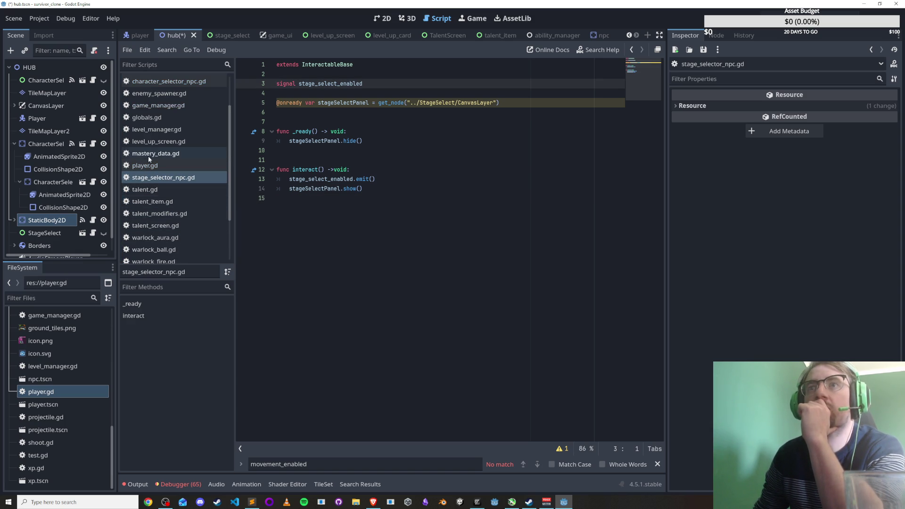
{"action": "middle_click", "coordinate": [171, 92]}
{"action": "scroll", "coordinate": [171, 93], "scroll_direction": "up", "scroll_amount": 3}
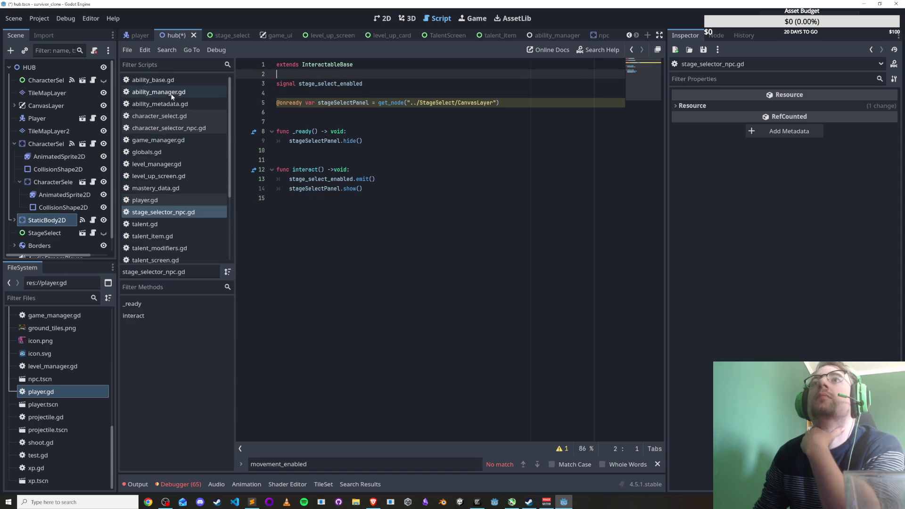
{"action": "middle_click", "coordinate": [174, 84]}
{"action": "middle_click", "coordinate": [175, 84]}
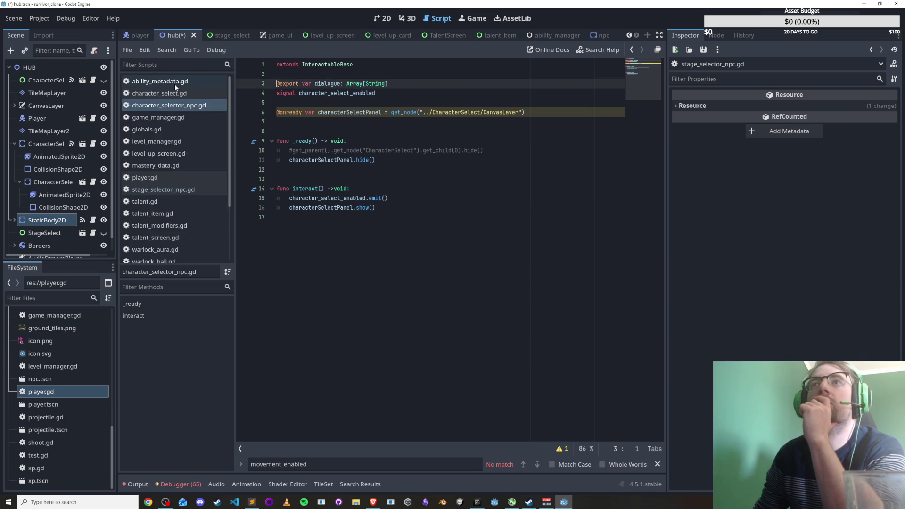
{"action": "middle_click", "coordinate": [174, 84]}
Close game_manager.gd, globals.gd, level_manager.gd and level_up_screen.gd, keeping player and talent scripts
{"action": "left_click", "coordinate": [186, 83]}
{"action": "left_click", "coordinate": [194, 94]}
{"action": "left_click", "coordinate": [184, 106]}
{"action": "middle_click", "coordinate": [184, 108]}
{"action": "middle_click", "coordinate": [183, 108]}
{"action": "middle_click", "coordinate": [184, 107]}
{"action": "left_click", "coordinate": [184, 108]}
{"action": "middle_click", "coordinate": [184, 107]}
{"action": "left_click", "coordinate": [183, 108]}
{"action": "left_click", "coordinate": [184, 117]}
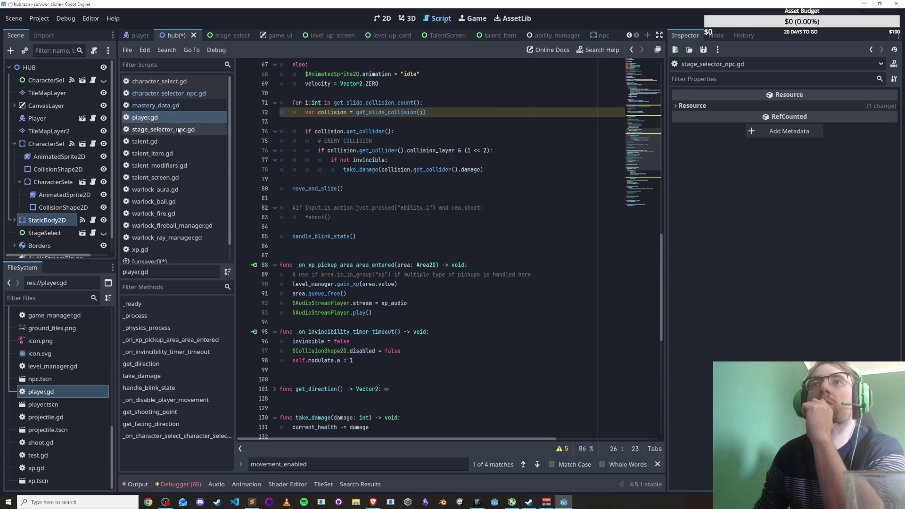
{"action": "left_click", "coordinate": [175, 140]}
{"action": "left_click", "coordinate": [176, 154]}
{"action": "scroll", "coordinate": [187, 215], "scroll_direction": "down", "scroll_amount": 1}
Close both warlock managers, xp.gd and the unsaved script (discarding it), then show character_select.gd
{"action": "middle_click", "coordinate": [187, 214]}
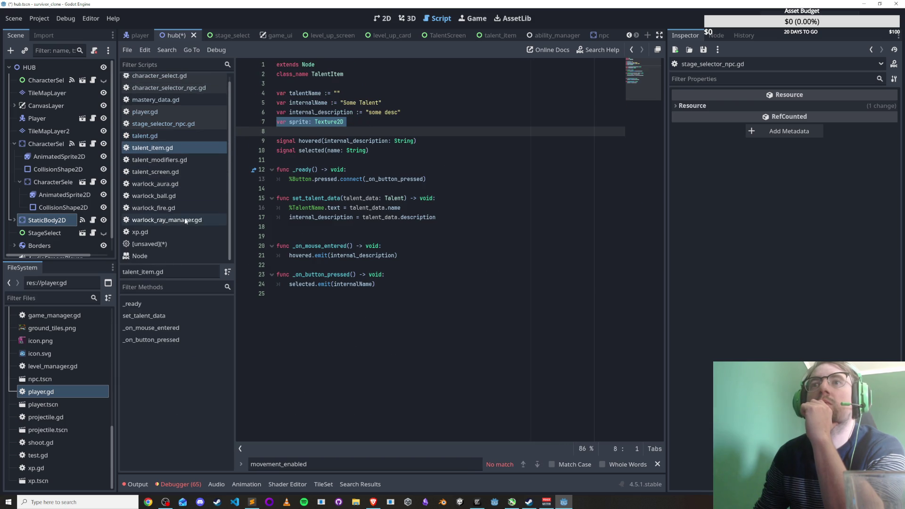
{"action": "middle_click", "coordinate": [187, 214]}
{"action": "middle_click", "coordinate": [179, 222]}
{"action": "middle_click", "coordinate": [171, 226]}
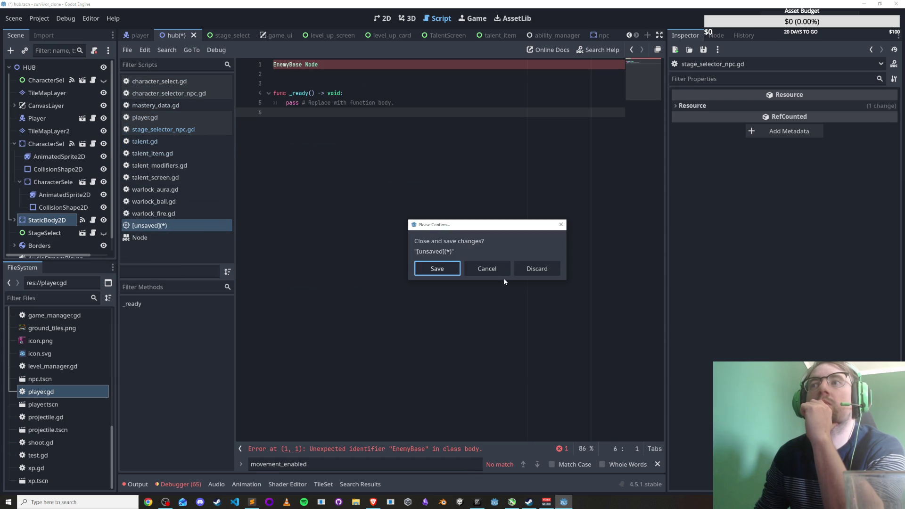
{"action": "left_click", "coordinate": [493, 269]}
{"action": "middle_click", "coordinate": [165, 225]}
{"action": "left_click", "coordinate": [519, 268]}
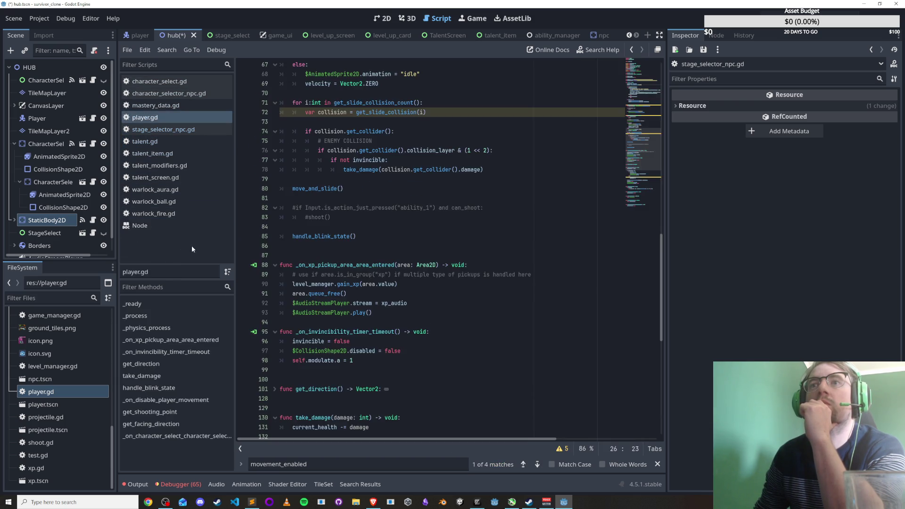
{"action": "middle_click", "coordinate": [165, 225]}
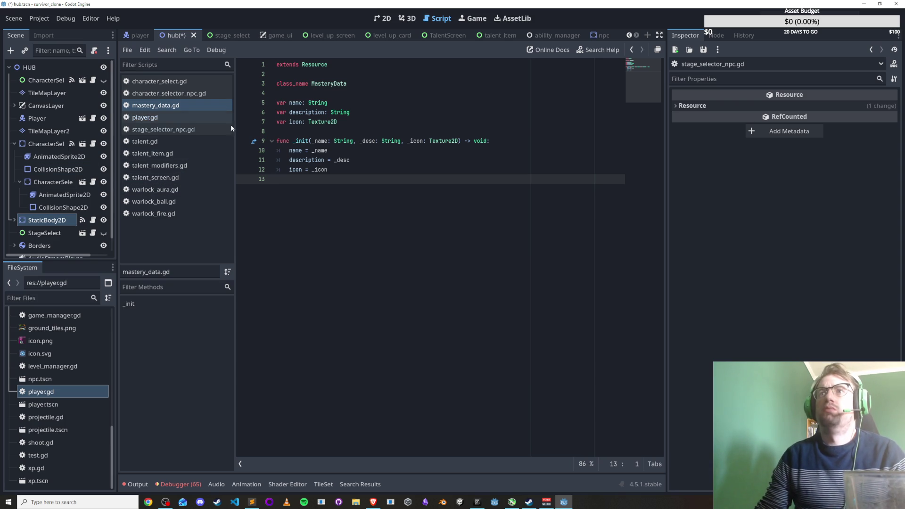
{"action": "left_click", "coordinate": [185, 84]}
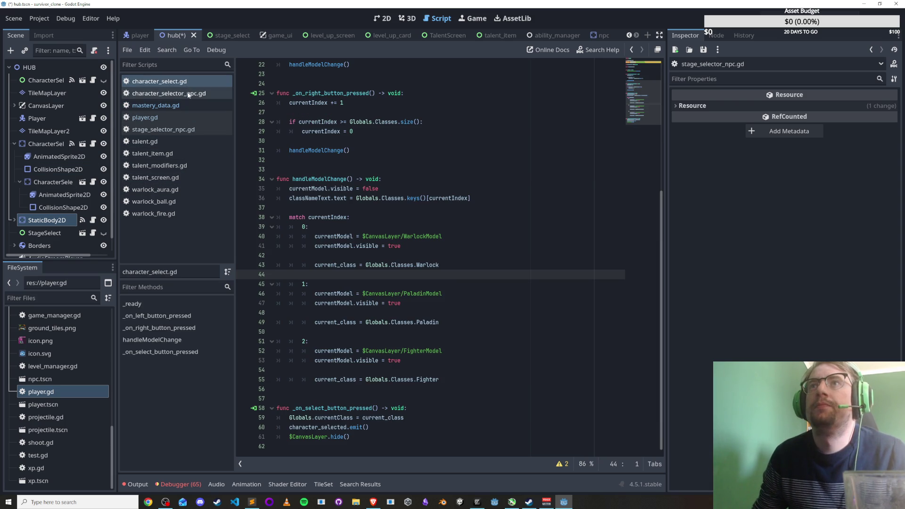
Open character_selector_npc.gd, undo an accidental edit to line 4, and save
{"action": "left_click", "coordinate": [180, 93]}
{"action": "mouse_move", "coordinate": [375, 217]}
{"action": "left_mouse_down"}
{"action": "mouse_move", "coordinate": [358, 64]}
{"action": "mouse_move", "coordinate": [358, 151]}
{"action": "mouse_move", "coordinate": [339, 83]}
{"action": "mouse_move", "coordinate": [329, 93]}
{"action": "left_mouse_up"}
{"action": "left_click", "coordinate": [331, 83]}
{"action": "left_click", "coordinate": [324, 93]}
{"action": "left_click_drag", "start_coordinate": [327, 93], "coordinate": [422, 96]}
{"action": "key", "text": "ctrl+z"}
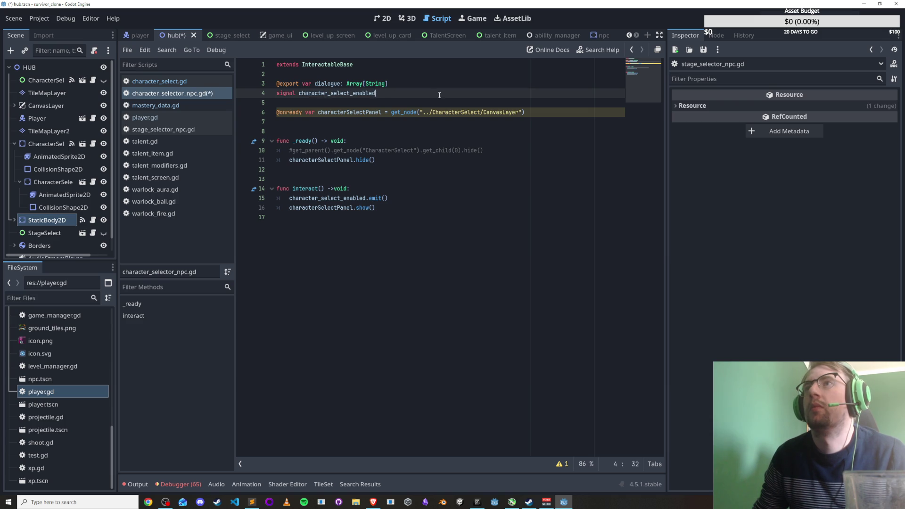
{"action": "key", "text": "ctrl+s"}
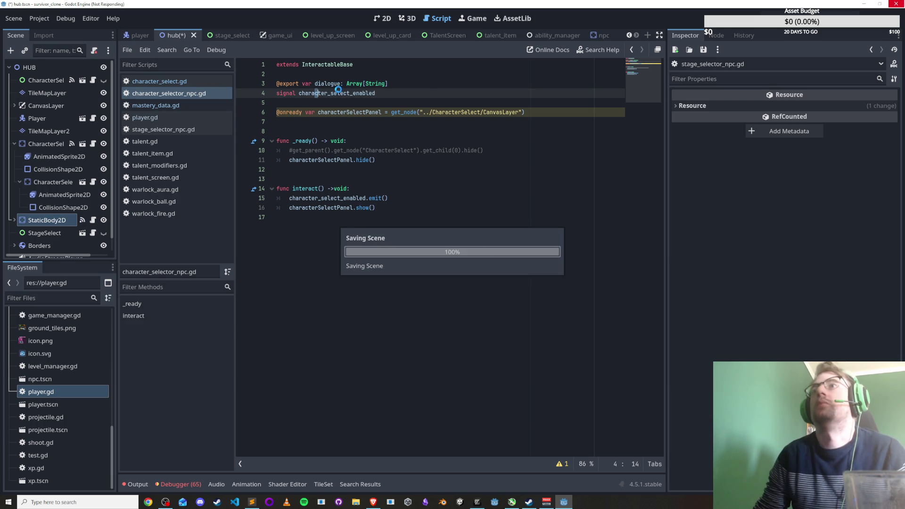
Search all files for character_select_enabled and jump to its uses on lines 4 and 15
{"action": "double_click", "coordinate": [341, 93]}
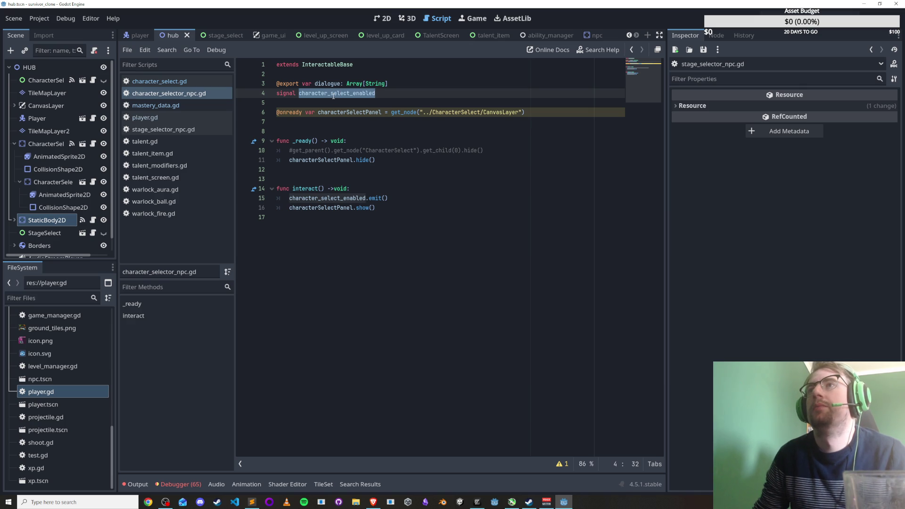
{"action": "key", "text": "ctrl+shift+f"}
{"action": "key", "text": "Return"}
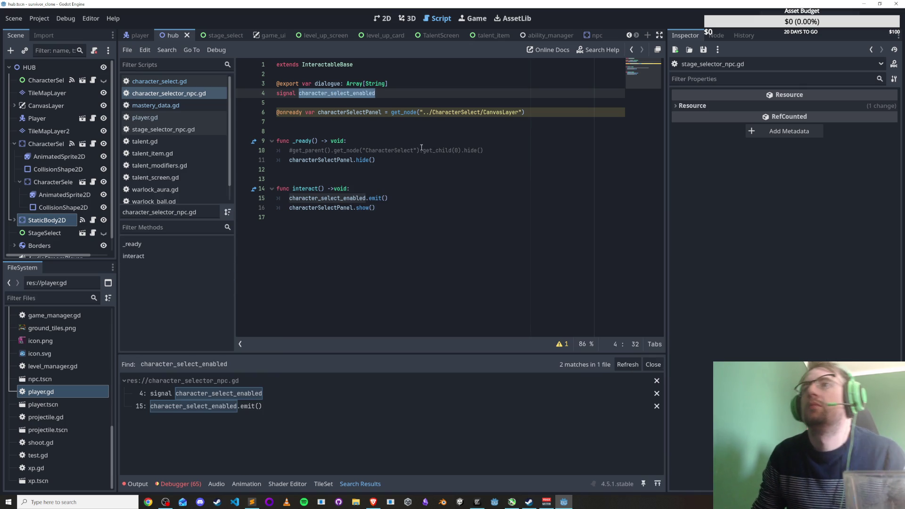
{"action": "left_click", "coordinate": [195, 410]}
{"action": "left_click", "coordinate": [205, 394]}
{"action": "left_click", "coordinate": [207, 405]}
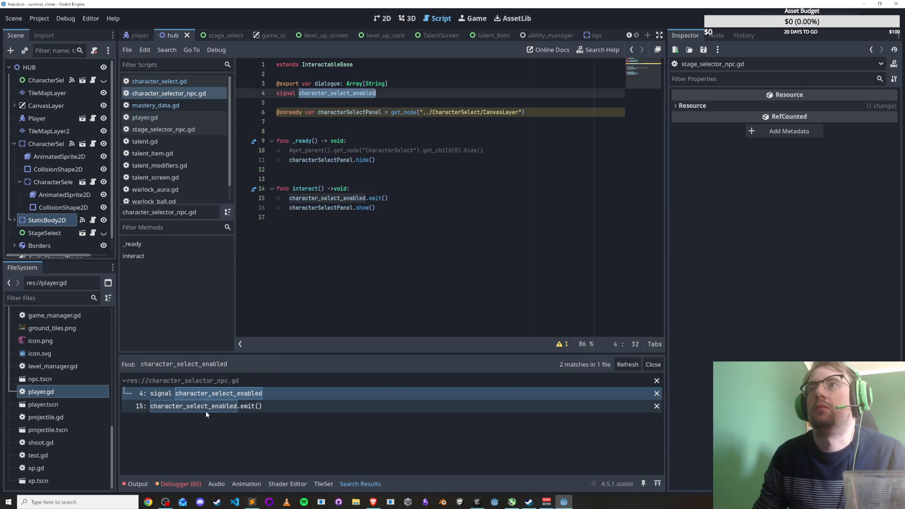
Delete the emit line and the character_select_enabled signal declaration, then save
{"action": "key", "text": "ctrl+shift+k"}
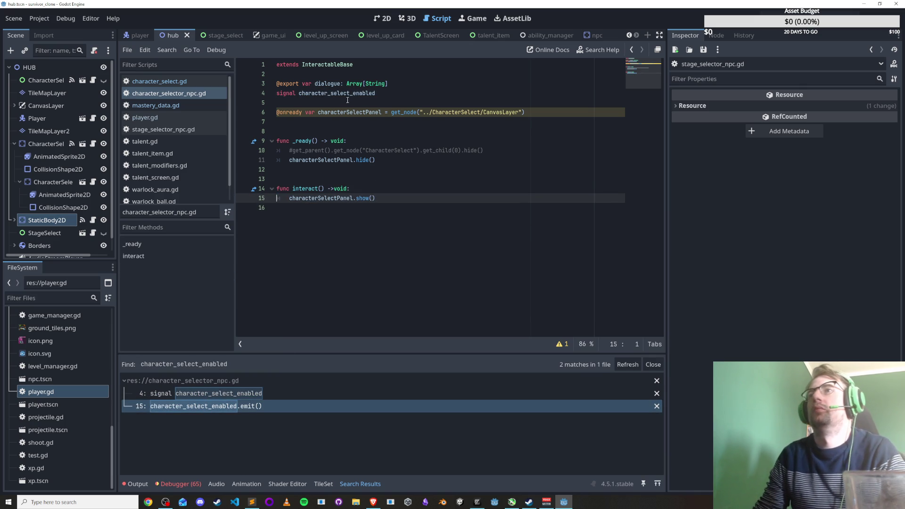
{"action": "triple_click", "coordinate": [351, 96]}
{"action": "key", "text": "BackSpace"}
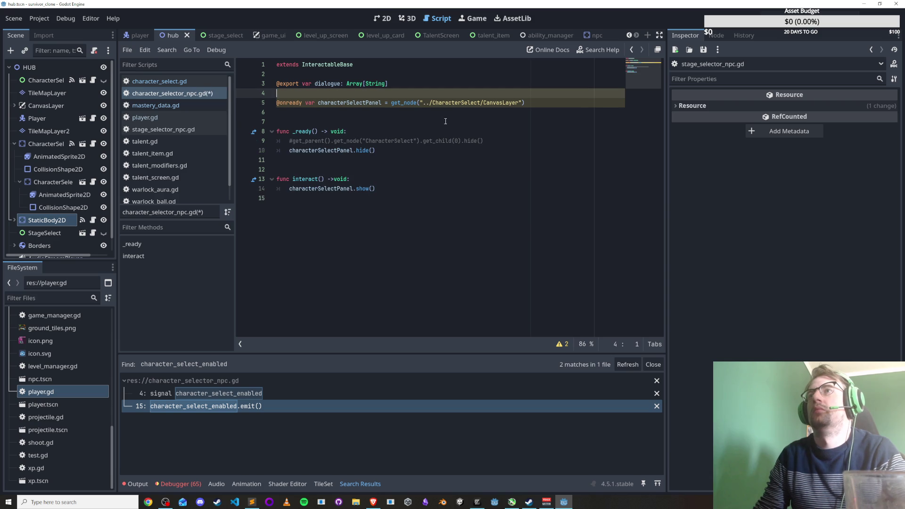
{"action": "key", "text": "ctrl+s"}
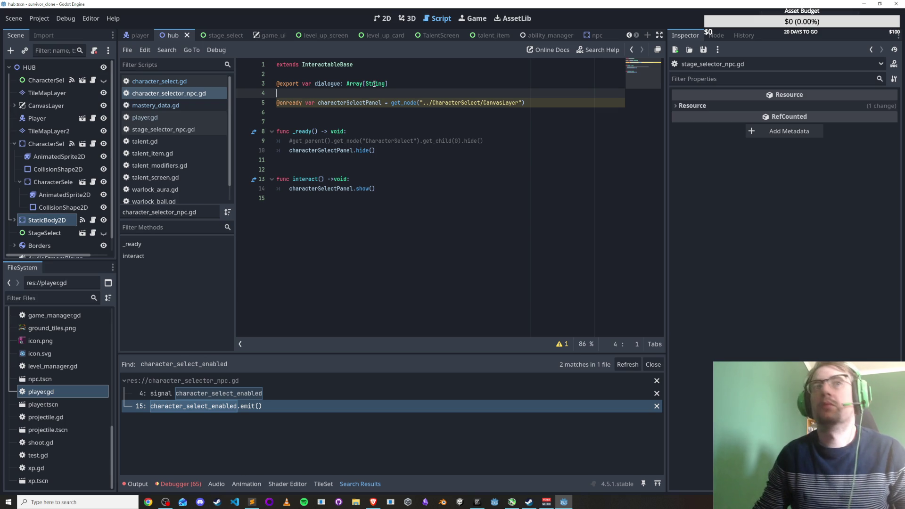
{"action": "left_click", "coordinate": [429, 169]}
{"action": "key", "text": "Down"}
{"action": "key", "text": "Down"}
{"action": "key", "text": "Down"}
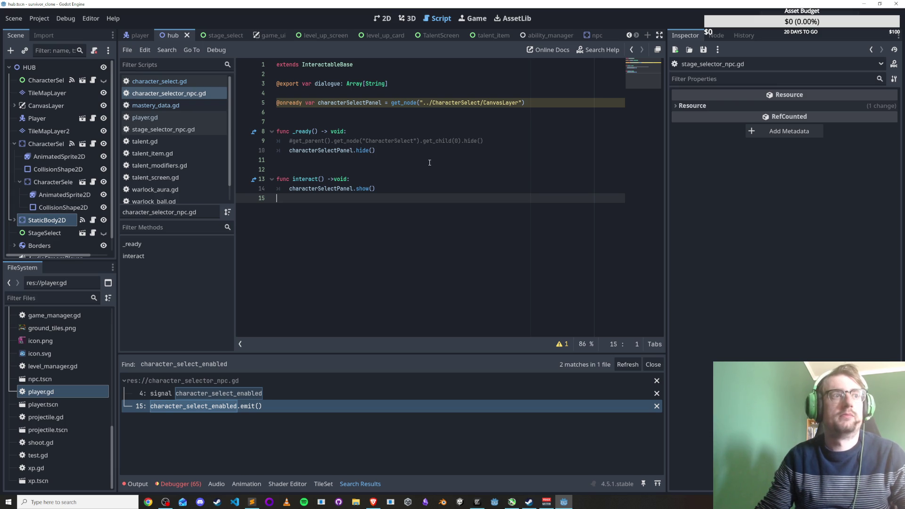
Show the Debugger's Errors list and inspect the first entries, including the failed-condition error
{"action": "left_click", "coordinate": [181, 484]}
{"action": "left_click", "coordinate": [181, 361]}
{"action": "double_click", "coordinate": [258, 395]}
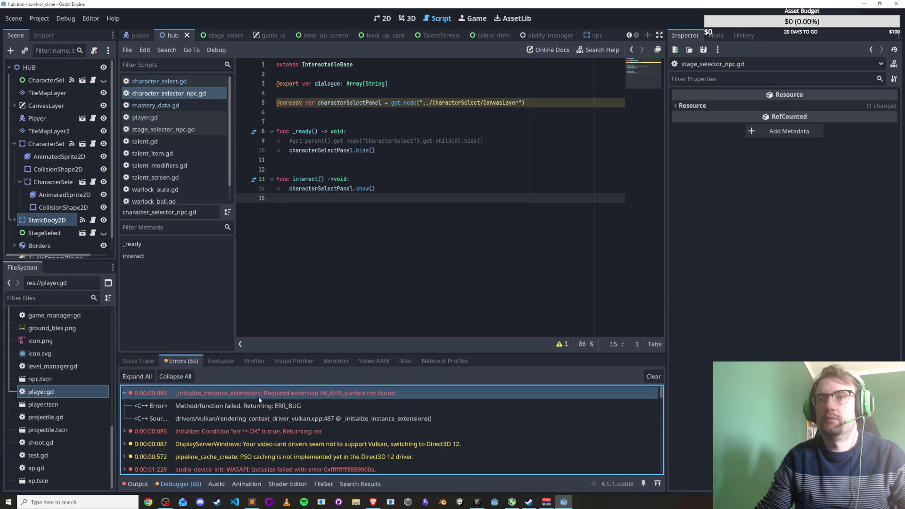
{"action": "double_click", "coordinate": [281, 397]}
{"action": "left_click", "coordinate": [268, 406]}
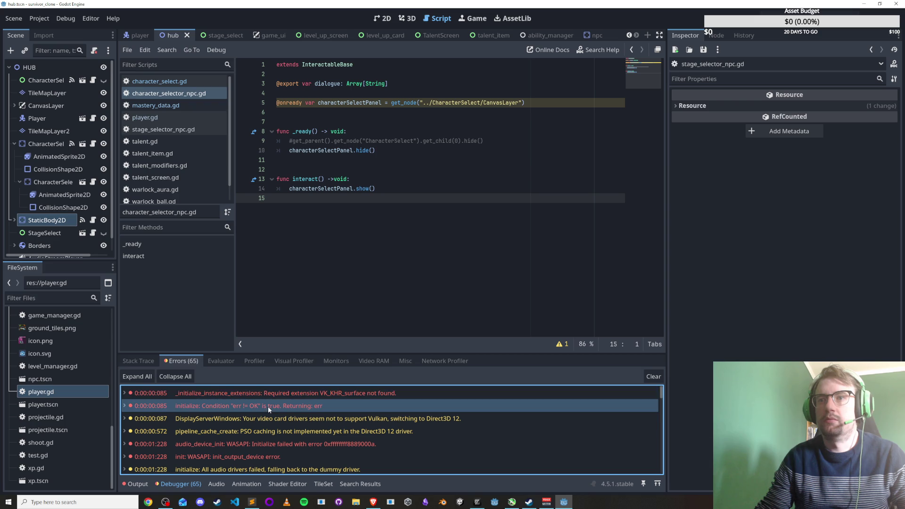
{"action": "mouse_move", "coordinate": [282, 405]}
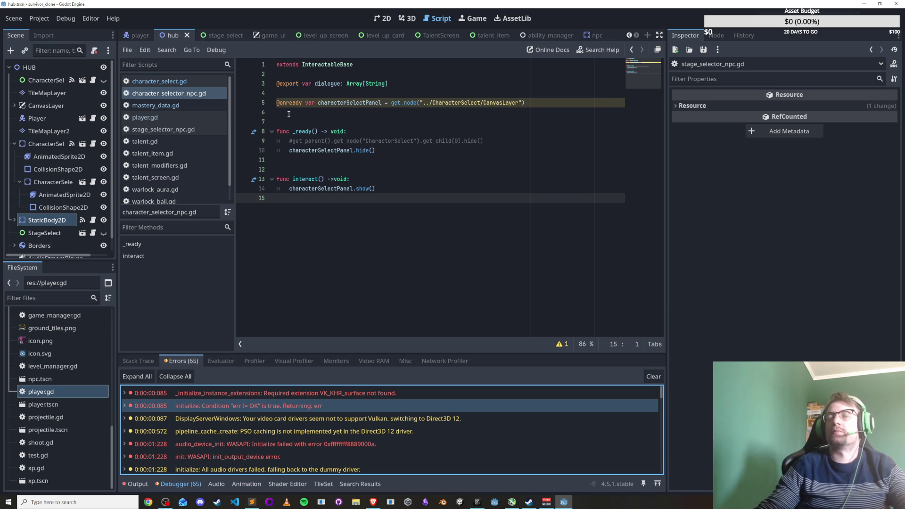
Filter project files by '_npc' and review lines 6–14 of stage_selector_npc.gd
{"action": "left_click", "coordinate": [182, 94]}
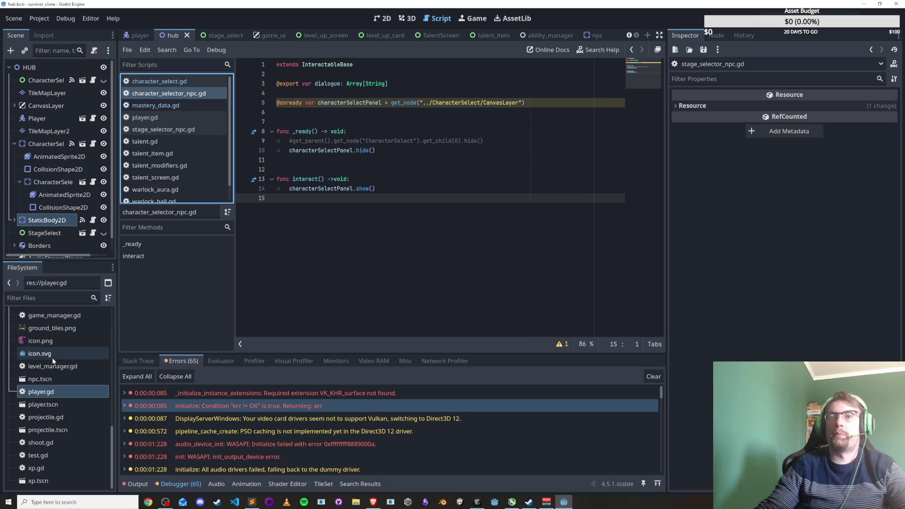
{"action": "left_click", "coordinate": [55, 300]}
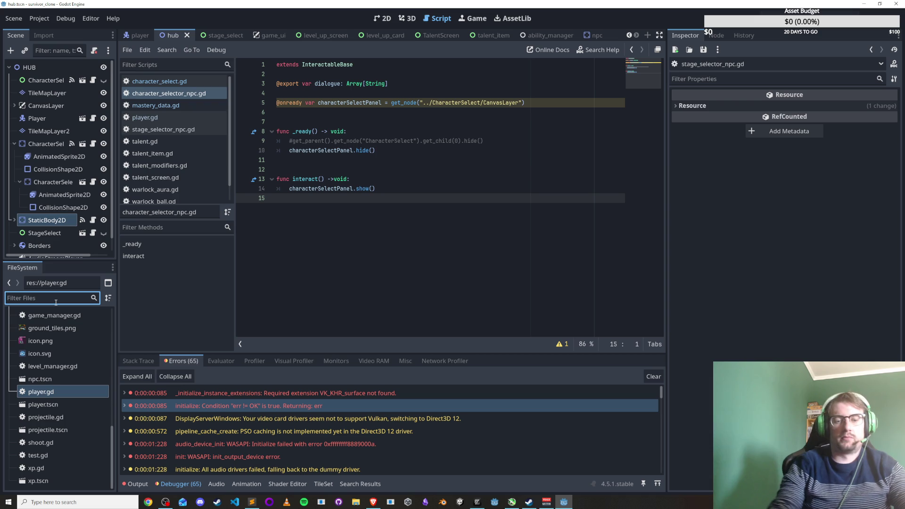
{"action": "type", "text": "_n"}
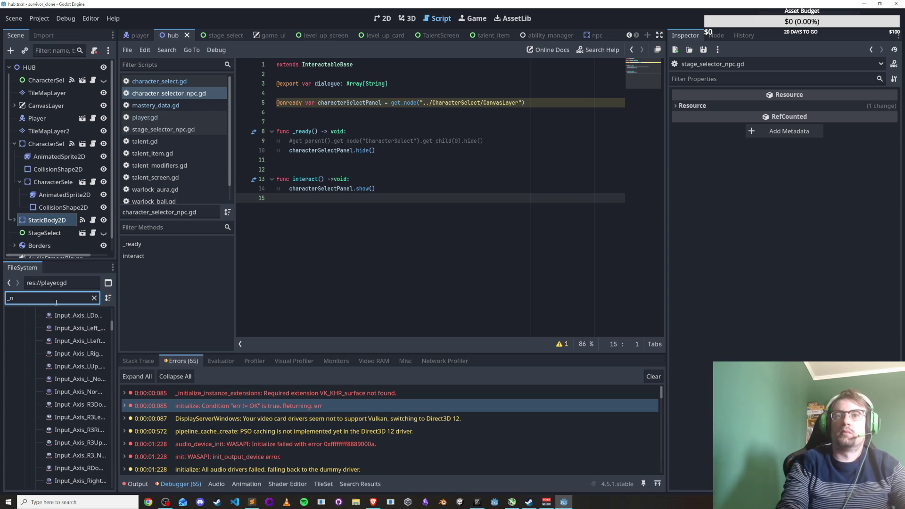
{"action": "type", "text": "pc"}
{"action": "left_click", "coordinate": [50, 355]}
{"action": "left_click_drag", "start_coordinate": [65, 370], "coordinate": [44, 345]}
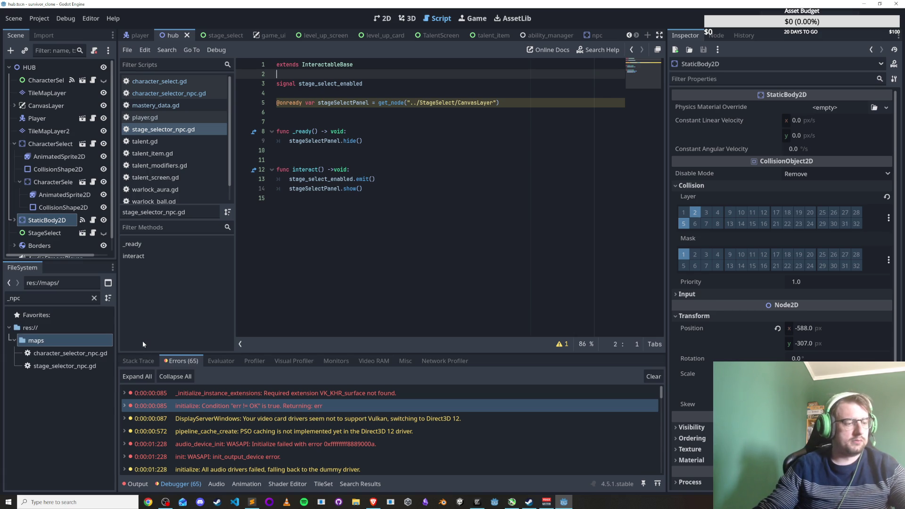
{"action": "left_click", "coordinate": [413, 196]}
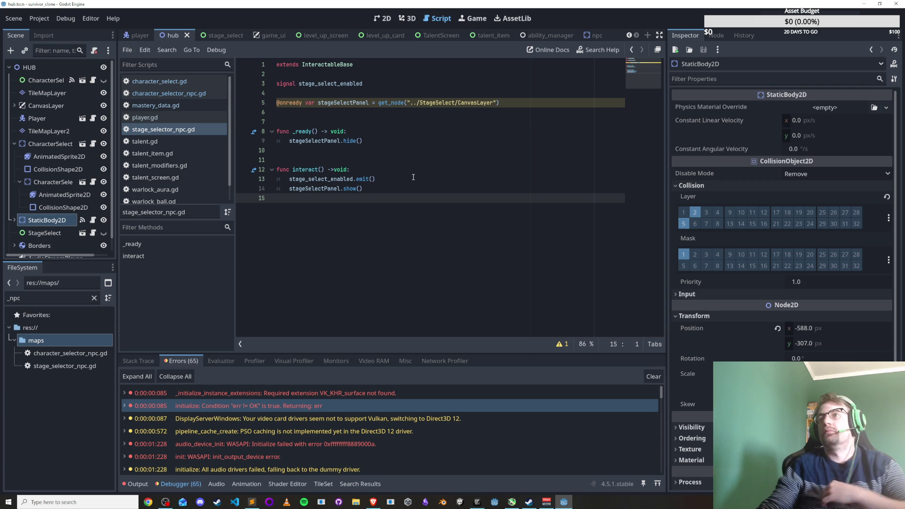
{"action": "mouse_move", "coordinate": [433, 198]}
{"action": "left_mouse_down"}
{"action": "mouse_move", "coordinate": [431, 75]}
{"action": "mouse_move", "coordinate": [431, 112]}
{"action": "left_mouse_up"}
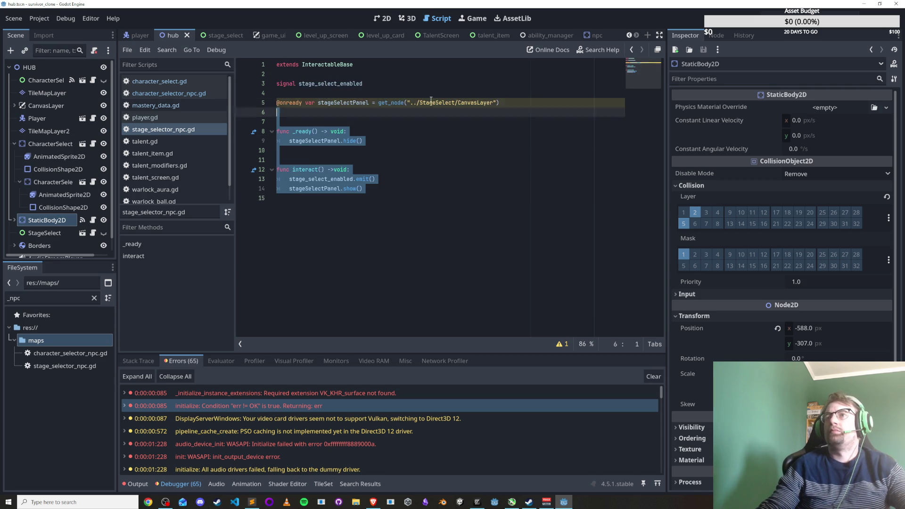
{"action": "left_click", "coordinate": [452, 193]}
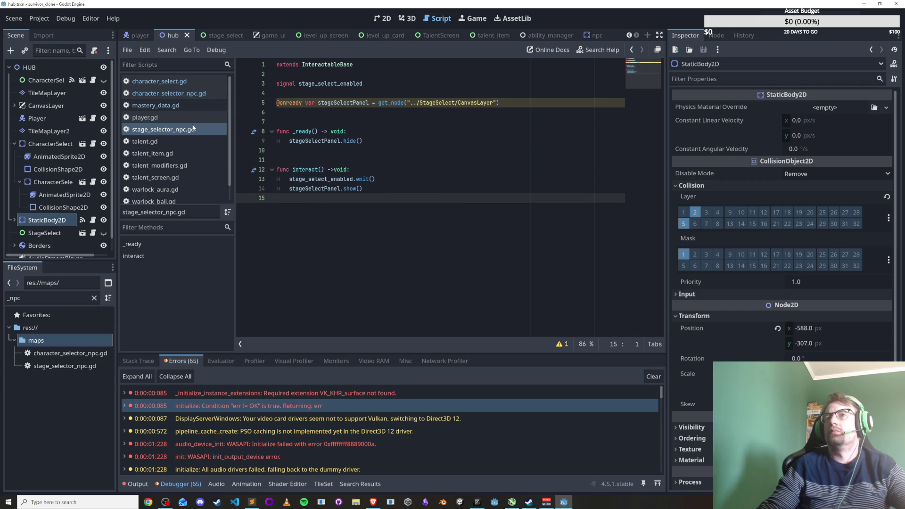
Change the FileSystem filter text to 'selector'
{"action": "left_click", "coordinate": [61, 353]}
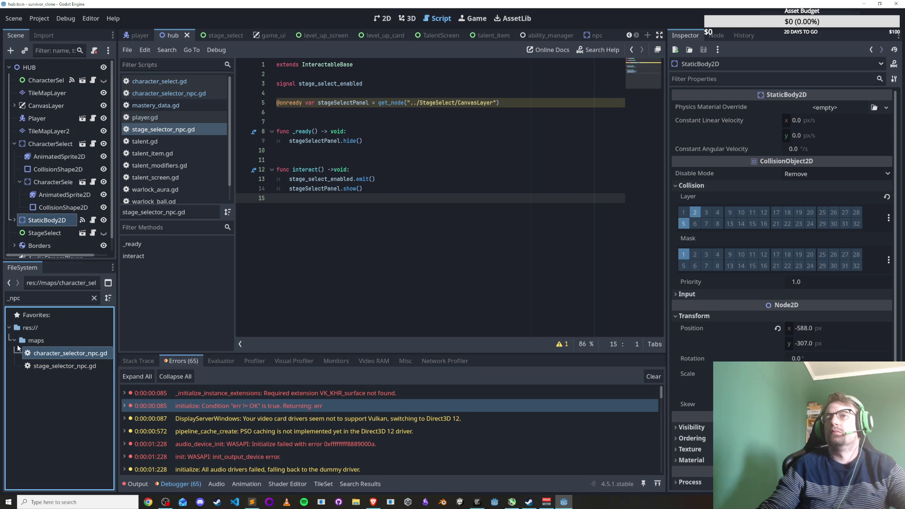
{"action": "double_click", "coordinate": [68, 283]}
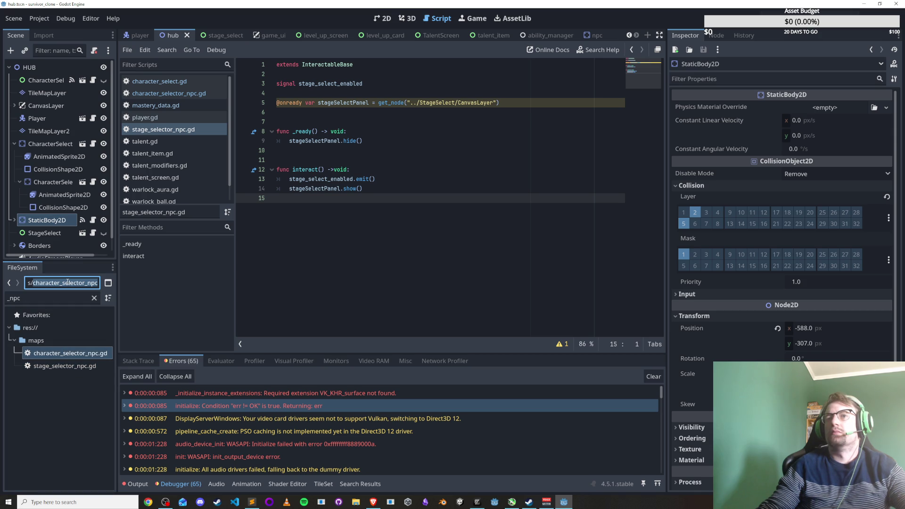
{"action": "type", "text": "se"}
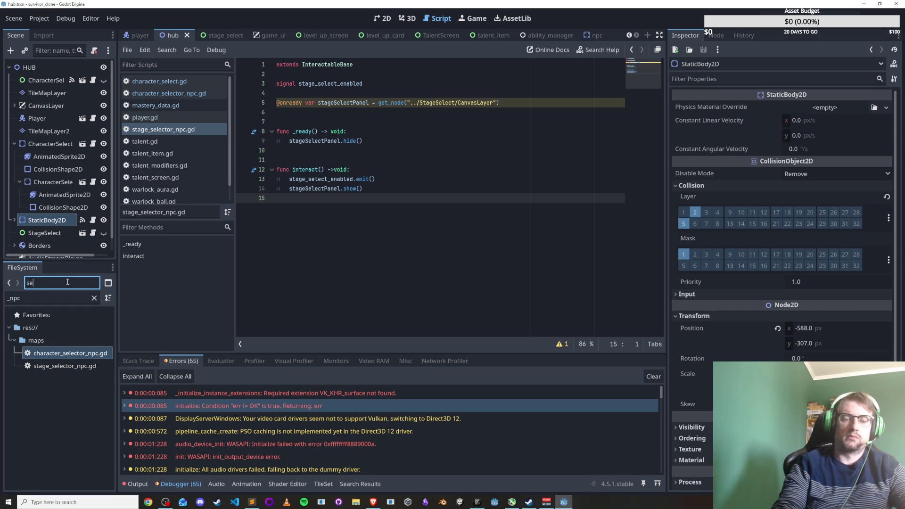
{"action": "type", "text": "lec"}
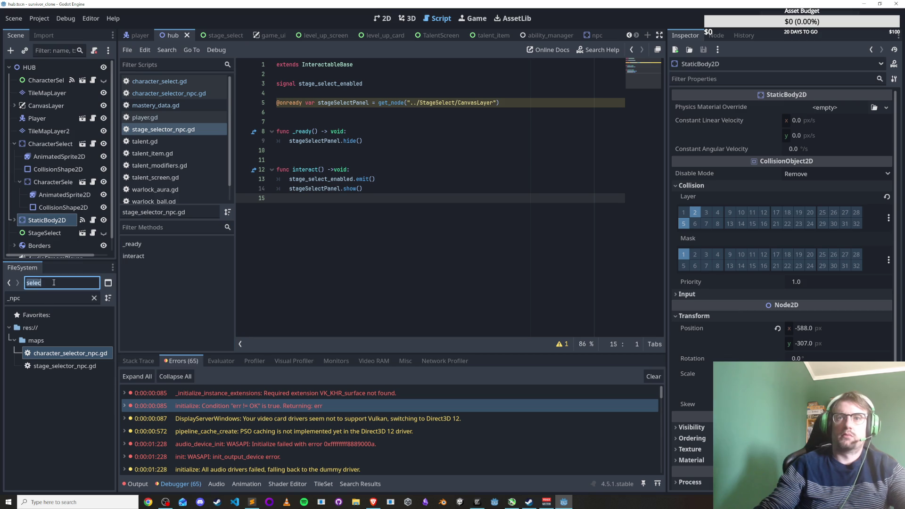
{"action": "double_click", "coordinate": [43, 301]}
{"action": "type", "text": "sel,ec"}
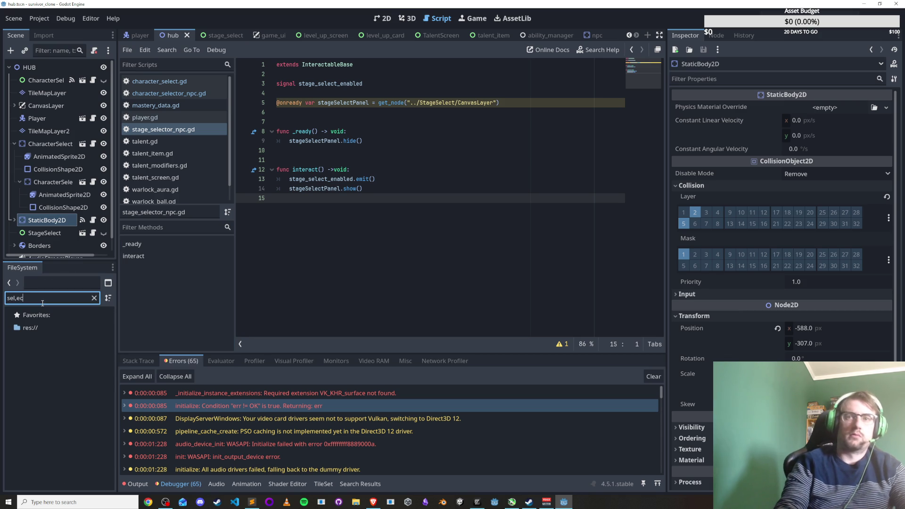
{"action": "key", "text": "BackSpace"}
{"action": "key", "text": "BackSpace"}
{"action": "key", "text": "BackSpace"}
{"action": "type", "text": "ector"}
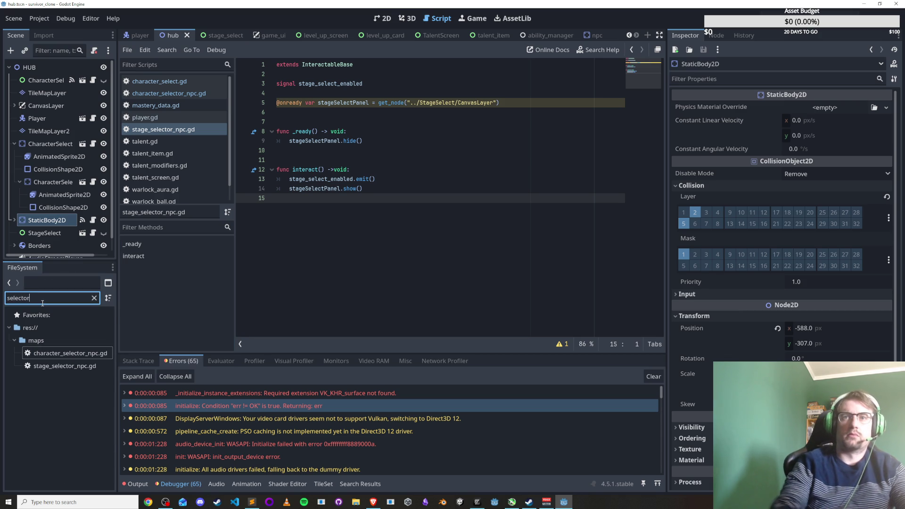
Select the two selector NPC scripts, then the maps folder, and bring up its context menu
{"action": "left_click", "coordinate": [82, 361]}
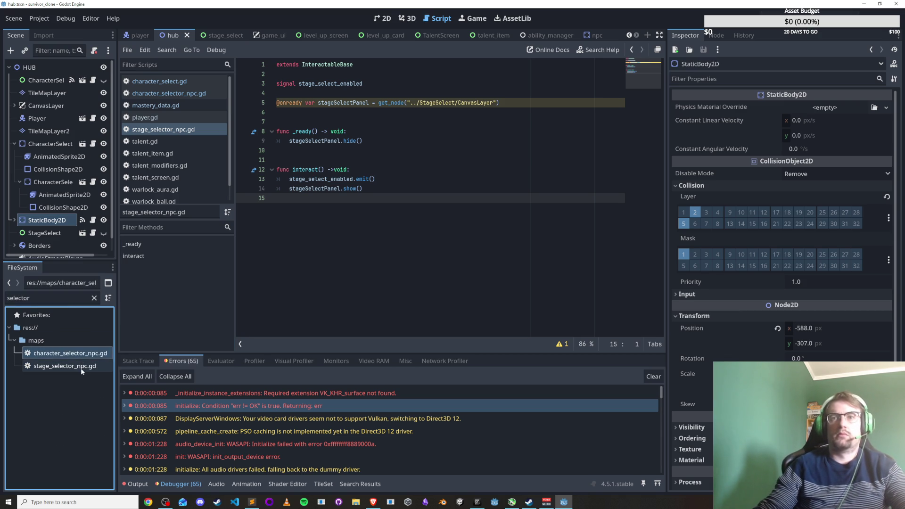
{"action": "left_click", "coordinate": [80, 354]}
{"action": "left_click", "coordinate": [66, 366]}
{"action": "left_click", "coordinate": [66, 353]}
{"action": "right_click", "coordinate": [41, 340]}
Create a new script named talent_selector_npc.gd in the maps folder
{"action": "mouse_move", "coordinate": [92, 315]}
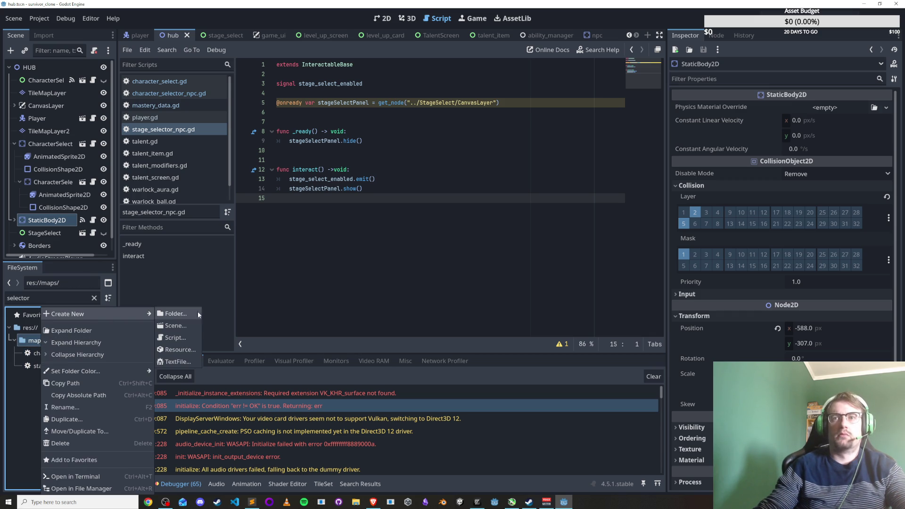
{"action": "left_click", "coordinate": [182, 334]}
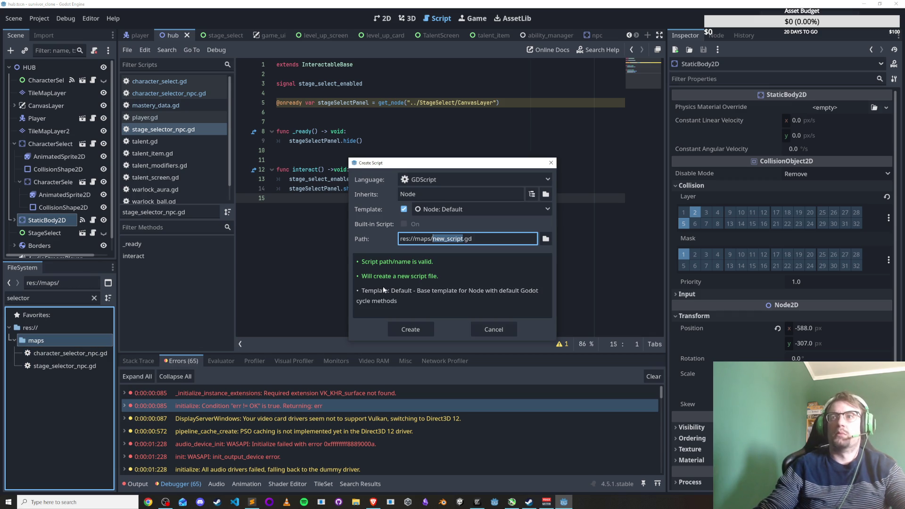
{"action": "type", "text": "talent_"}
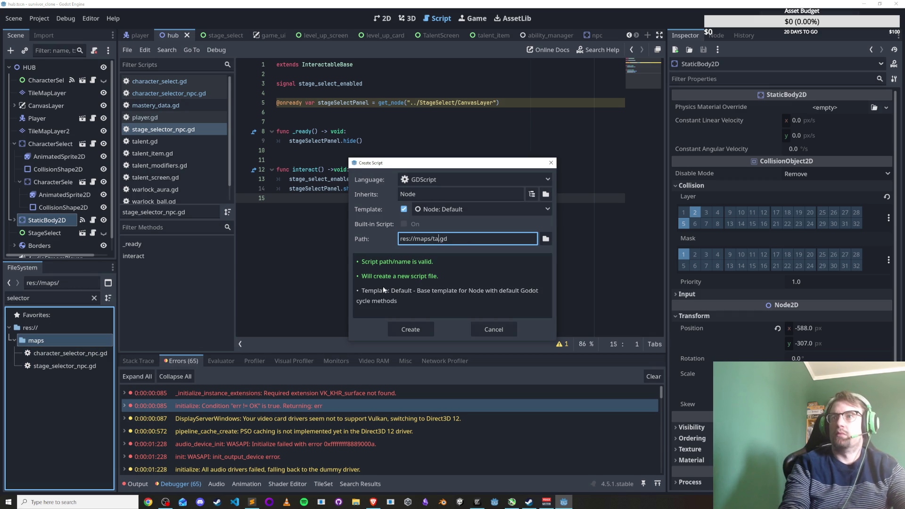
{"action": "type", "text": "selector_npx"}
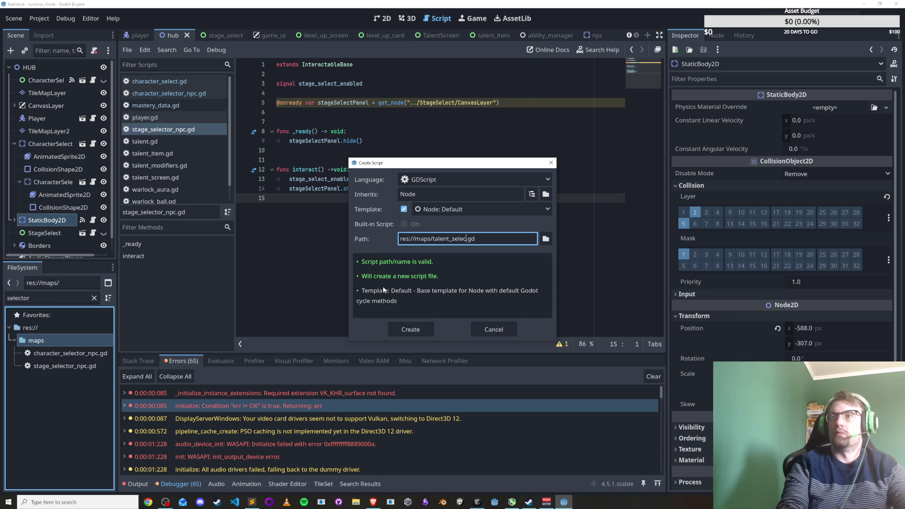
{"action": "key", "text": "BackSpace"}
{"action": "type", "text": "c"}
{"action": "key", "text": "Return"}
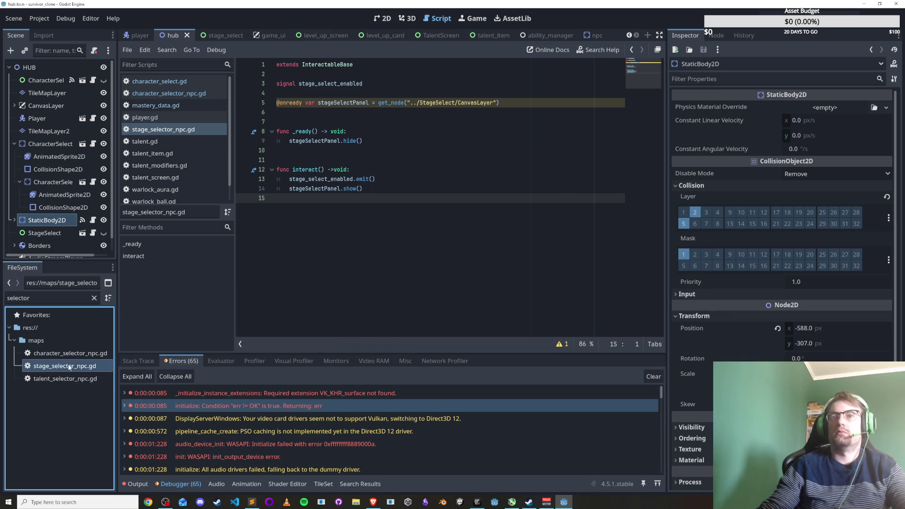
Replace the new script's template code with all of stage_selector_npc.gd's code
{"action": "double_click", "coordinate": [65, 380]}
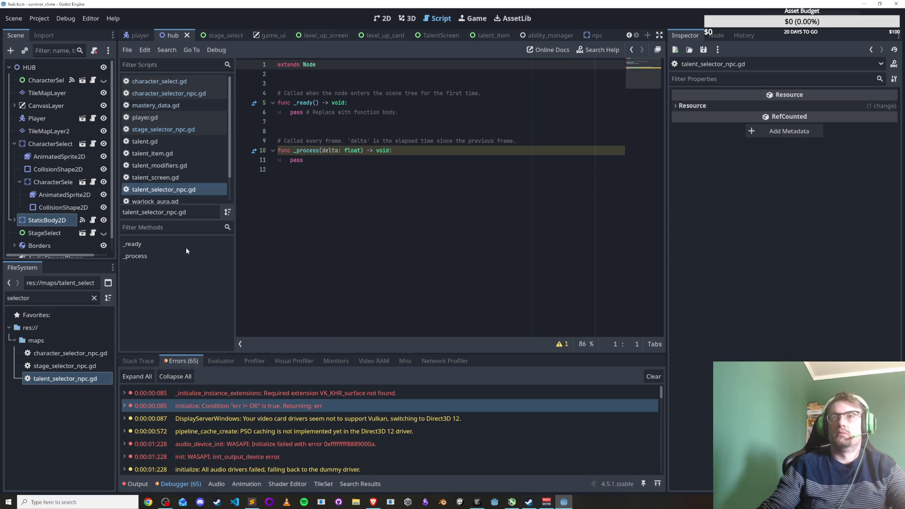
{"action": "left_click", "coordinate": [163, 129]}
{"action": "key", "text": "ctrl+a"}
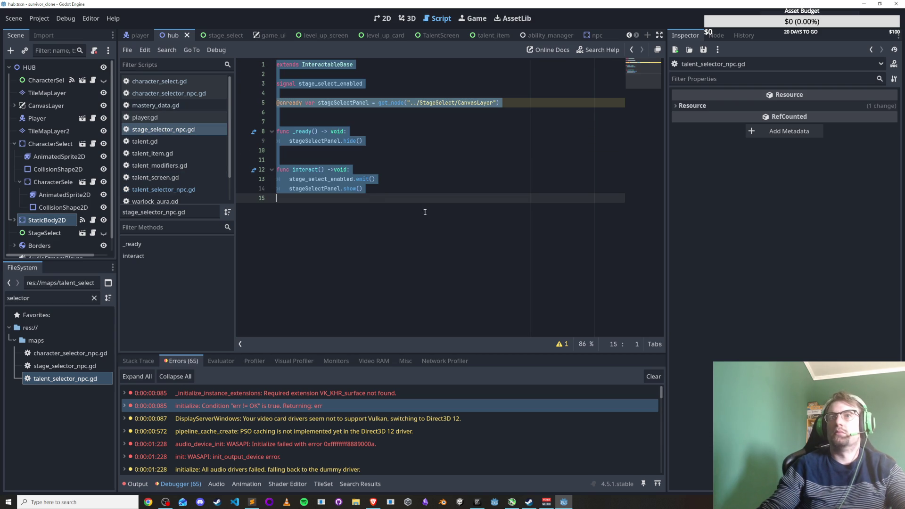
{"action": "key", "text": "ctrl+c"}
{"action": "left_click", "coordinate": [163, 189]}
{"action": "key", "text": "ctrl+a"}
{"action": "key", "text": "ctrl+v"}
Inspect the StageSelect node path on line 5 and collapse CharacterSelectNPC in the Scene dock
{"action": "left_click", "coordinate": [425, 150]}
{"action": "left_click", "coordinate": [438, 104]}
{"action": "double_click", "coordinate": [443, 102]}
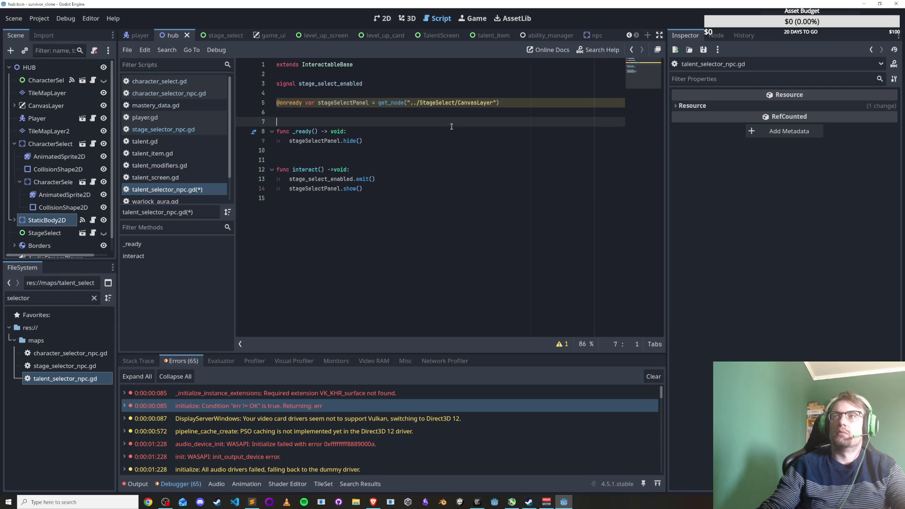
{"action": "mouse_move", "coordinate": [446, 100]}
{"action": "left_mouse_down"}
{"action": "mouse_move", "coordinate": [198, 184]}
{"action": "mouse_move", "coordinate": [92, 231]}
{"action": "mouse_move", "coordinate": [71, 222]}
{"action": "left_mouse_up"}
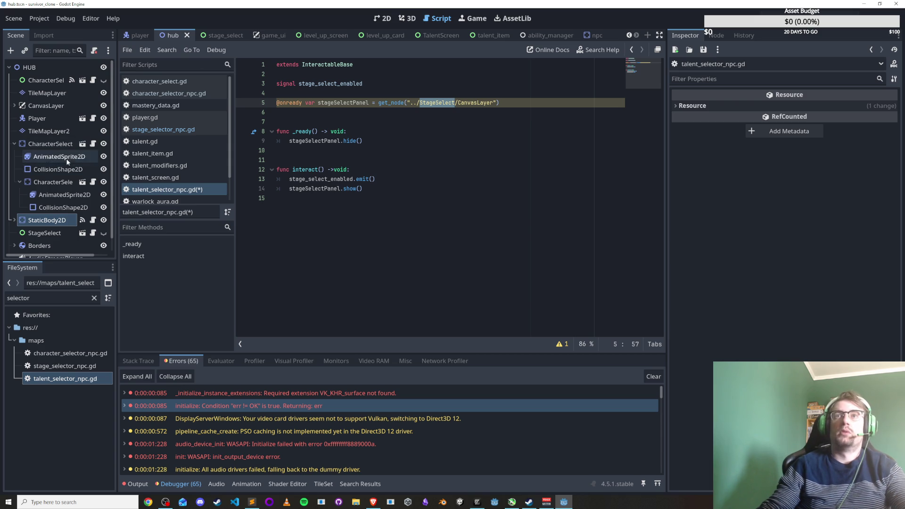
{"action": "left_click", "coordinate": [15, 144]}
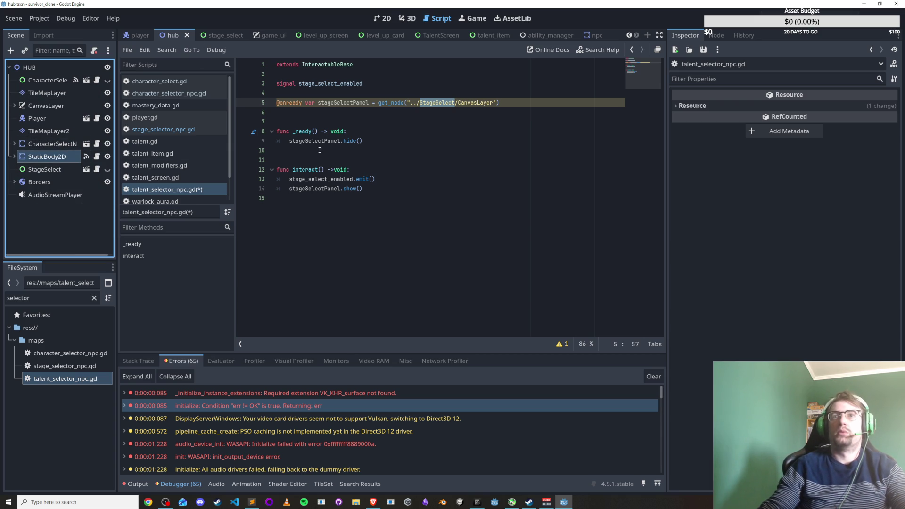
{"action": "left_click", "coordinate": [447, 130]}
Change StageSelect to TalentScreen in the get_node path and save
{"action": "double_click", "coordinate": [443, 104]}
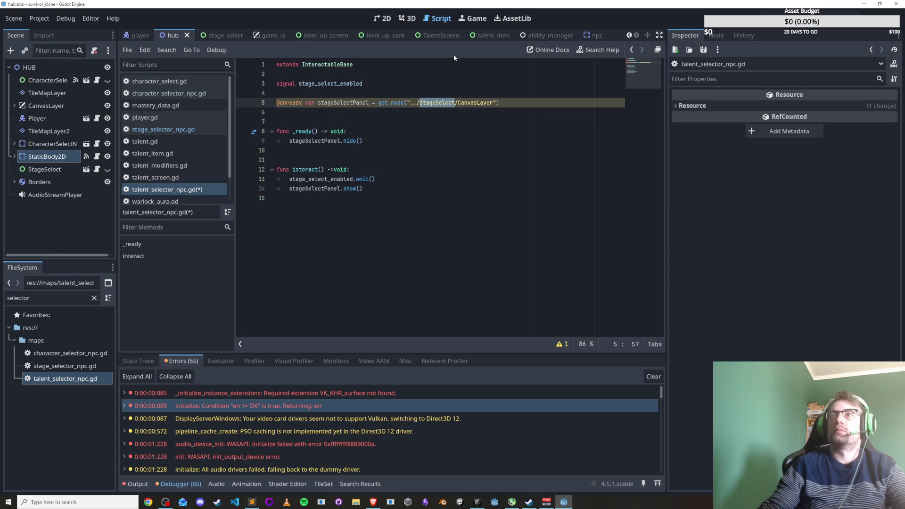
{"action": "type", "text": "TalensT"}
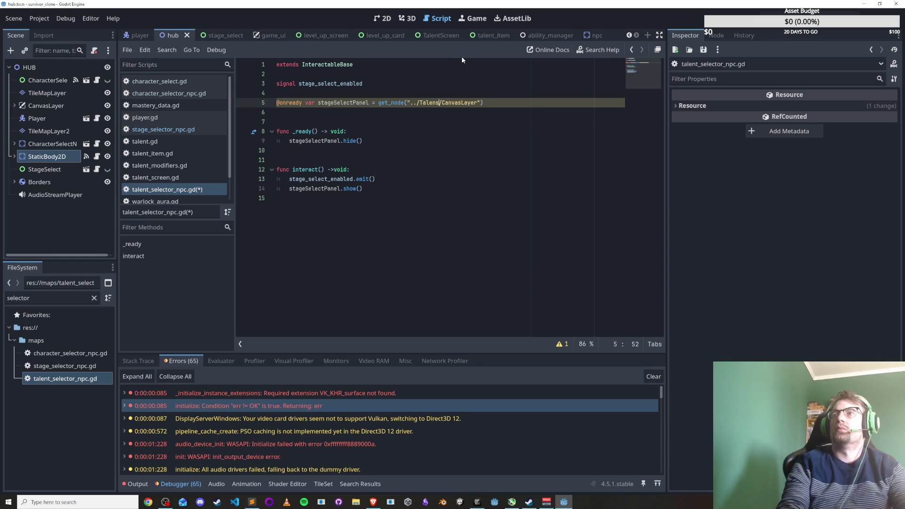
{"action": "key", "text": "BackSpace"}
{"action": "key", "text": "BackSpace"}
{"action": "type", "text": "tScreen"}
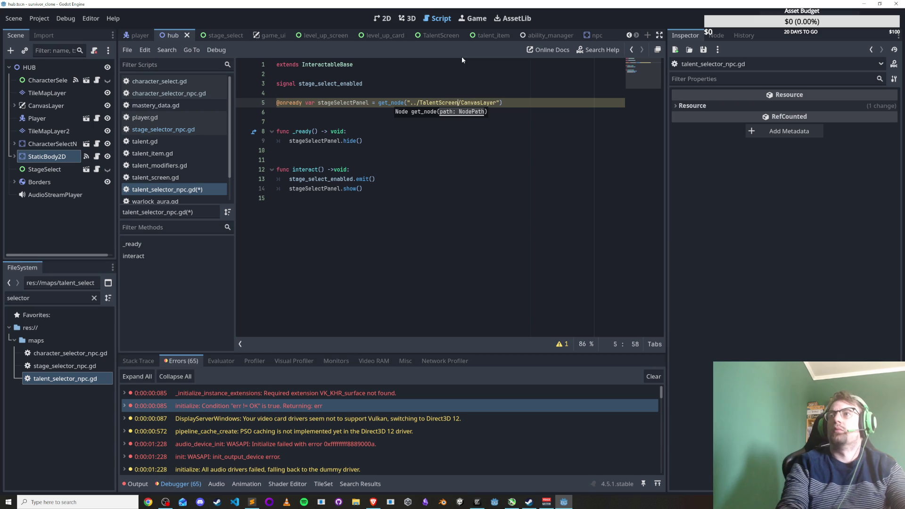
{"action": "key", "text": "ctrl+s"}
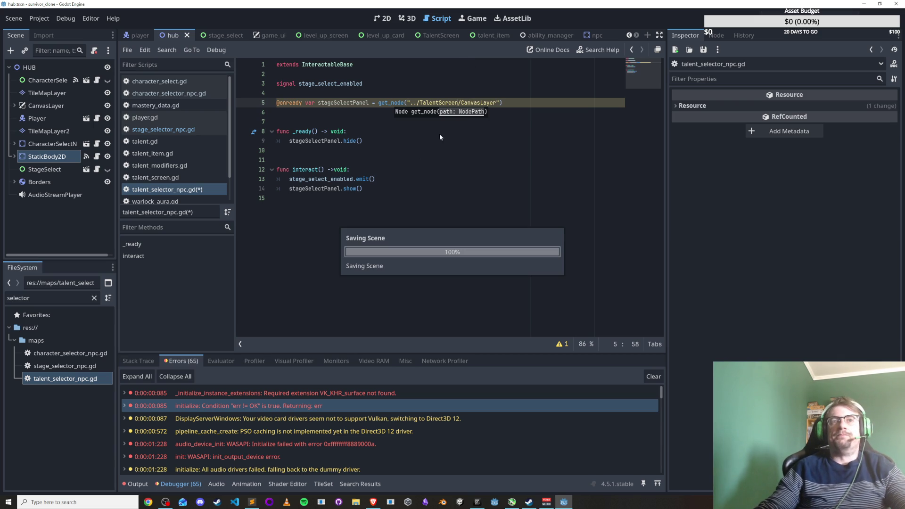
Review the CanvasLayer part of the path and the end of the script
{"action": "left_click", "coordinate": [441, 131]}
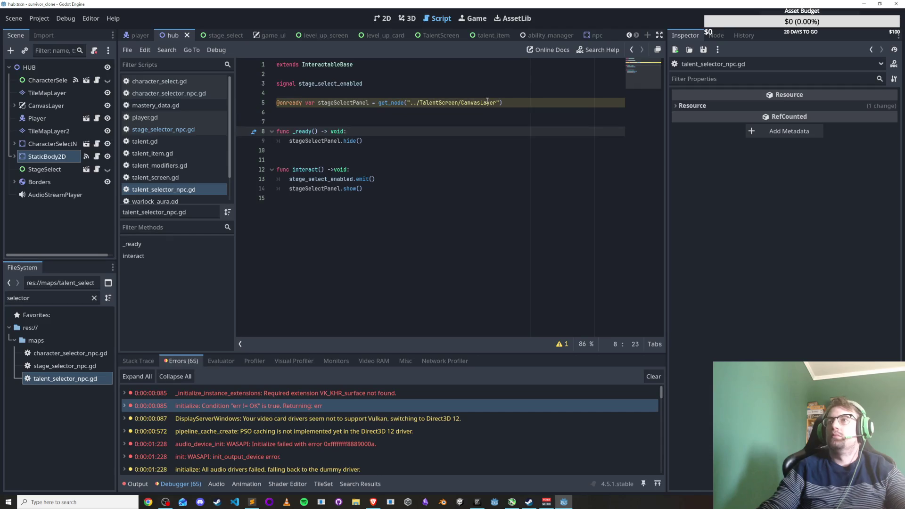
{"action": "double_click", "coordinate": [478, 102]}
{"action": "left_click", "coordinate": [485, 84]}
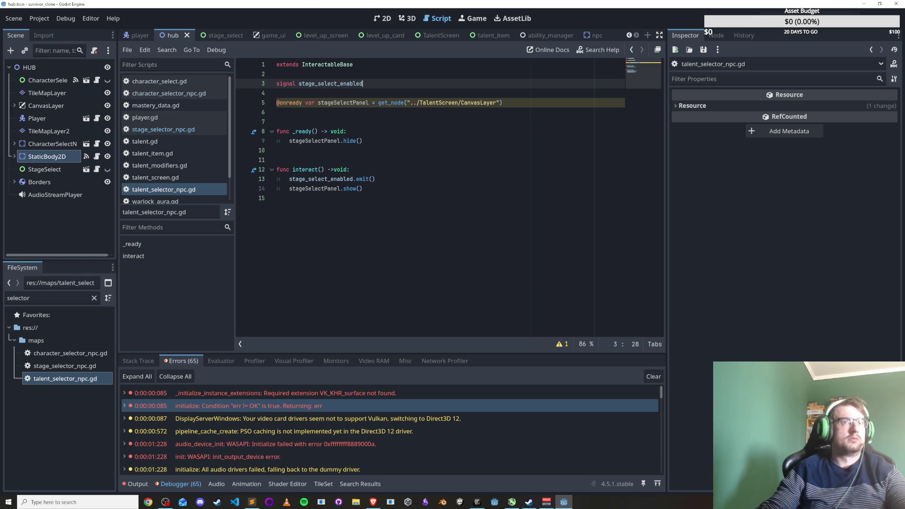
{"action": "left_click", "coordinate": [439, 261]}
{"action": "key", "text": "shift+Up"}
{"action": "key", "text": "shift+Up"}
{"action": "key", "text": "shift+Up"}
{"action": "left_click", "coordinate": [442, 210]}
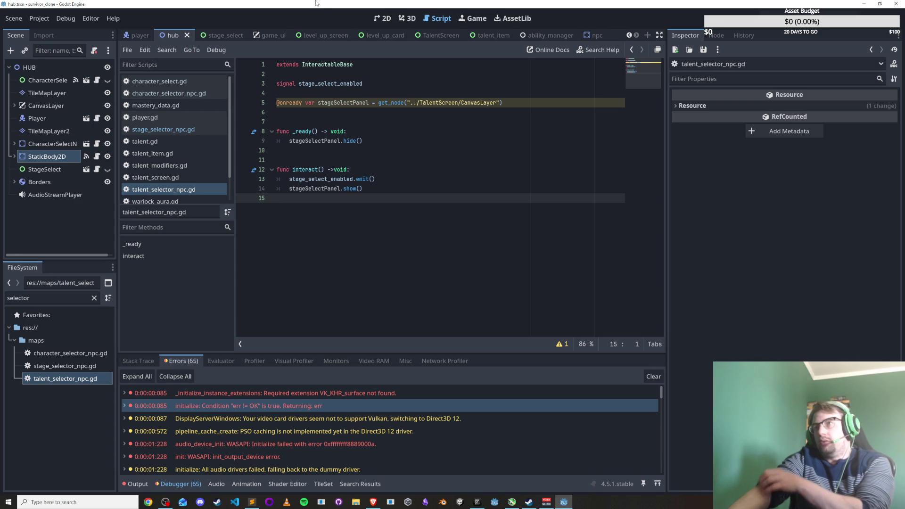
Rename the stageSelectPanel variable on line 5 to talent_screen and save
{"action": "double_click", "coordinate": [351, 103]}
{"action": "type", "text": "talent"}
{"action": "right_click", "coordinate": [351, 106]}
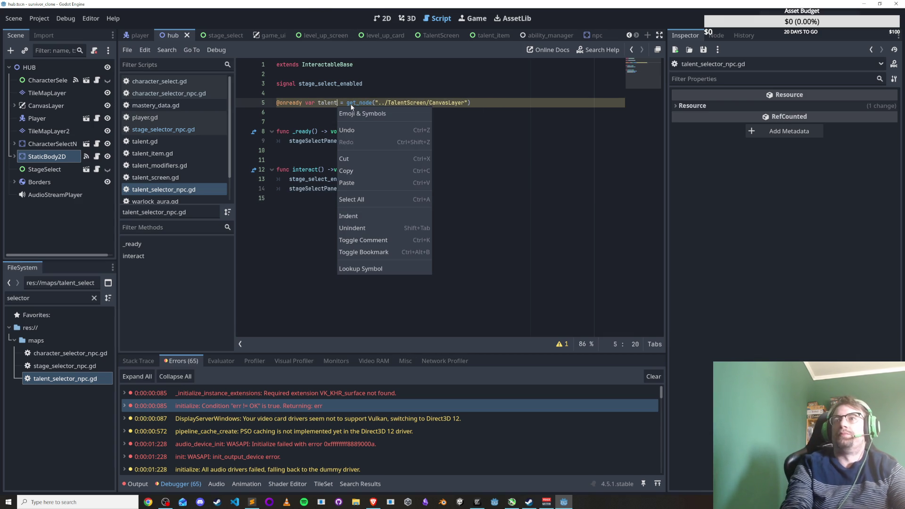
{"action": "key", "text": "Escape"}
{"action": "type", "text": "_screen"}
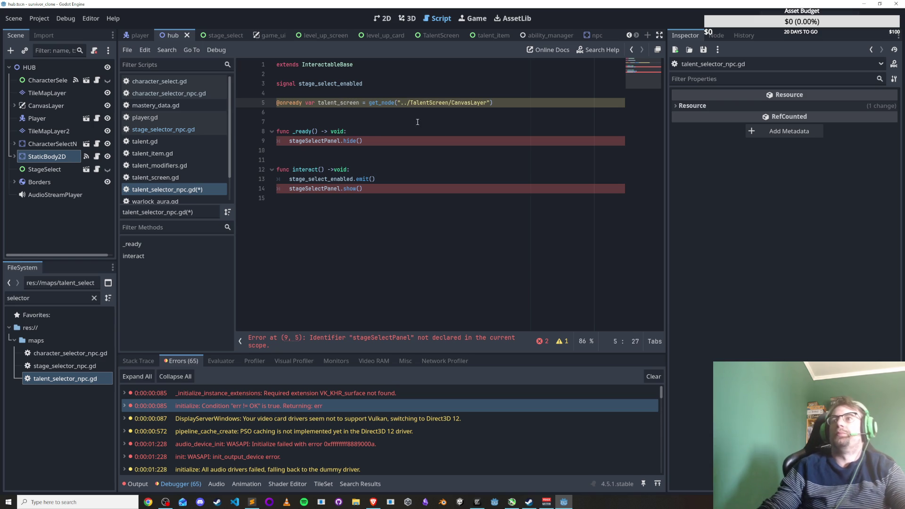
{"action": "key", "text": "Down"}
{"action": "key", "text": "Down"}
{"action": "key", "text": "Down"}
{"action": "key", "text": "ctrl+s"}
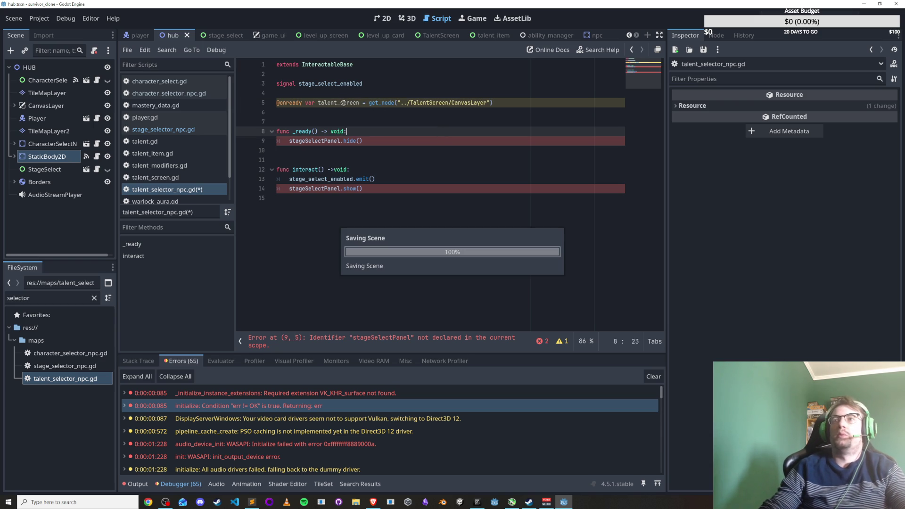
Replace stageSelectPanel with talent_screen on lines 9 and 14 and save
{"action": "double_click", "coordinate": [343, 103]}
{"action": "key", "text": "ctrl+c"}
{"action": "double_click", "coordinate": [314, 141]}
{"action": "key", "text": "ctrl+v"}
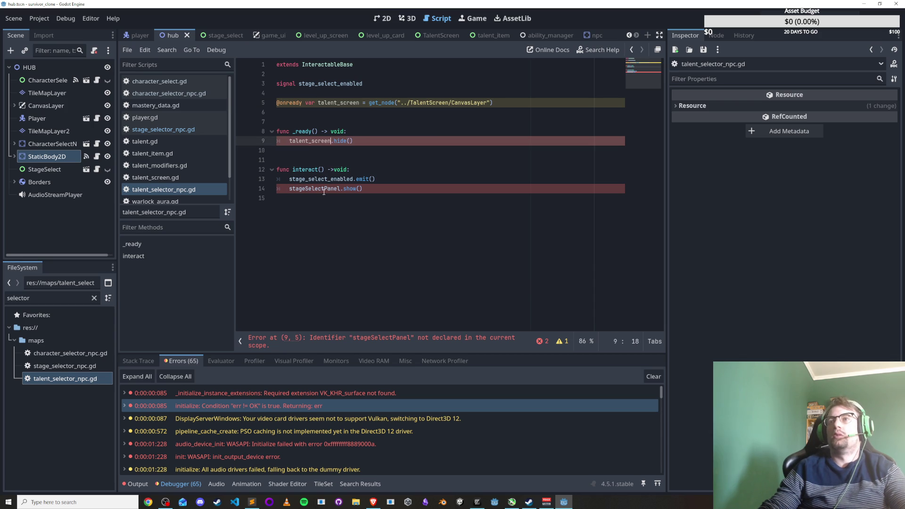
{"action": "double_click", "coordinate": [313, 188]}
{"action": "key", "text": "ctrl+v"}
{"action": "key", "text": "ctrl+s"}
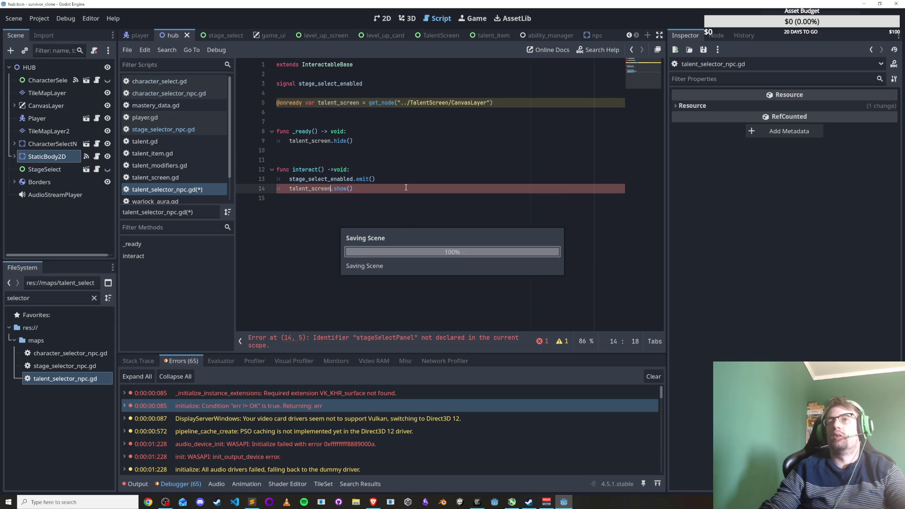
{"action": "left_click", "coordinate": [406, 188]}
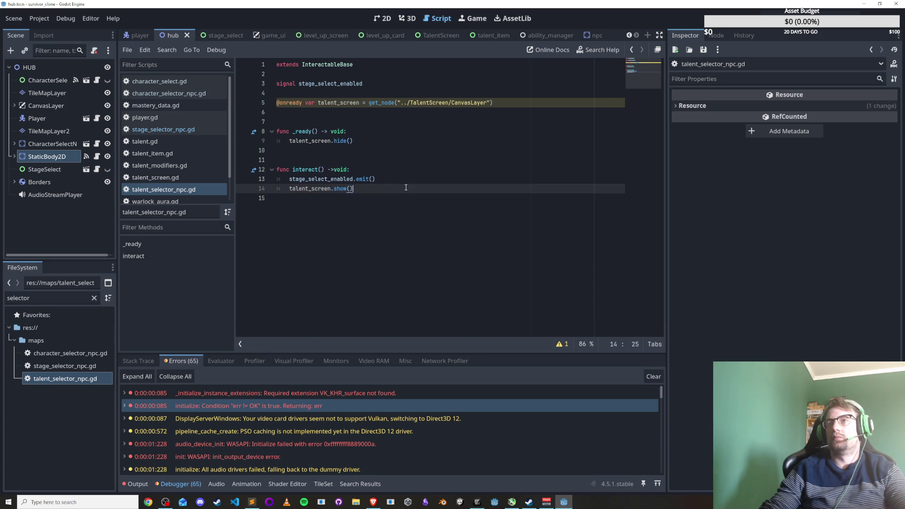
{"action": "key", "text": "ctrl+a"}
{"action": "key", "text": "Escape"}
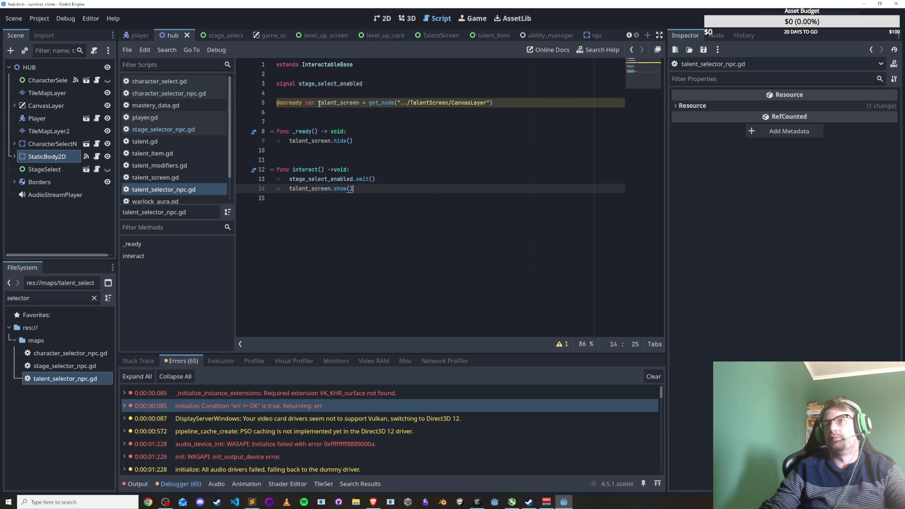
{"action": "left_click", "coordinate": [461, 152]}
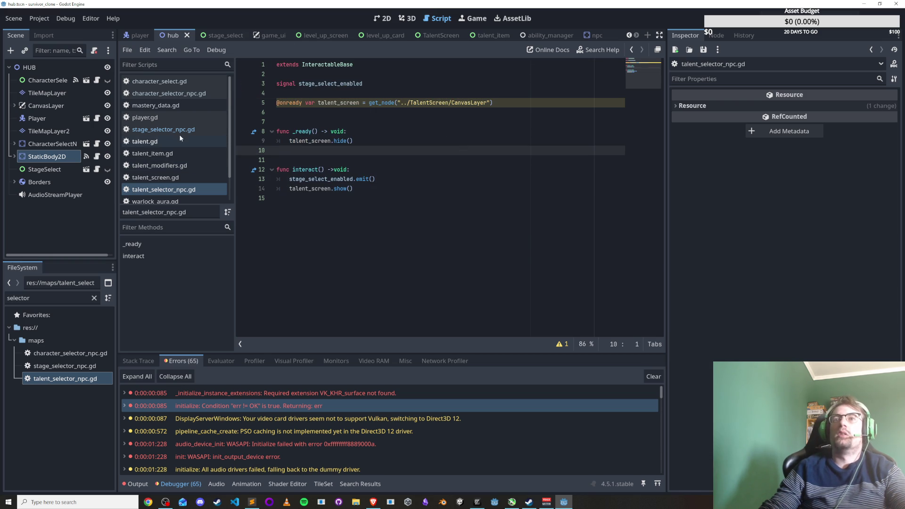
Switch to the 2D view while inspecting the CharacterSelectNPC and StaticBody2D nodes
{"action": "left_click", "coordinate": [47, 144]}
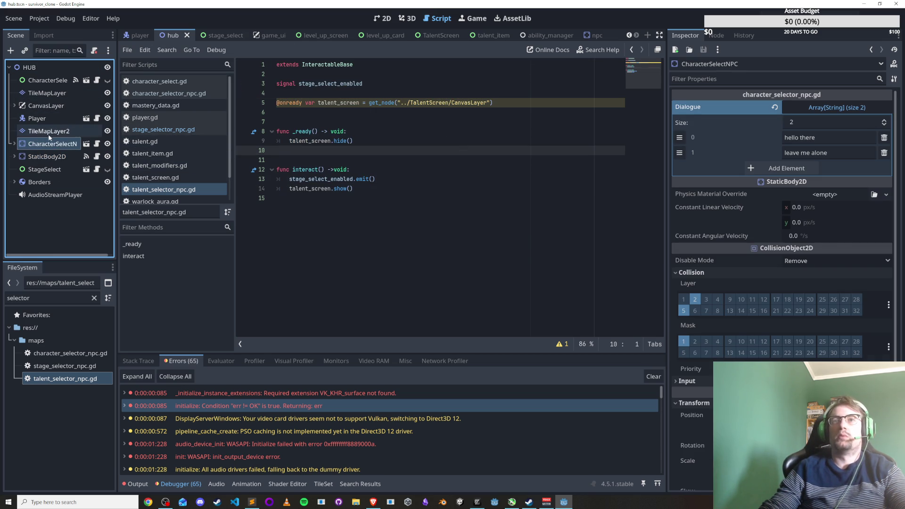
{"action": "left_click", "coordinate": [54, 157]}
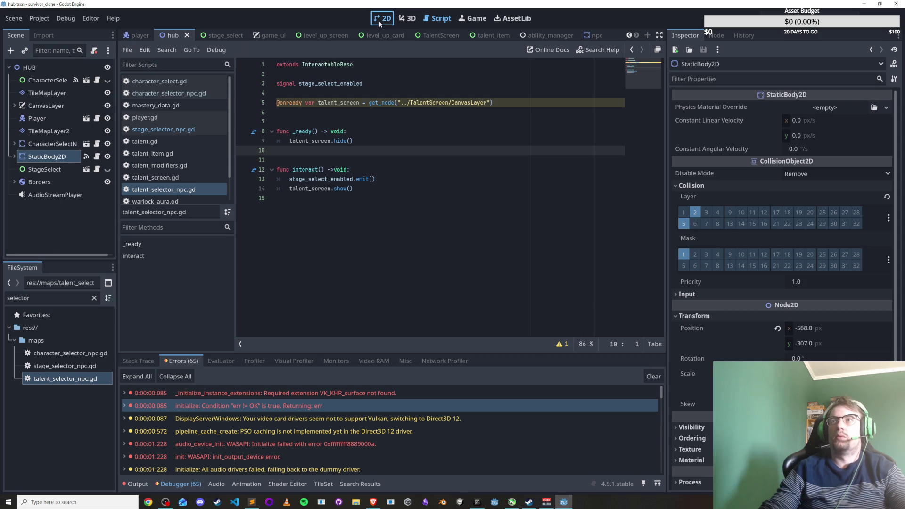
{"action": "left_click", "coordinate": [380, 21]}
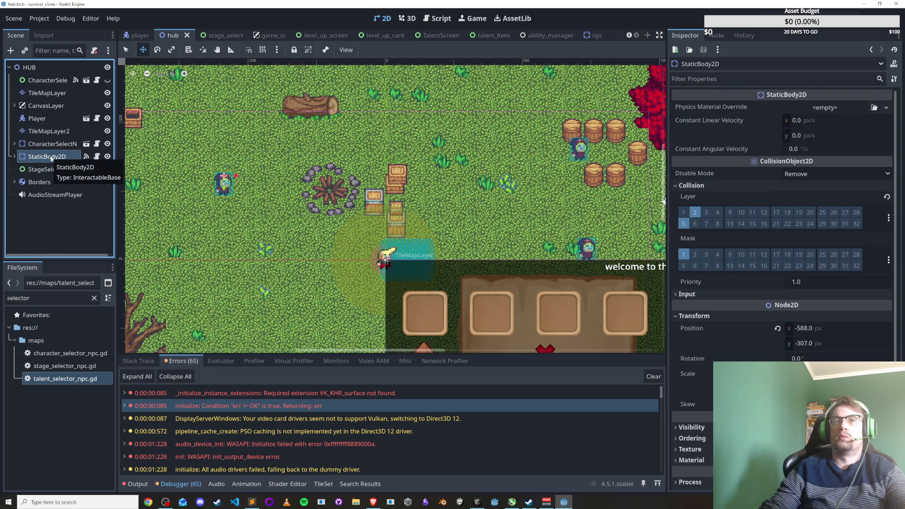
{"action": "left_click", "coordinate": [51, 156]}
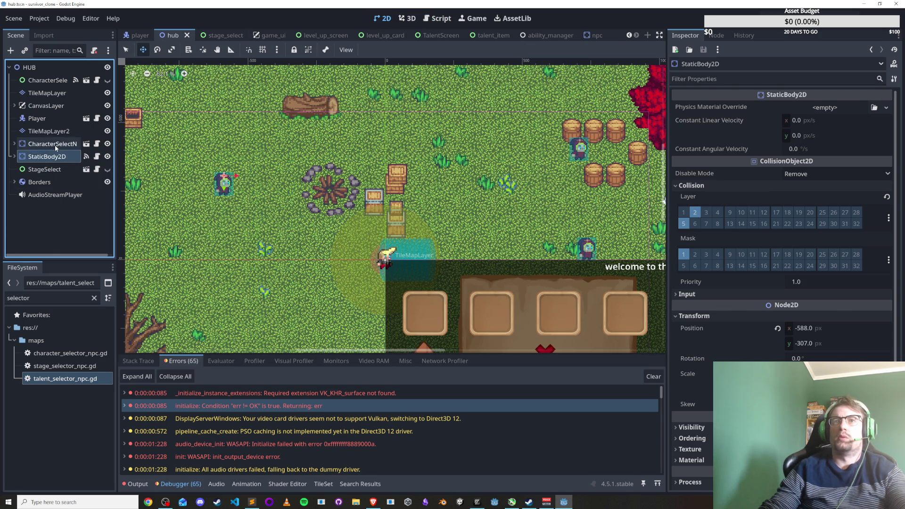
{"action": "left_click", "coordinate": [51, 144]}
Move the nested CharacterSelectNPC2 out to HUB's top level, just above StageSelect
{"action": "left_click", "coordinate": [15, 144]}
{"action": "left_click", "coordinate": [51, 183]}
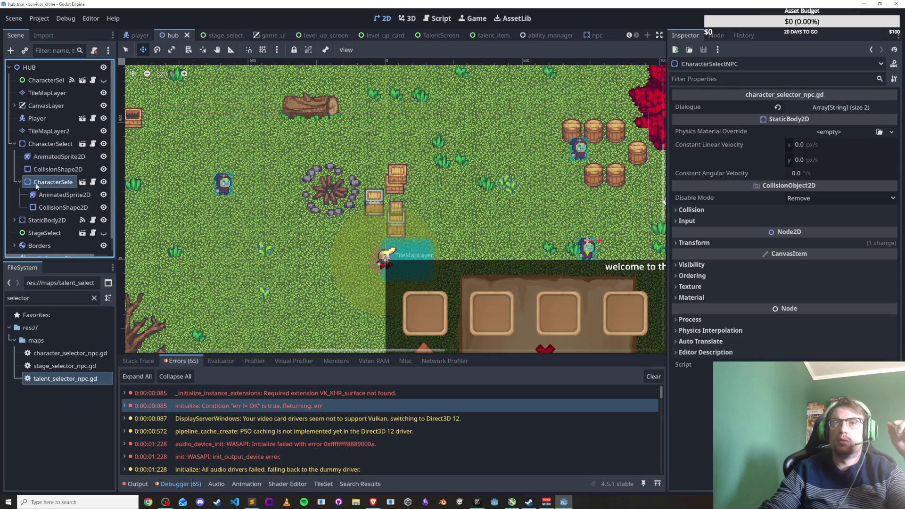
{"action": "mouse_move", "coordinate": [40, 186]}
{"action": "left_mouse_down"}
{"action": "mouse_move", "coordinate": [26, 146]}
{"action": "mouse_move", "coordinate": [40, 92]}
{"action": "mouse_move", "coordinate": [31, 154]}
{"action": "mouse_move", "coordinate": [23, 70]}
{"action": "left_mouse_up"}
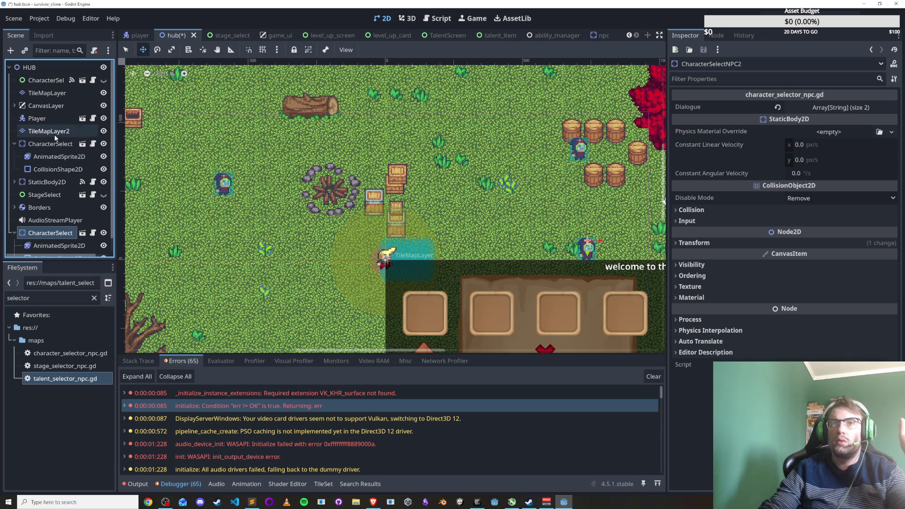
{"action": "mouse_move", "coordinate": [43, 233]}
{"action": "left_mouse_down"}
{"action": "mouse_move", "coordinate": [42, 187]}
{"action": "mouse_move", "coordinate": [53, 192]}
{"action": "left_mouse_up"}
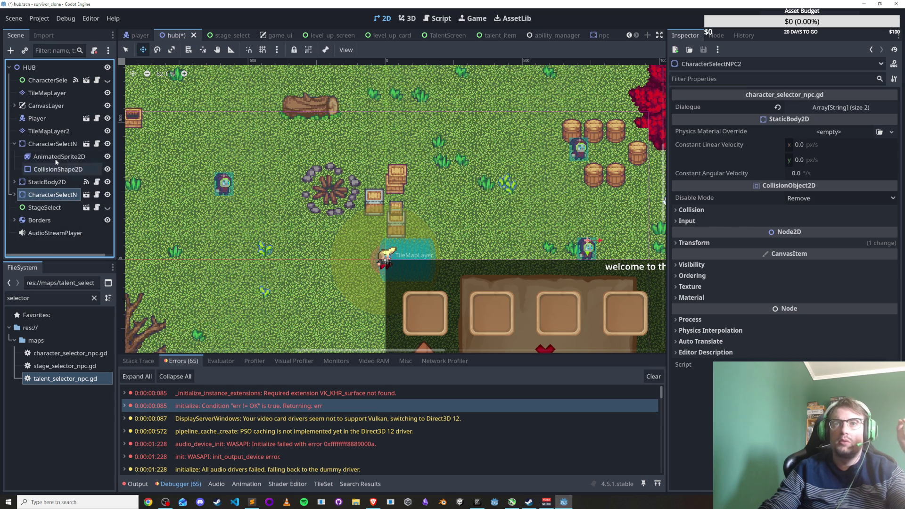
{"action": "left_click", "coordinate": [15, 143]}
{"action": "left_click", "coordinate": [55, 157]}
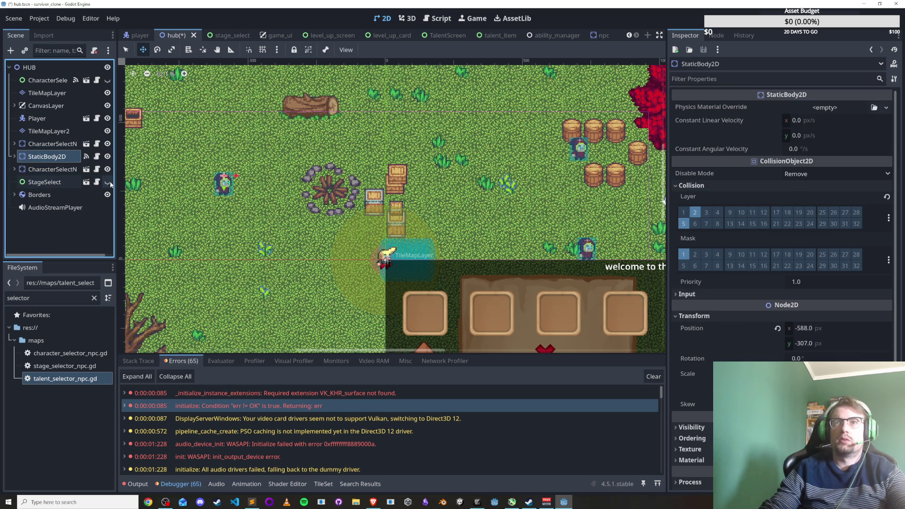
Rename the StaticBody2D node to StageSelectNpc
{"action": "key", "text": "F2"}
{"action": "type", "text": "StageSelectNpc"}
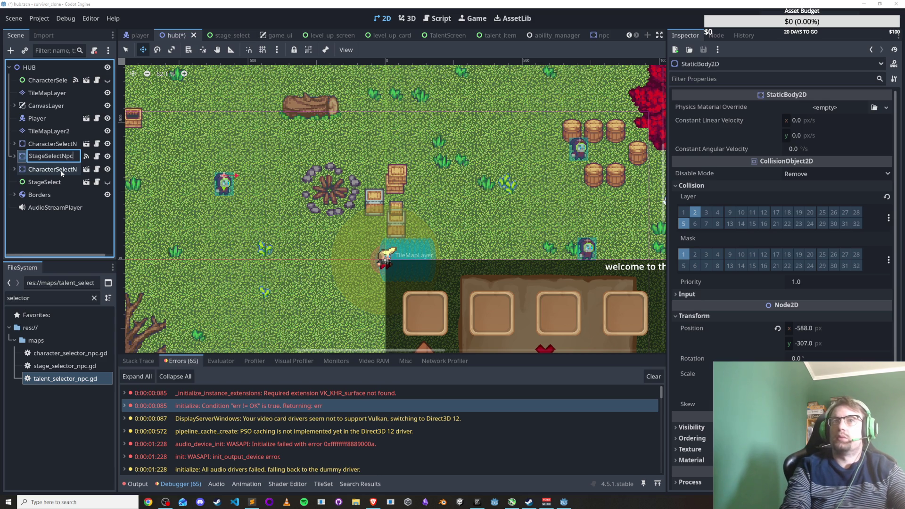
{"action": "key", "text": "Escape"}
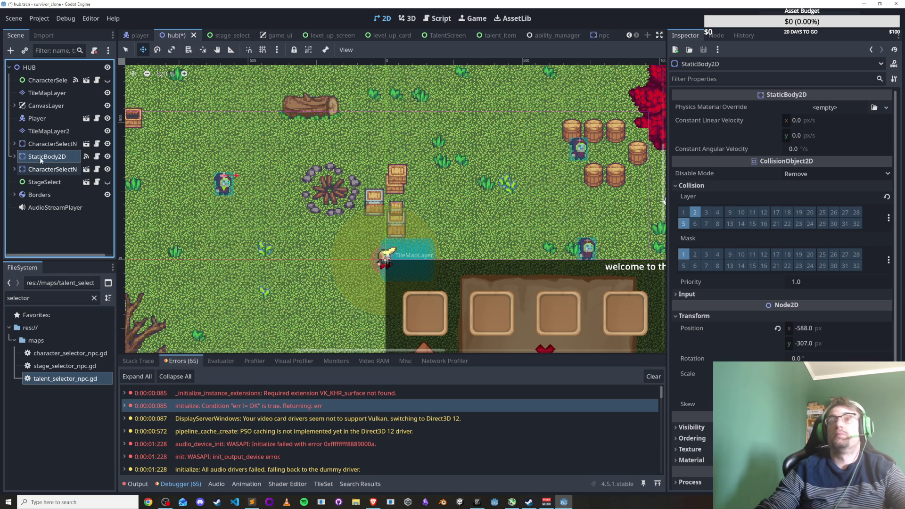
Rename CharacterSelectNPC2 to TalentSelectNpc
{"action": "left_click", "coordinate": [43, 168]}
{"action": "left_click", "coordinate": [43, 168]}
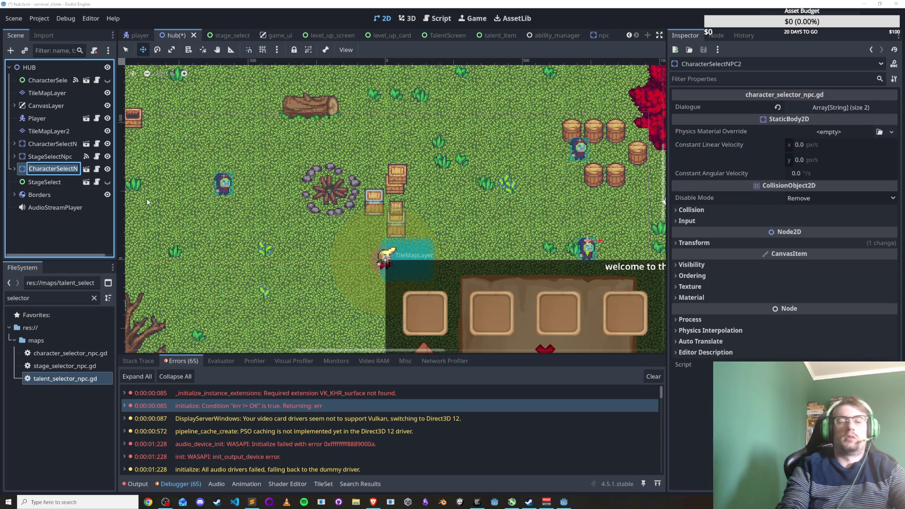
{"action": "type", "text": "Talen"}
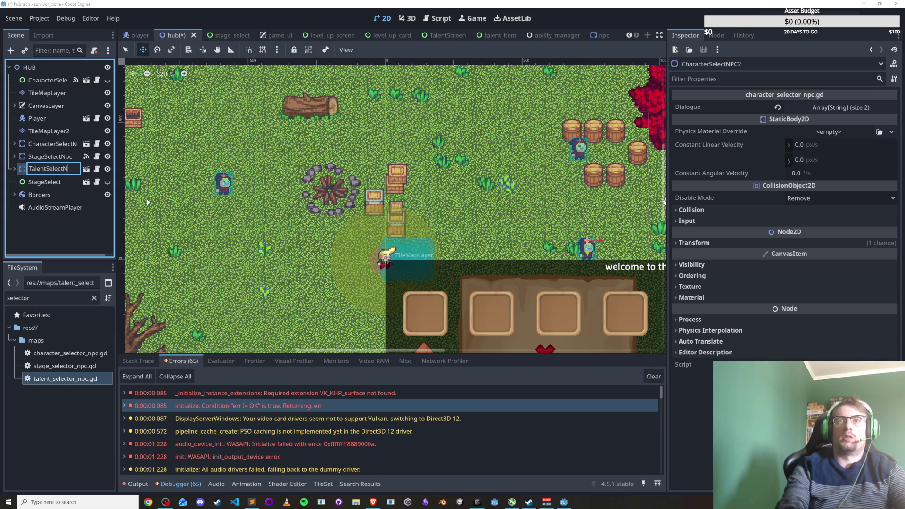
{"action": "key", "text": "Escape"}
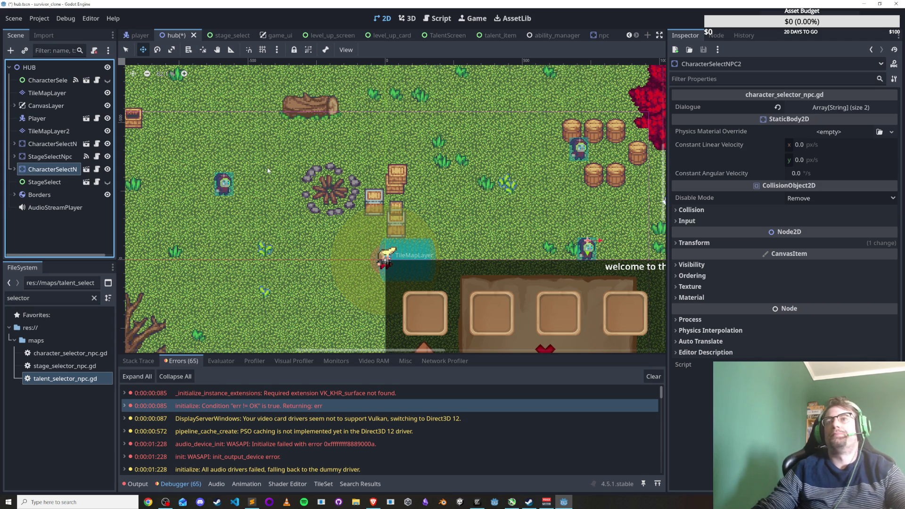
{"action": "left_click", "coordinate": [469, 217]}
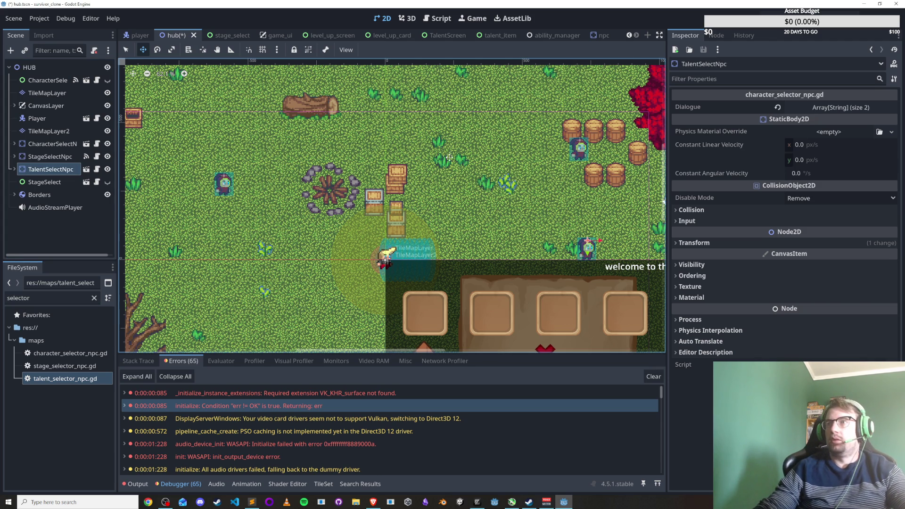
{"action": "scroll", "coordinate": [269, 298], "scroll_direction": "right", "scroll_amount": 5}
{"action": "scroll", "coordinate": [240, 139], "scroll_direction": "down", "scroll_amount": 3}
{"action": "scroll", "coordinate": [240, 139], "scroll_direction": "down", "scroll_amount": 3}
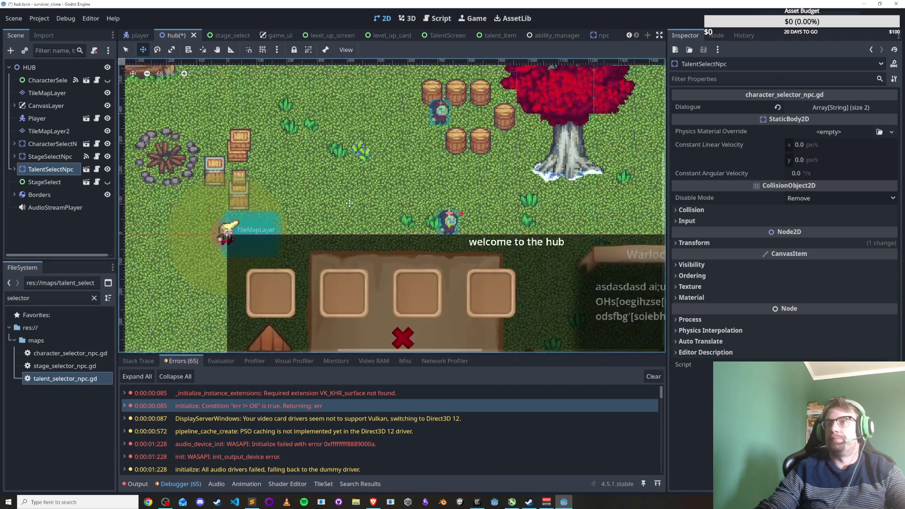
{"action": "scroll", "coordinate": [464, 224], "scroll_direction": "up", "scroll_amount": 2}
{"action": "scroll", "coordinate": [464, 225], "scroll_direction": "down", "scroll_amount": 2}
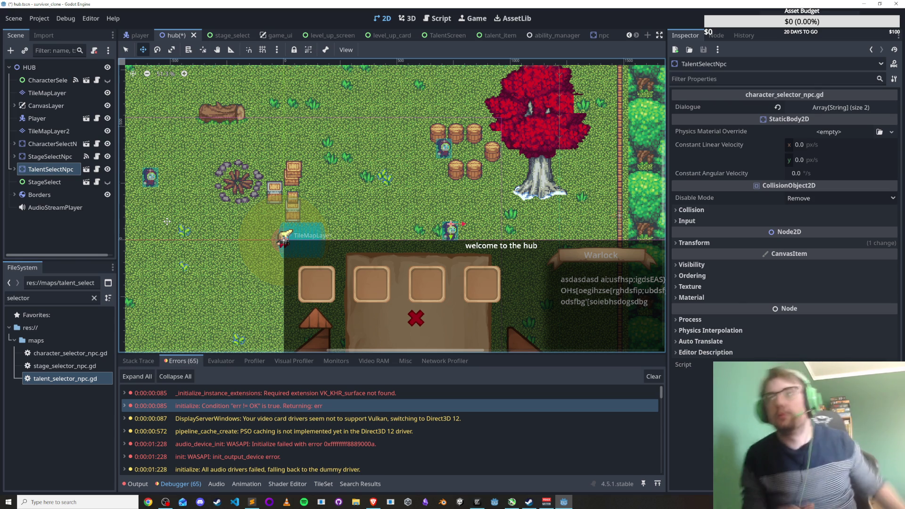
{"action": "left_click", "coordinate": [49, 183]}
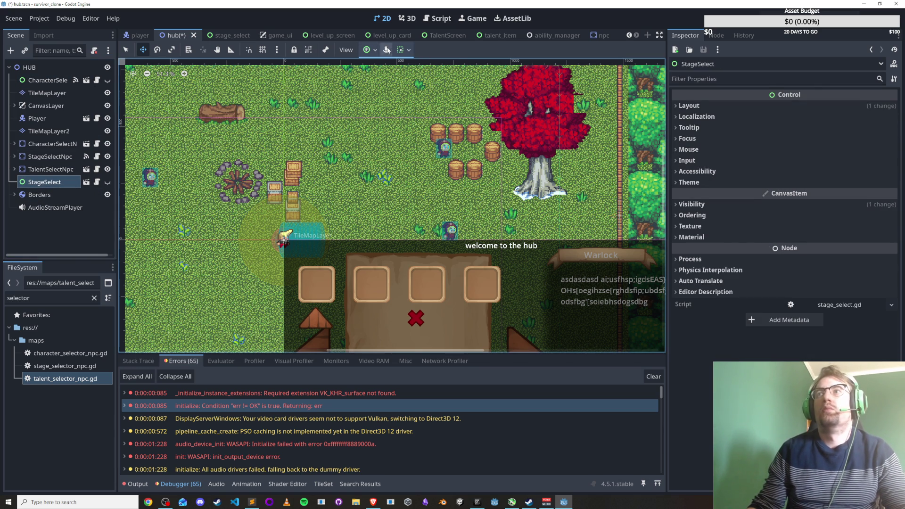
{"action": "right_click", "coordinate": [52, 68]}
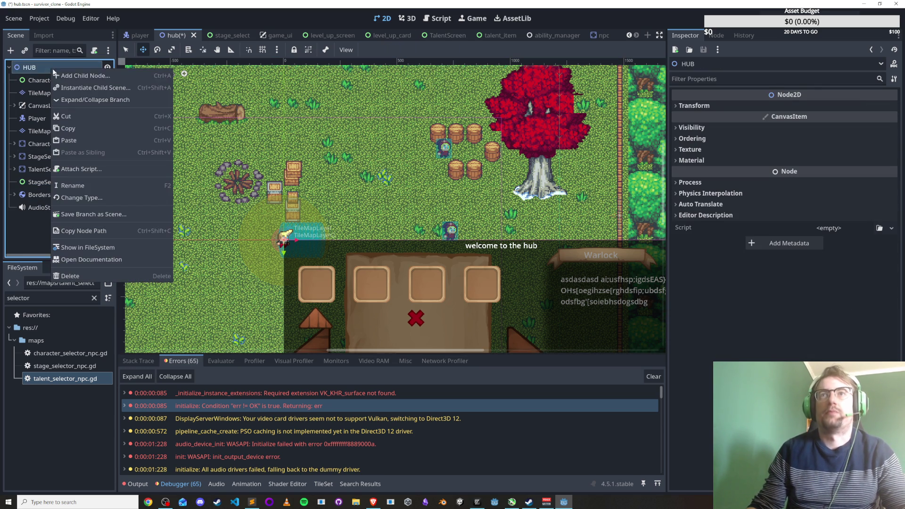
Instance TalentScreen.tscn as a child of HUB, found by searching 'ta'
{"action": "left_click", "coordinate": [97, 87]}
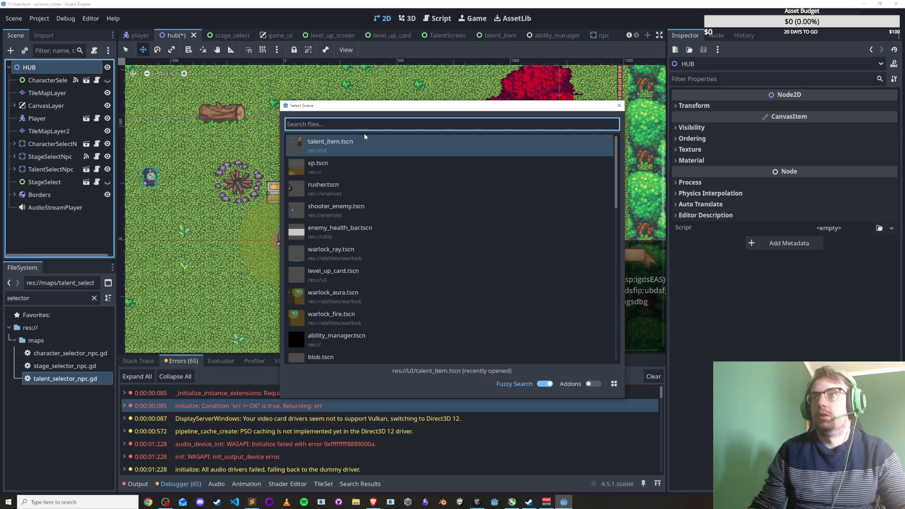
{"action": "type", "text": "ta"}
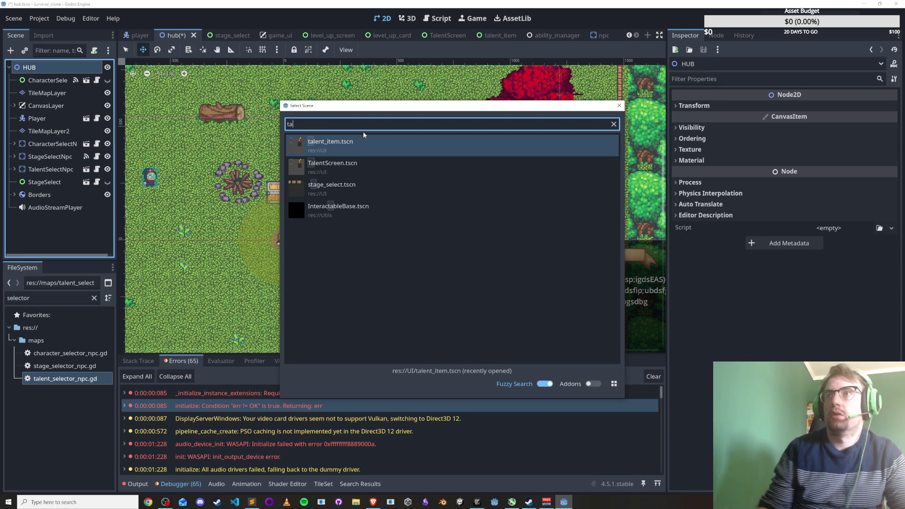
{"action": "double_click", "coordinate": [396, 167]}
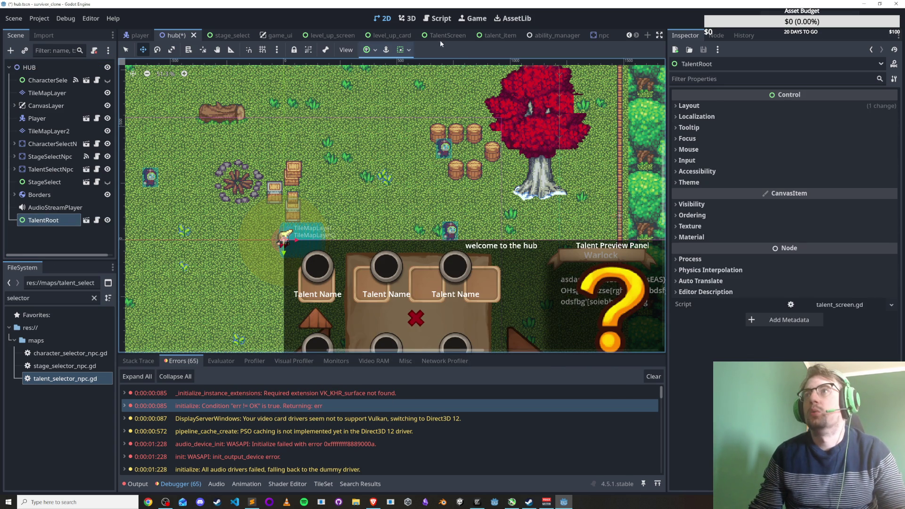
Check the TalentScreen scene's CanvasLayer in its own tab, then return to the hub
{"action": "left_click", "coordinate": [86, 220]}
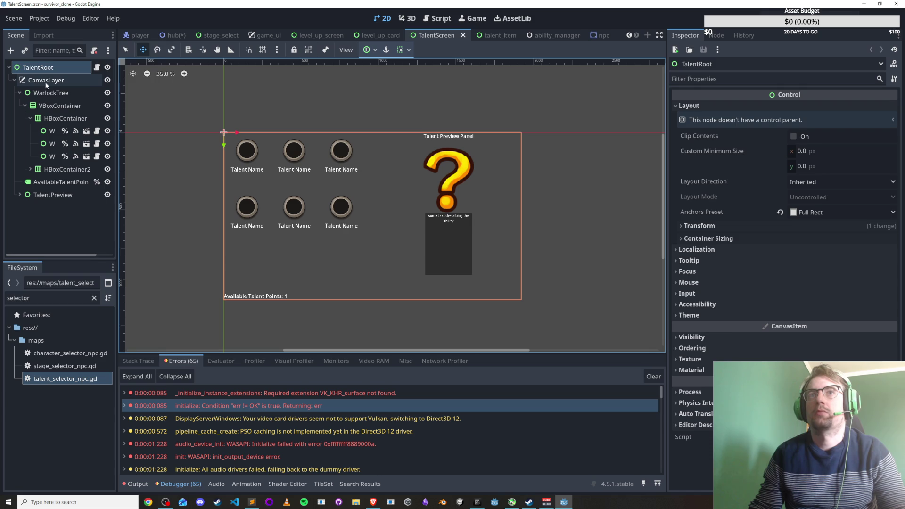
{"action": "left_click", "coordinate": [21, 82]}
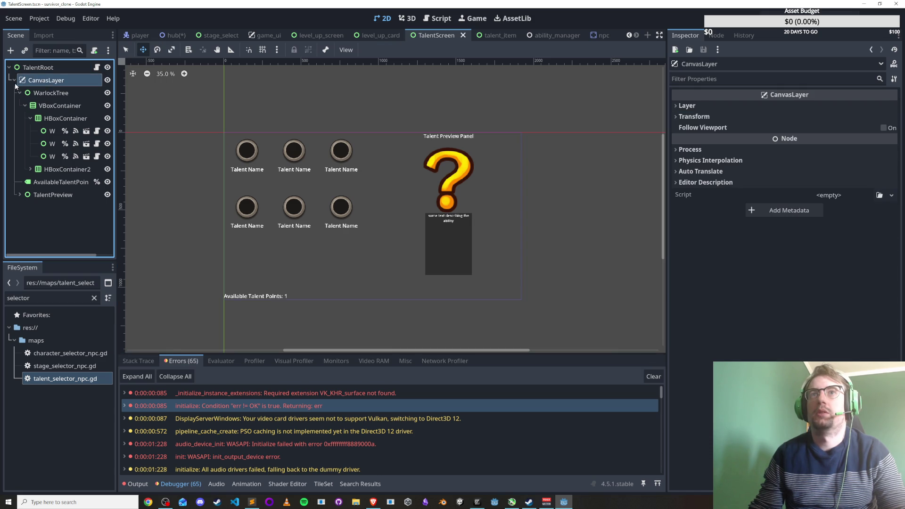
{"action": "left_click", "coordinate": [15, 84]}
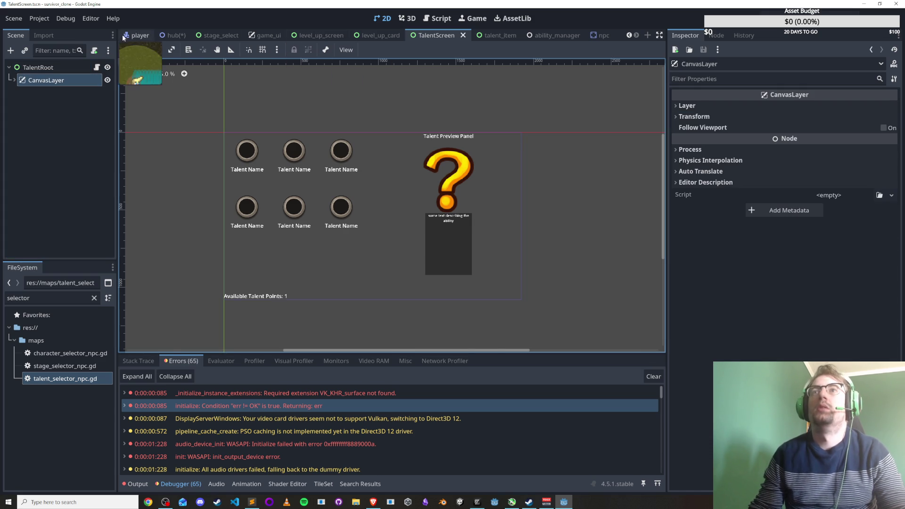
{"action": "left_click", "coordinate": [173, 37]}
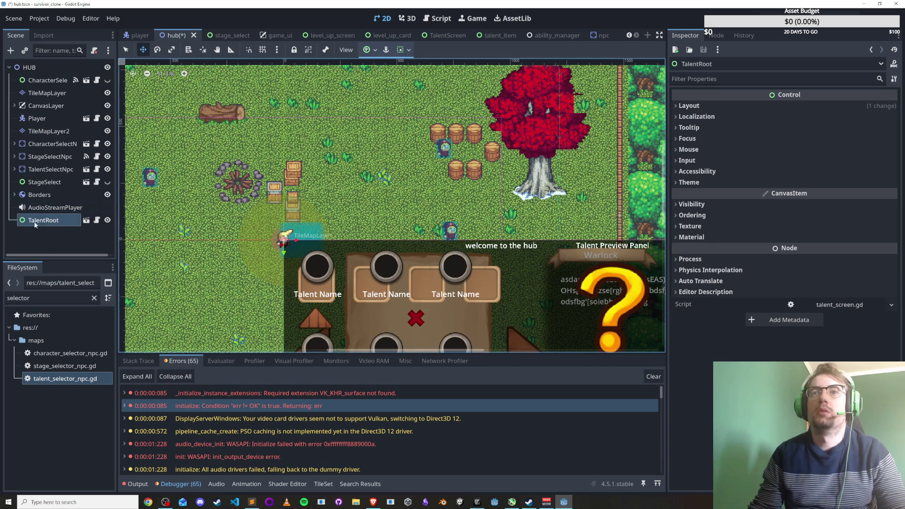
Hide the TalentRoot instance, save, and test-run the hub, then stop the game
{"action": "left_click", "coordinate": [104, 220]}
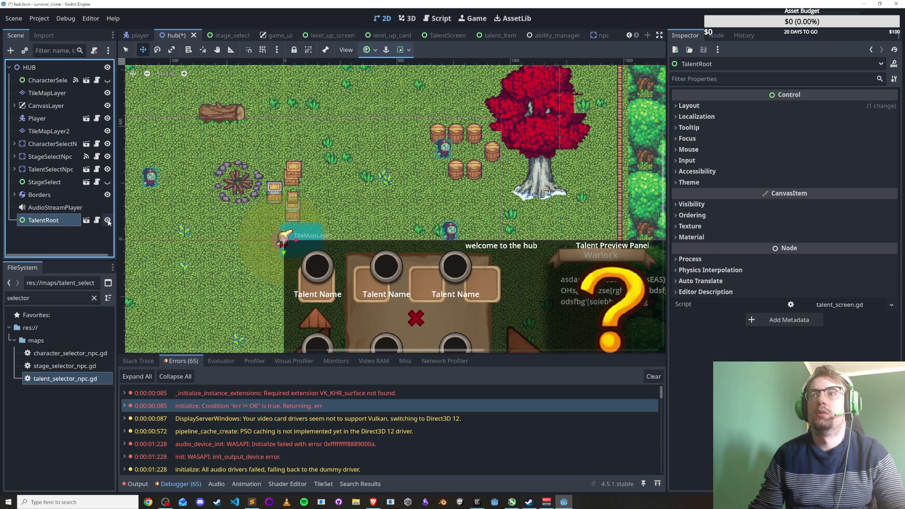
{"action": "left_click", "coordinate": [108, 221]}
{"action": "key", "text": "ctrl+s"}
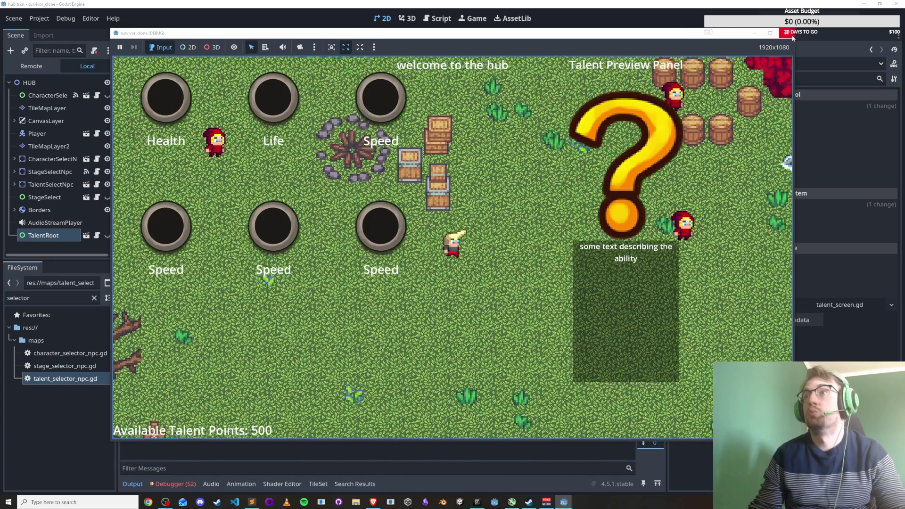
{"action": "left_click", "coordinate": [786, 32]}
{"action": "left_click", "coordinate": [50, 170]}
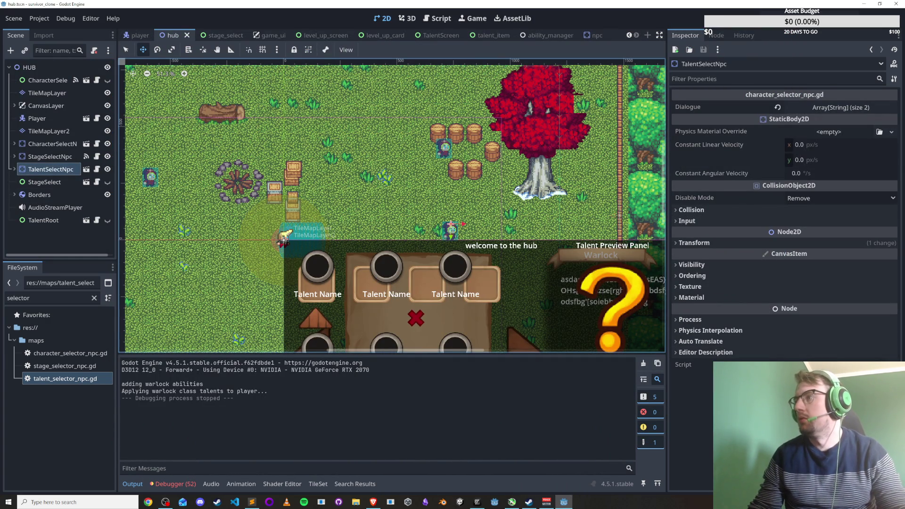
Load talent_selector_npc.gd as TalentSelectNpc's script, save the hub, and run the game
{"action": "left_click", "coordinate": [839, 363]}
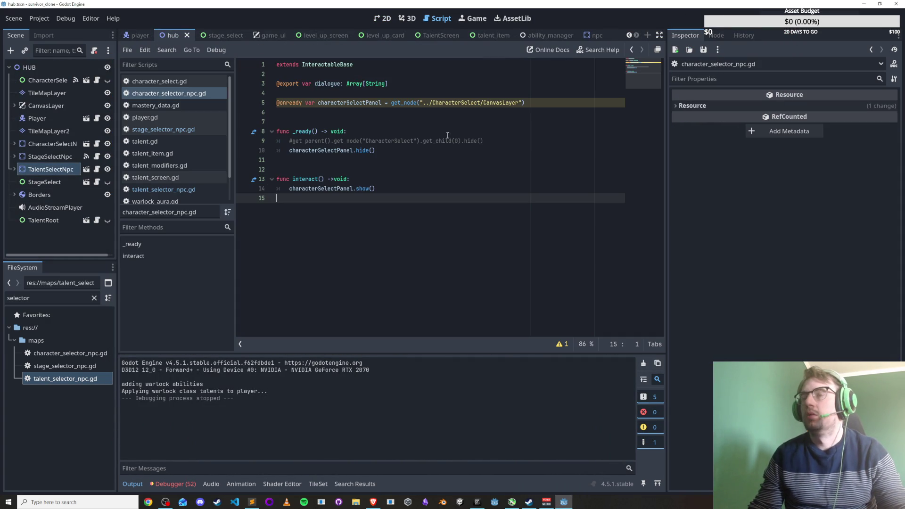
{"action": "left_click", "coordinate": [47, 169]}
{"action": "left_click", "coordinate": [47, 169]}
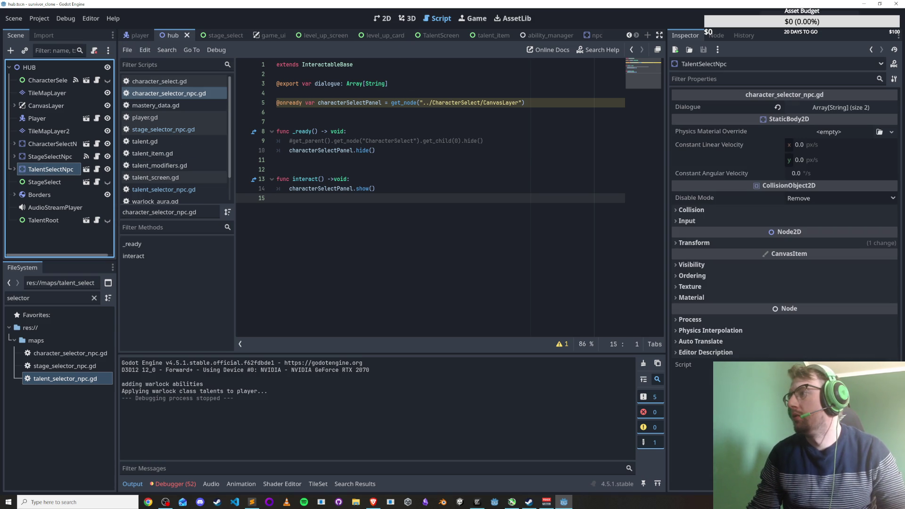
{"action": "left_click", "coordinate": [839, 365]}
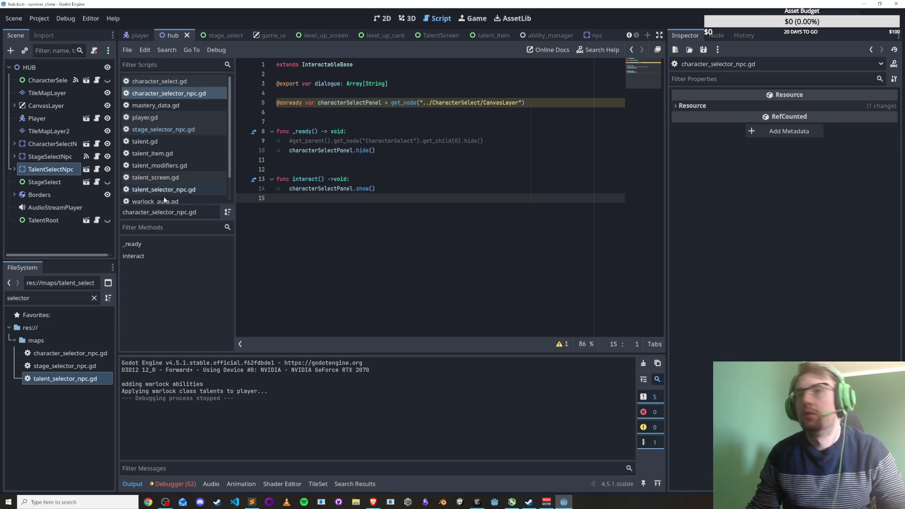
{"action": "left_click", "coordinate": [47, 169]}
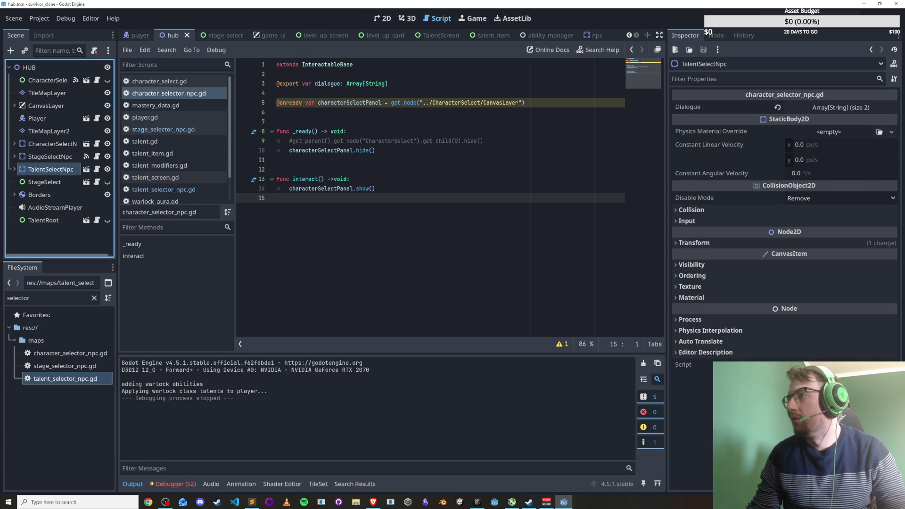
{"action": "left_click", "coordinate": [890, 364]}
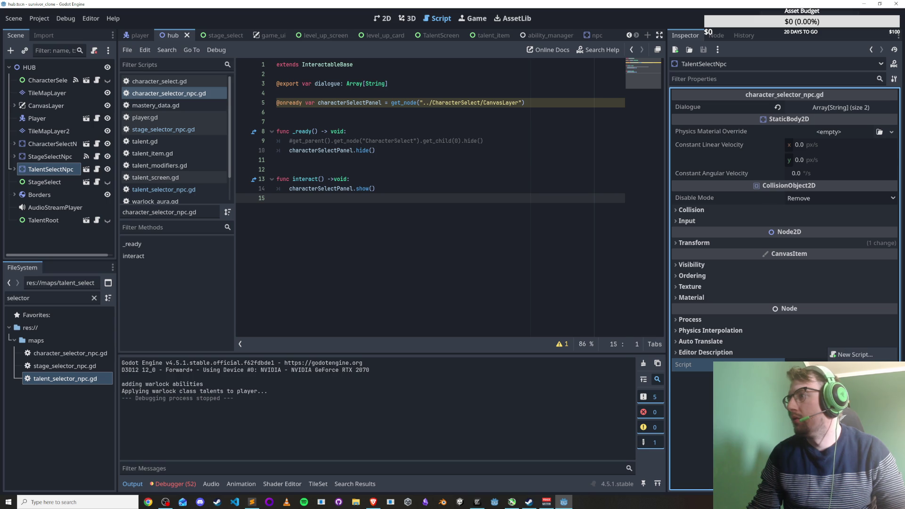
{"action": "left_click", "coordinate": [853, 366]}
{"action": "type", "text": "talent"}
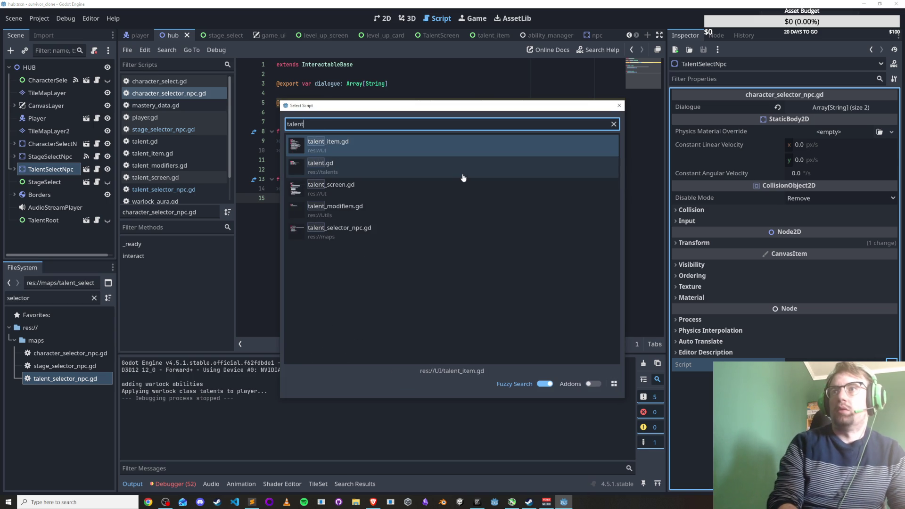
{"action": "left_click", "coordinate": [386, 228]}
{"action": "key", "text": "ctrl+s"}
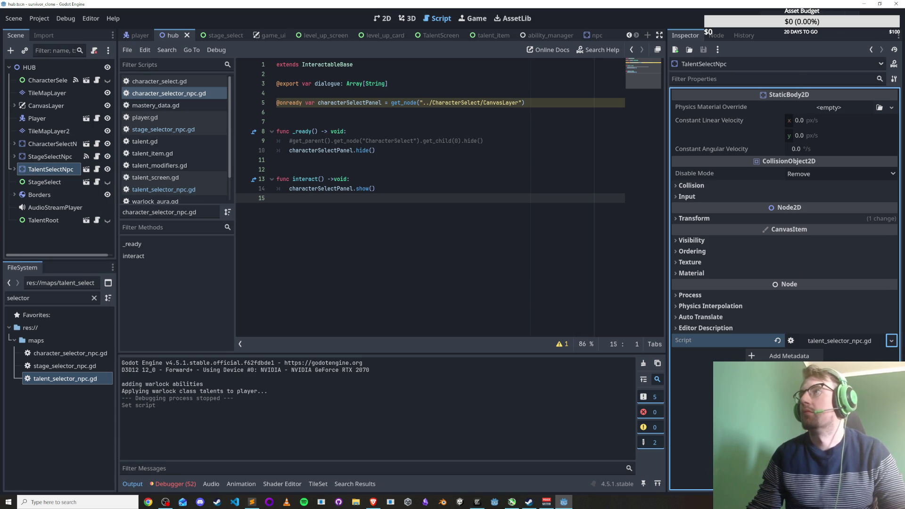
{"action": "key", "text": "F5"}
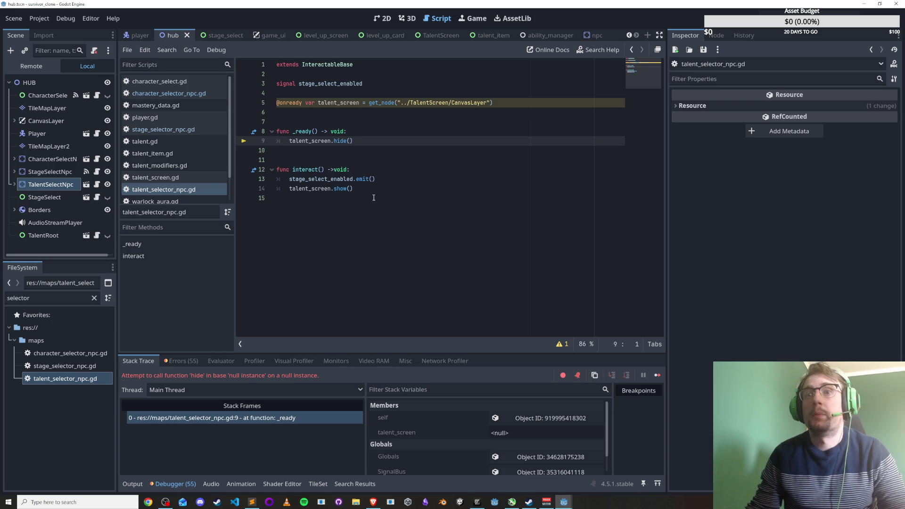
Rename TalentScreen.tscn's root node from TalentRoot to TalentScreen and save that scene
{"action": "left_click", "coordinate": [429, 161]}
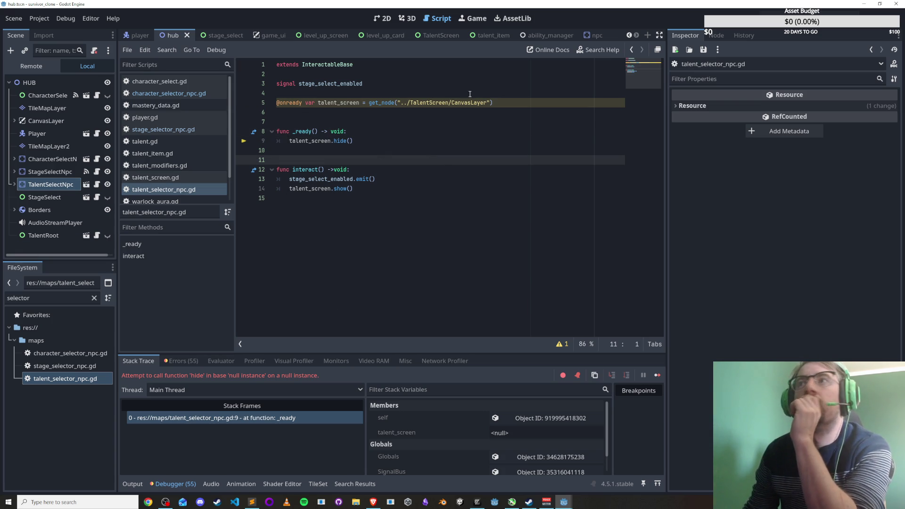
{"action": "key", "text": "Up"}
{"action": "key", "text": "Up"}
{"action": "key", "text": "Up"}
{"action": "left_click_drag", "start_coordinate": [448, 103], "coordinate": [429, 103]}
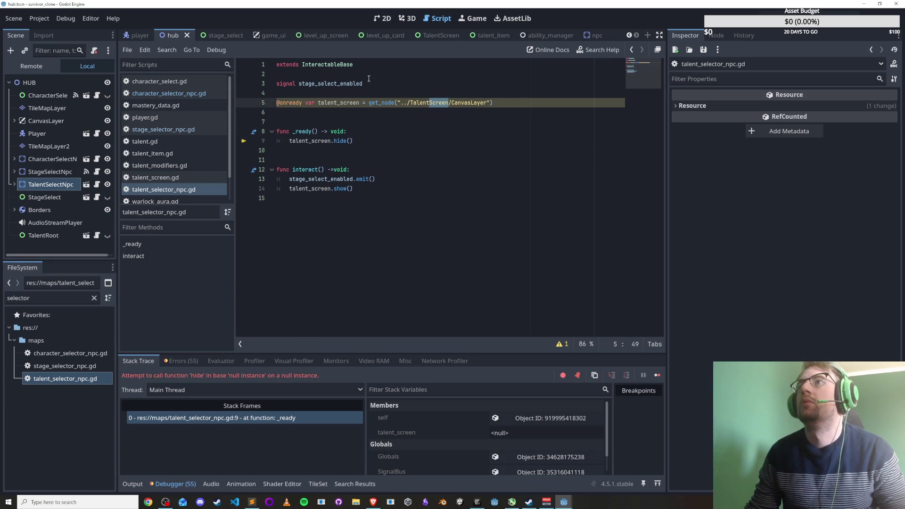
{"action": "left_click", "coordinate": [438, 35]}
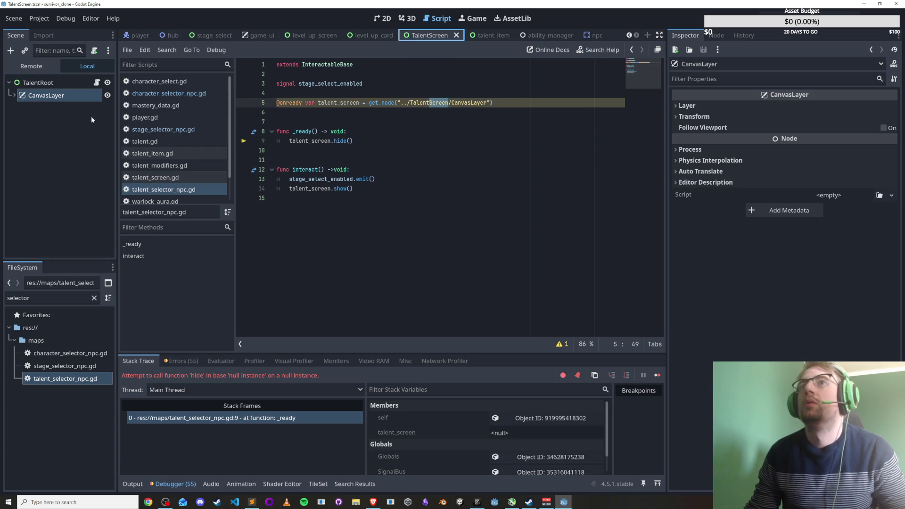
{"action": "left_click", "coordinate": [54, 83]}
{"action": "left_click", "coordinate": [53, 81]}
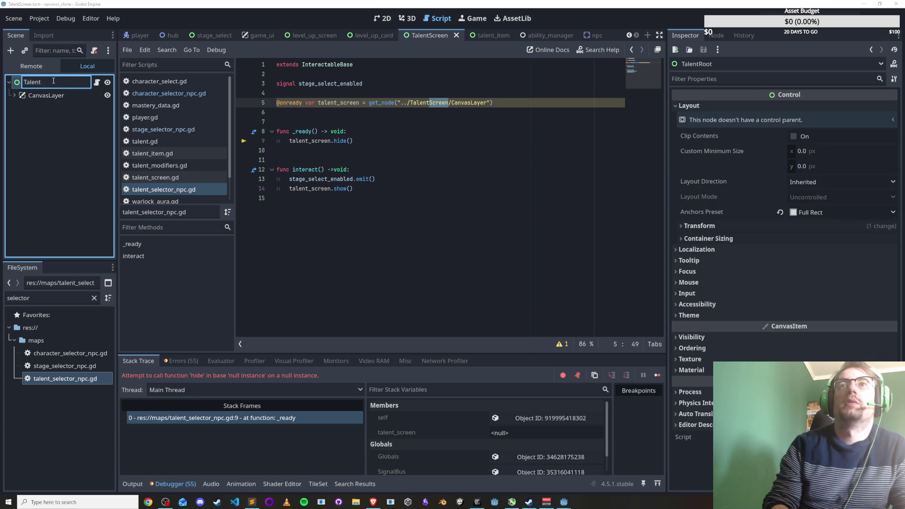
{"action": "key", "text": "Return"}
{"action": "key", "text": "ctrl+s"}
Rename the hub's TalentRoot instance to TalentScreen and launch the game
{"action": "left_click", "coordinate": [169, 35]}
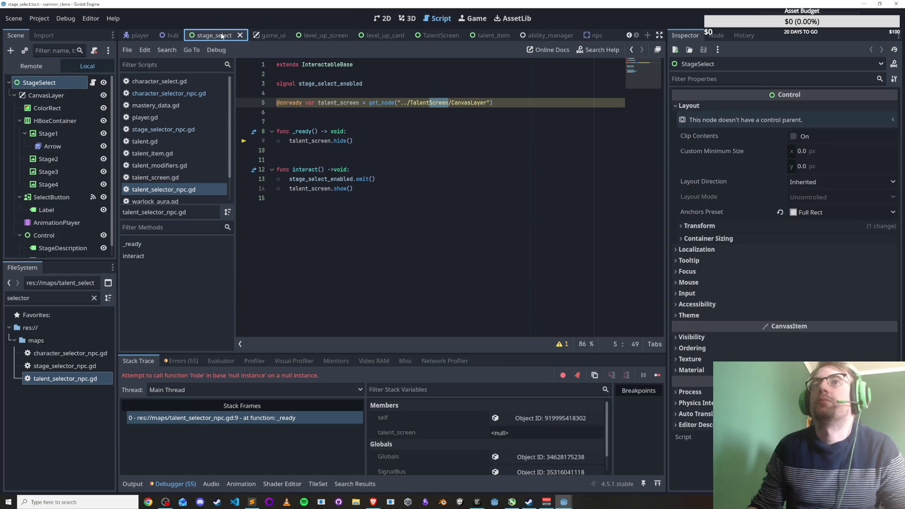
{"action": "left_click", "coordinate": [85, 185]}
{"action": "left_click", "coordinate": [63, 237]}
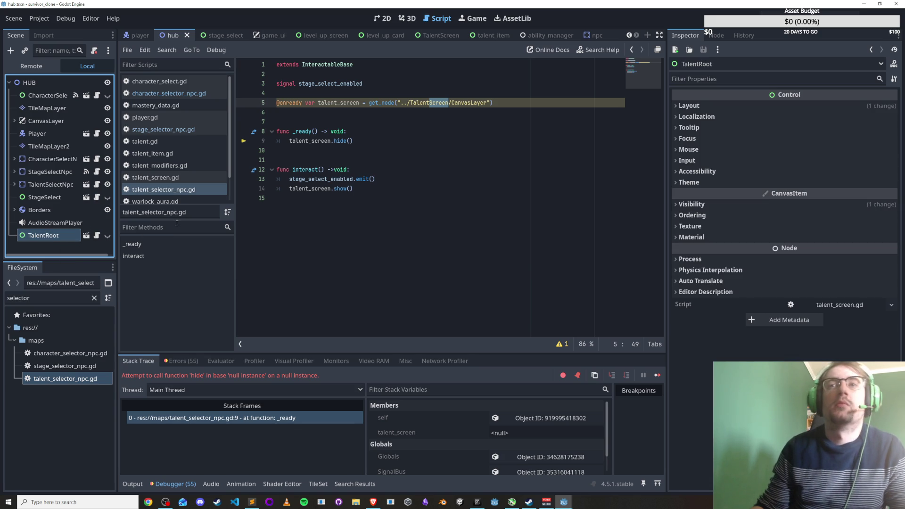
{"action": "left_click", "coordinate": [60, 233]}
{"action": "key", "text": "Escape"}
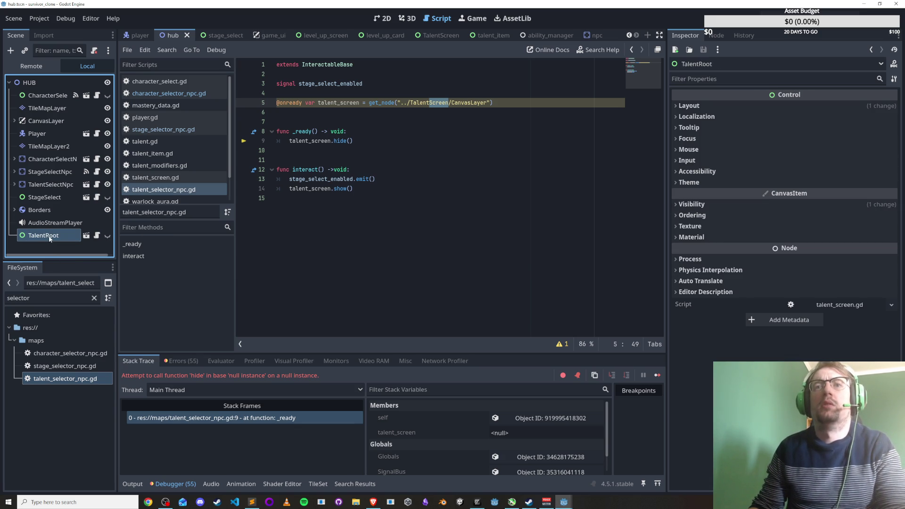
{"action": "left_click", "coordinate": [54, 236]}
{"action": "type", "text": "TalentScreen"}
{"action": "key", "text": "Return"}
{"action": "key", "text": "ctrl+shift+End"}
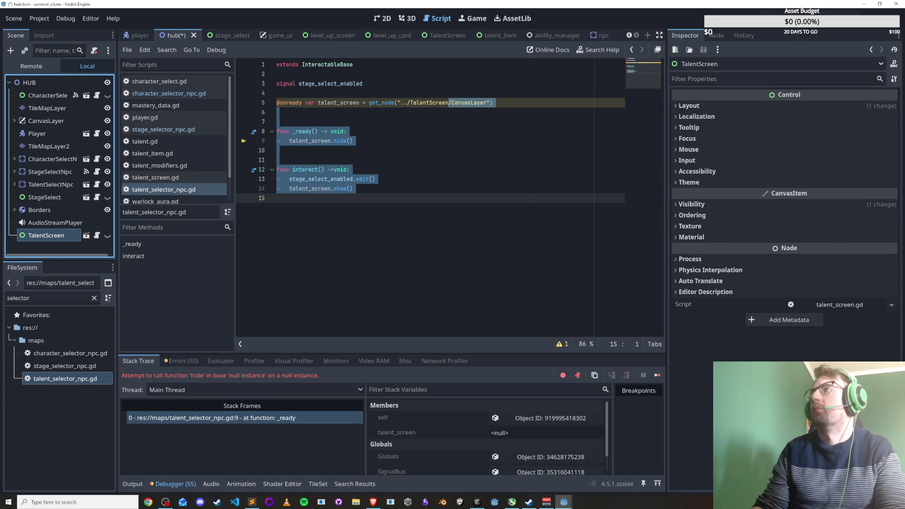
{"action": "key", "text": "F5"}
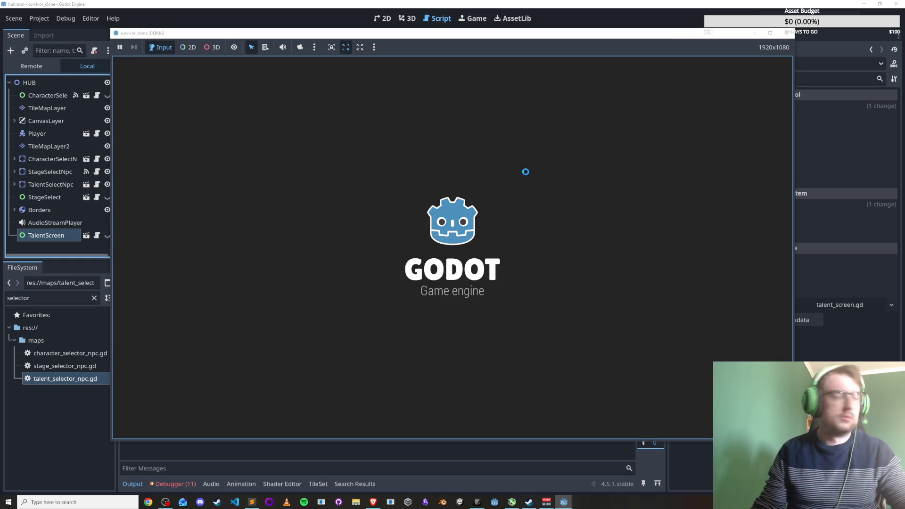
Walk to the talent NPC, open its panel, preview the Speed talent, then stop the game
{"action": "key", "text": "d"}
{"action": "key", "text": "w"}
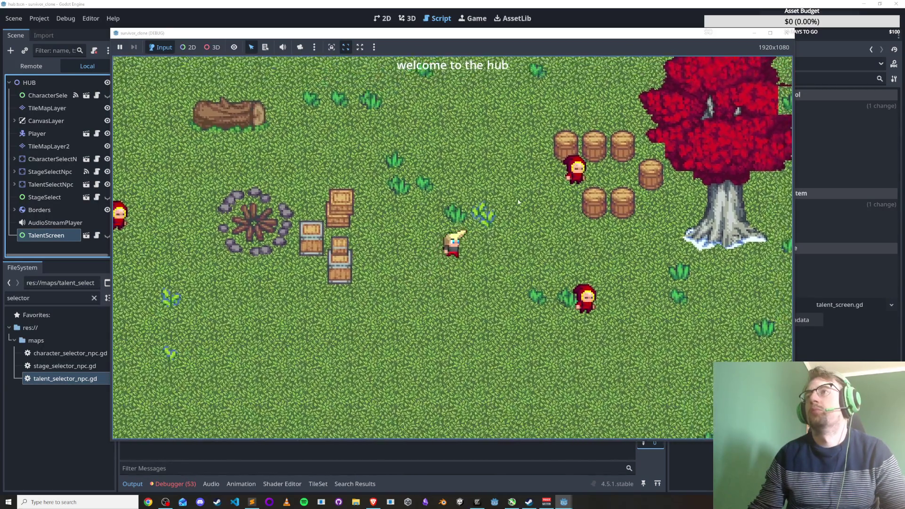
{"action": "key", "text": "w"}
{"action": "key", "text": "d"}
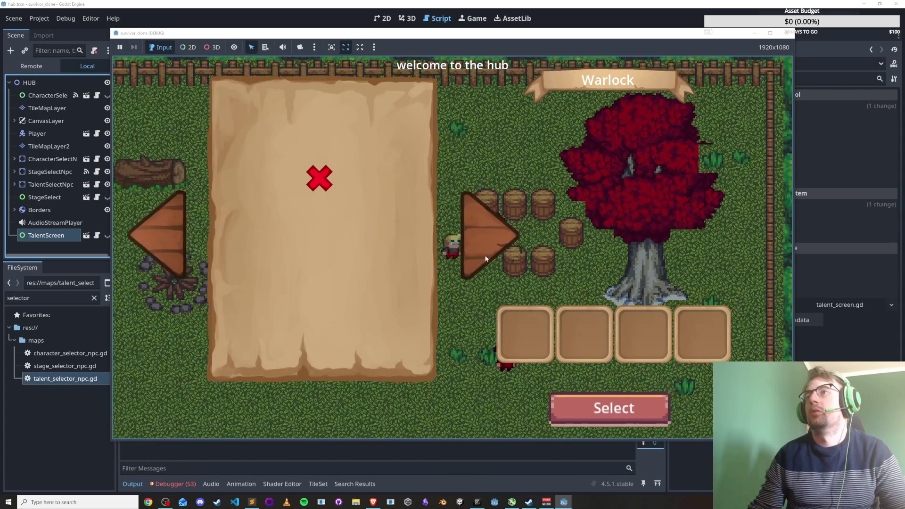
{"action": "key", "text": "s"}
{"action": "key", "text": "a"}
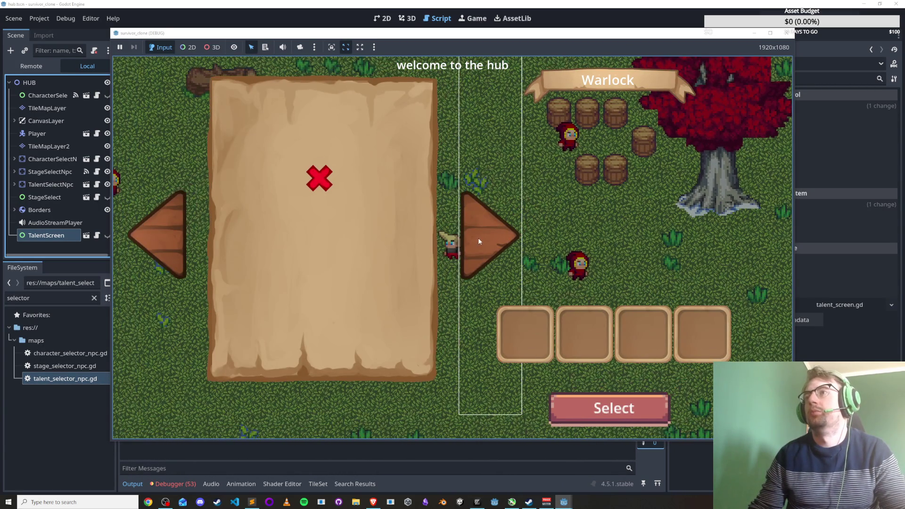
{"action": "key", "text": "Escape"}
{"action": "key", "text": "d"}
{"action": "key", "text": "d"}
{"action": "key", "text": "a"}
{"action": "key", "text": "a"}
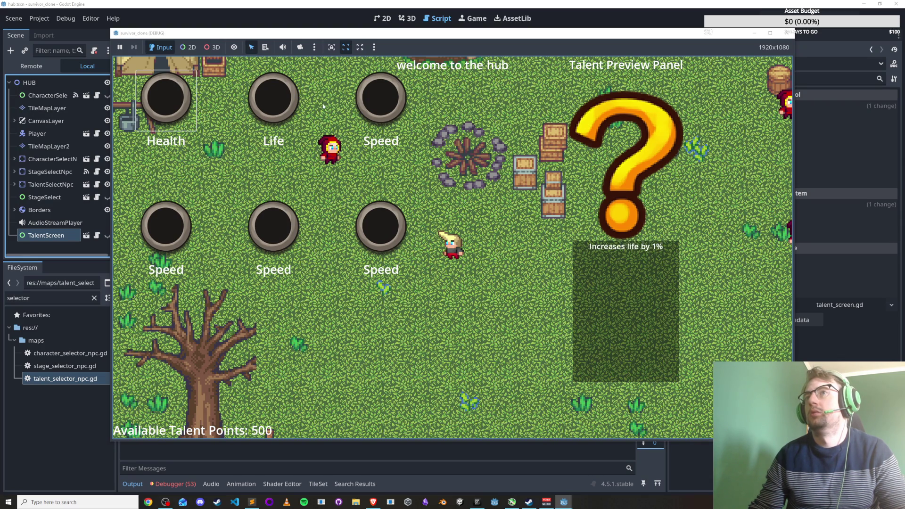
{"action": "left_click", "coordinate": [380, 94]}
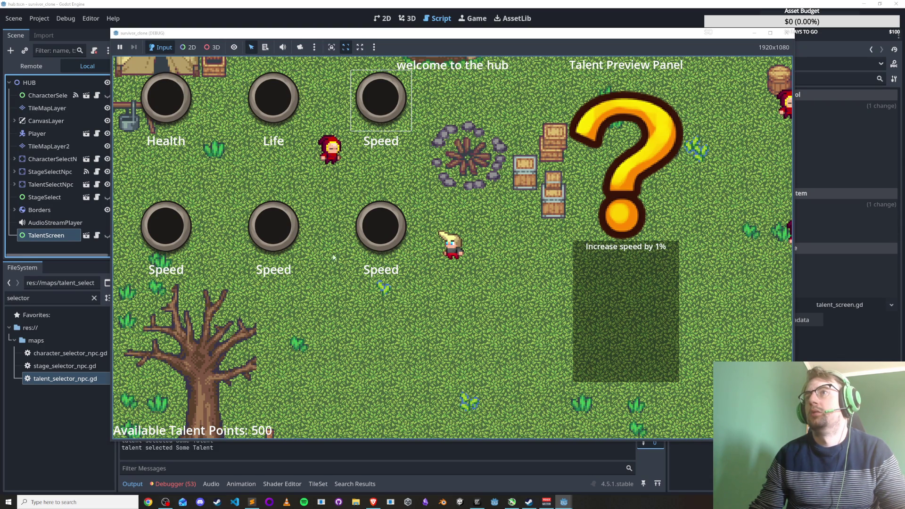
{"action": "key", "text": "F8"}
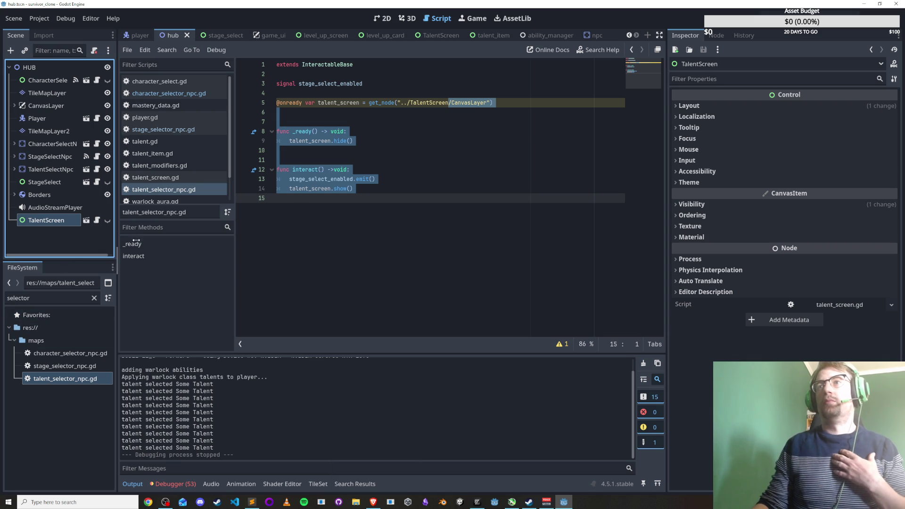
Select all of the NPC script's text, then deselect it
{"action": "left_click", "coordinate": [347, 221]}
{"action": "key", "text": "ctrl+a"}
{"action": "left_click", "coordinate": [411, 201]}
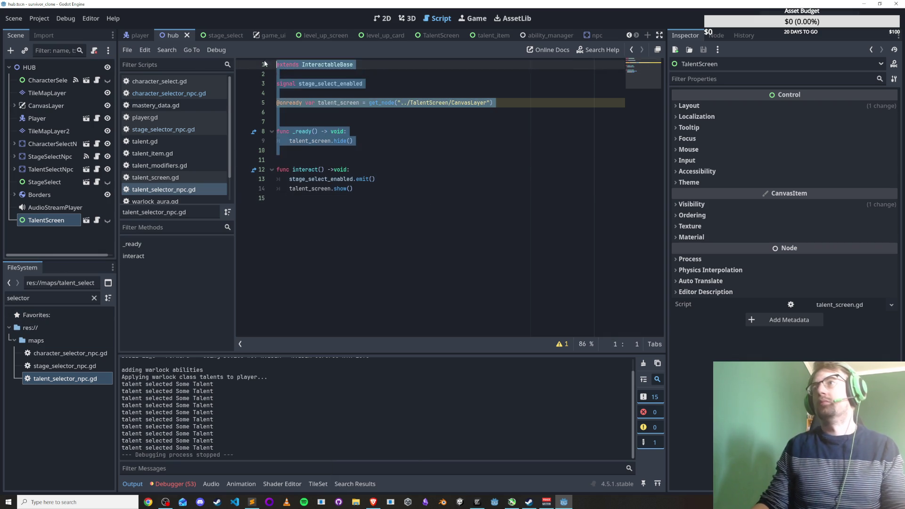
{"action": "key", "text": "ctrl+a"}
{"action": "left_click", "coordinate": [411, 202]}
{"action": "key", "text": "ctrl+a"}
{"action": "left_click", "coordinate": [436, 216]}
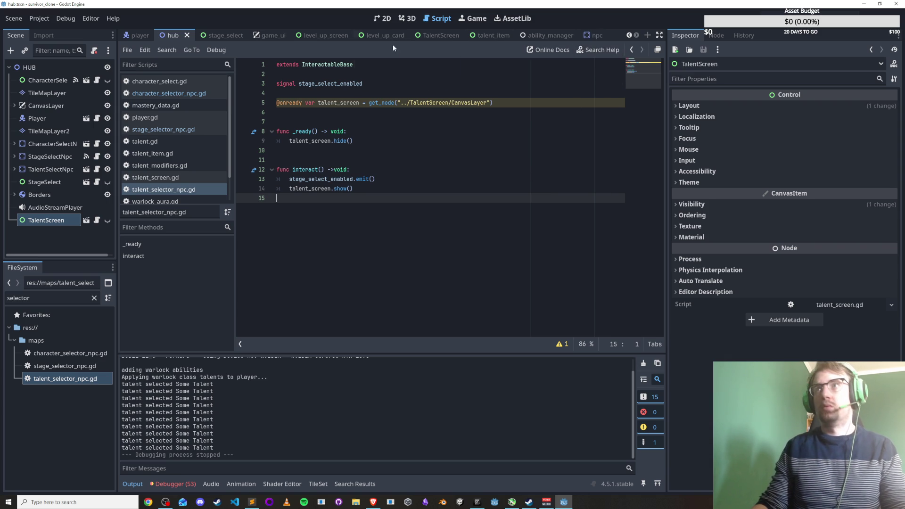
Open the TalentScreen scene and scroll through its script
{"action": "left_click", "coordinate": [447, 37]}
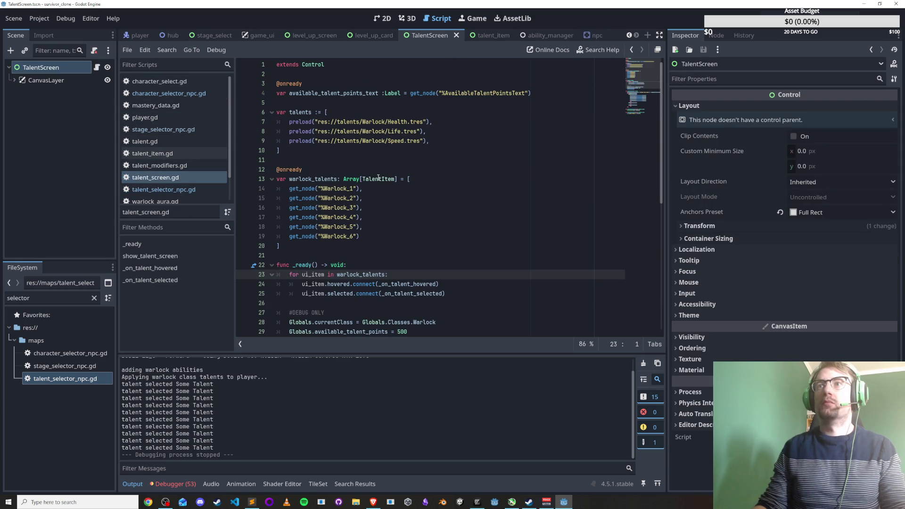
{"action": "scroll", "coordinate": [356, 204], "scroll_direction": "down", "scroll_amount": 3}
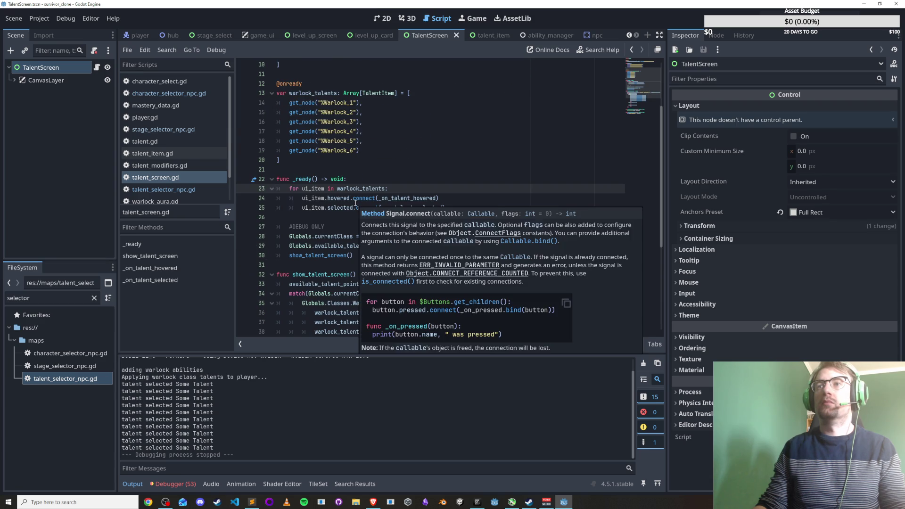
{"action": "scroll", "coordinate": [354, 198], "scroll_direction": "up", "scroll_amount": 3}
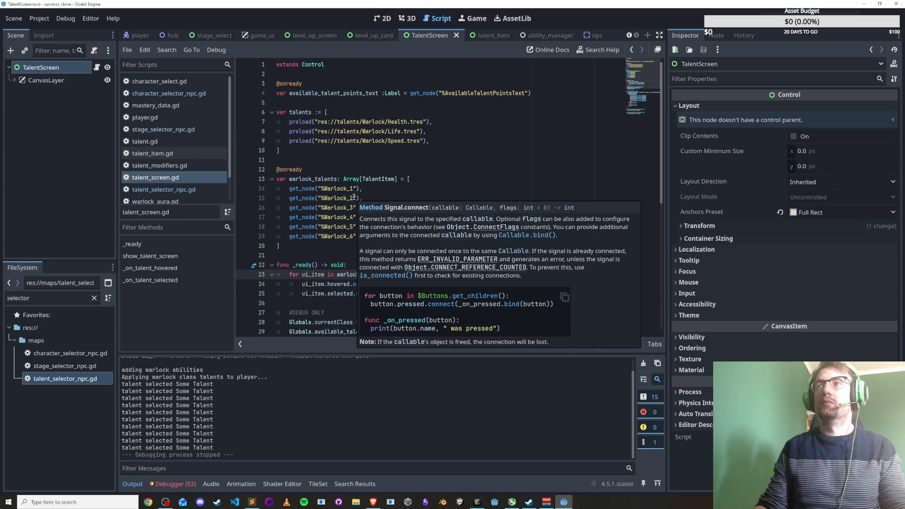
{"action": "scroll", "coordinate": [354, 198], "scroll_direction": "down", "scroll_amount": 8}
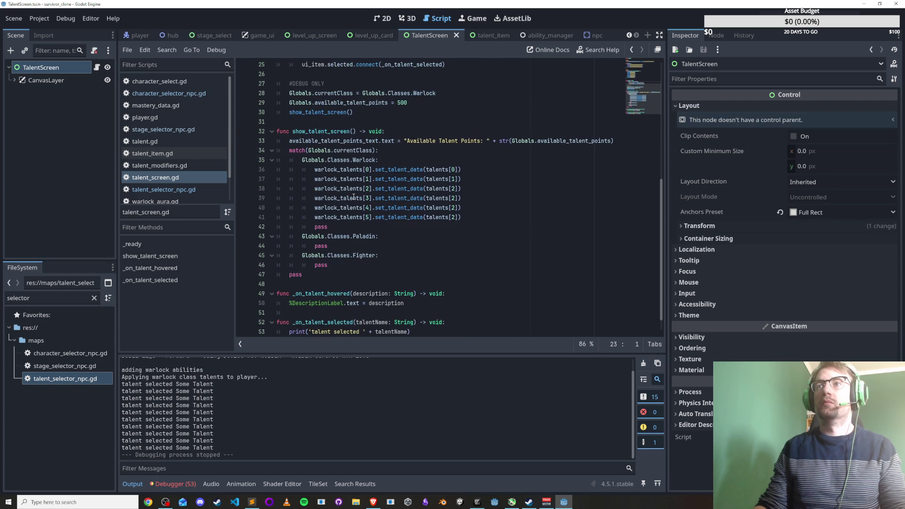
{"action": "scroll", "coordinate": [354, 198], "scroll_direction": "up", "scroll_amount": 8}
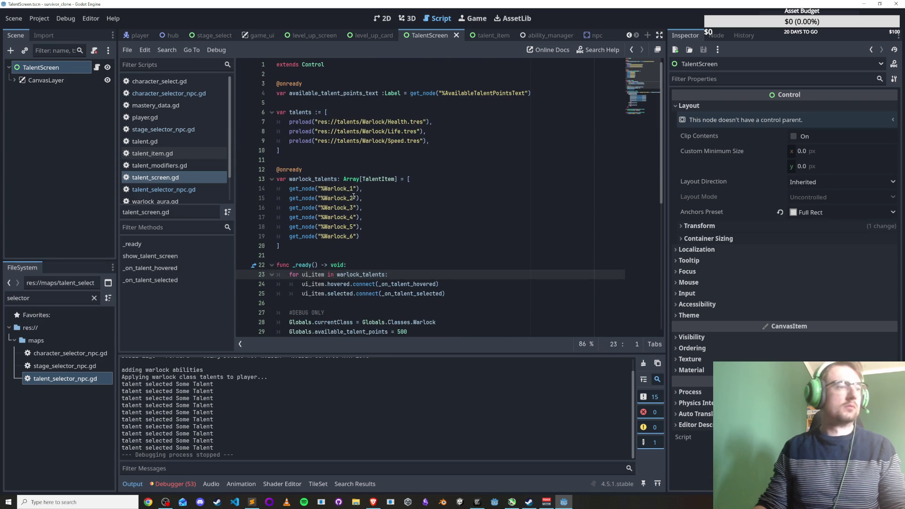
Go through the talent_item, ability_manager, TalentScreen and level_up_card scenes, ending on level_up_screen
{"action": "left_click", "coordinate": [481, 35]}
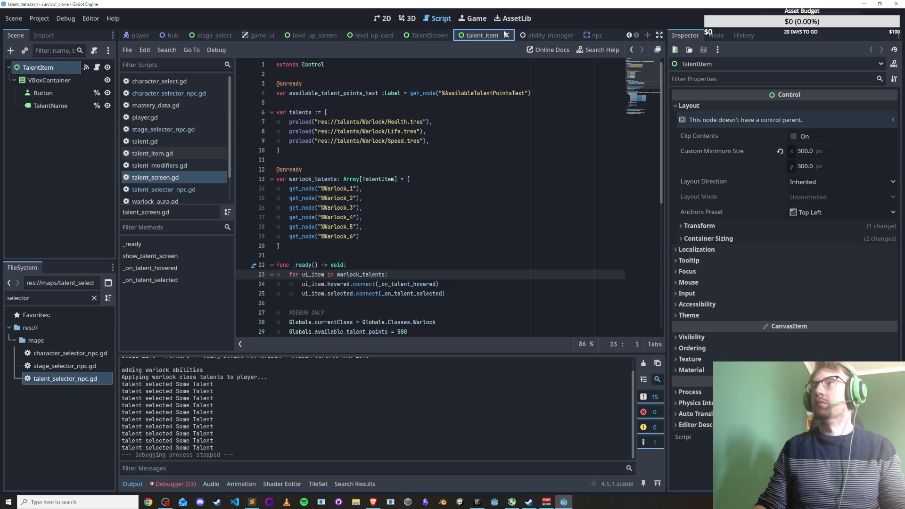
{"action": "left_click", "coordinate": [552, 36]}
{"action": "left_click", "coordinate": [427, 37]}
{"action": "left_click", "coordinate": [368, 38]}
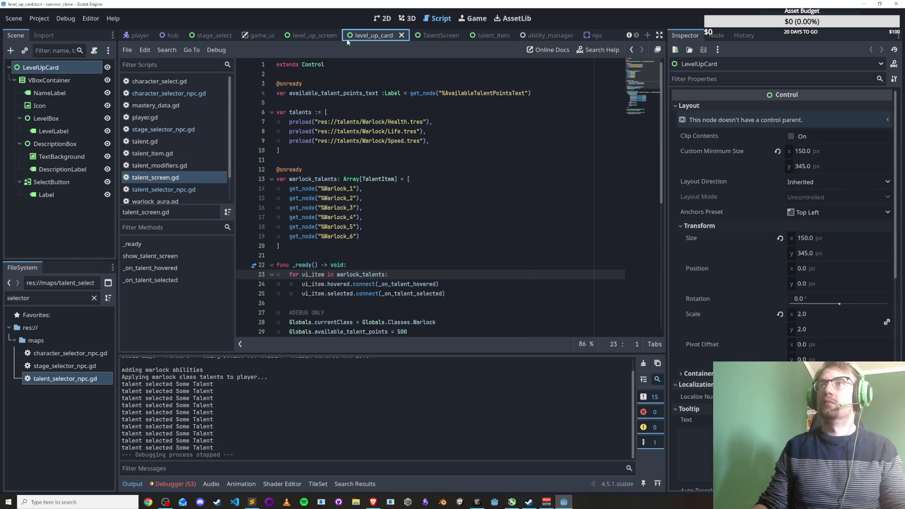
{"action": "left_click", "coordinate": [306, 38]}
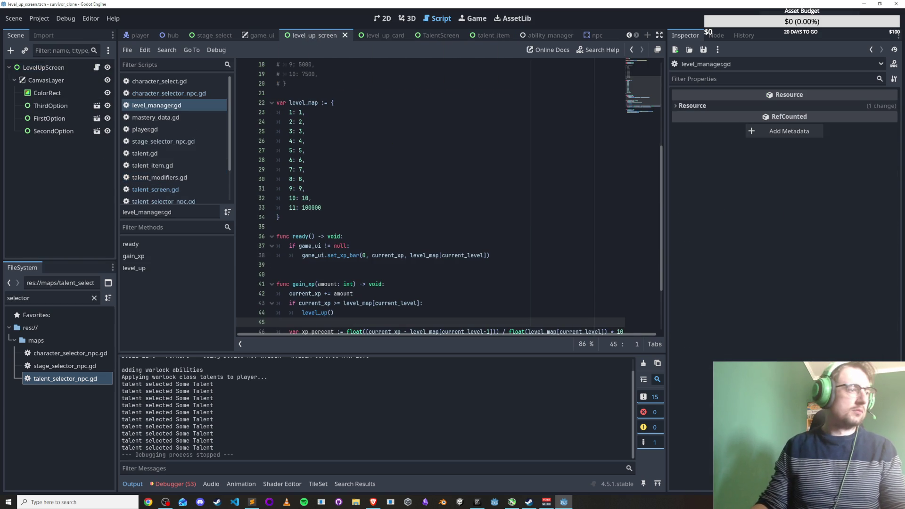
Leave Godot for the Brave browser, ending on the itch.io Node Icon pack page
{"action": "key", "text": "alt+Tab"}
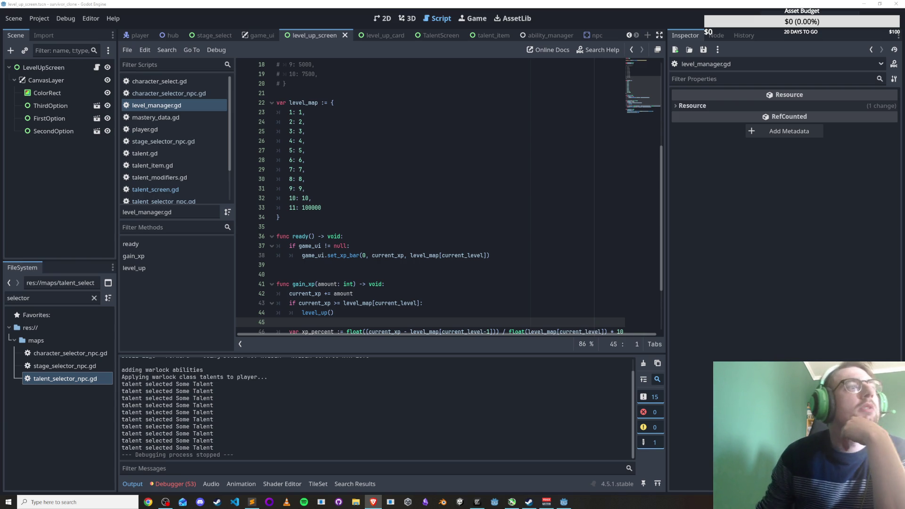
{"action": "key", "text": "alt+Tab"}
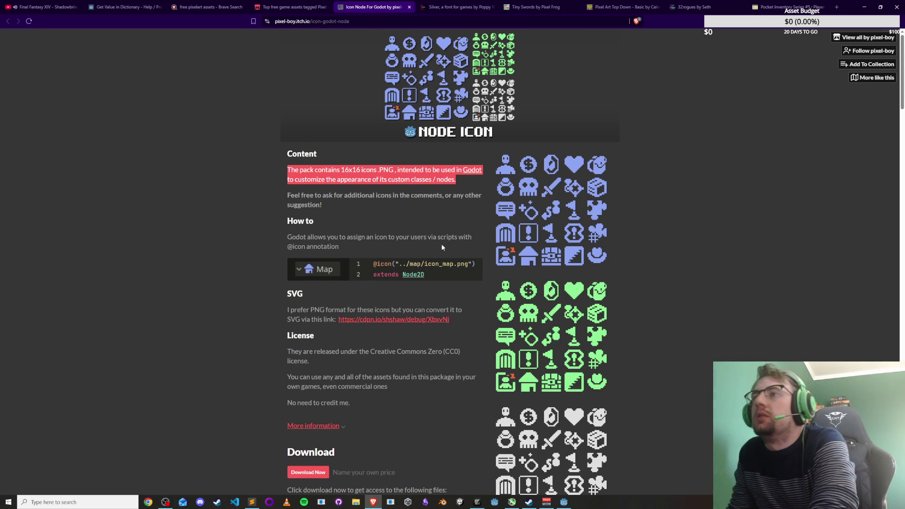
Read the Icon Node pack's icon-assigning and Content paragraphs, then go back to the free assets listing
{"action": "scroll", "coordinate": [443, 253], "scroll_direction": "down", "scroll_amount": 7}
{"action": "scroll", "coordinate": [444, 254], "scroll_direction": "up", "scroll_amount": 7}
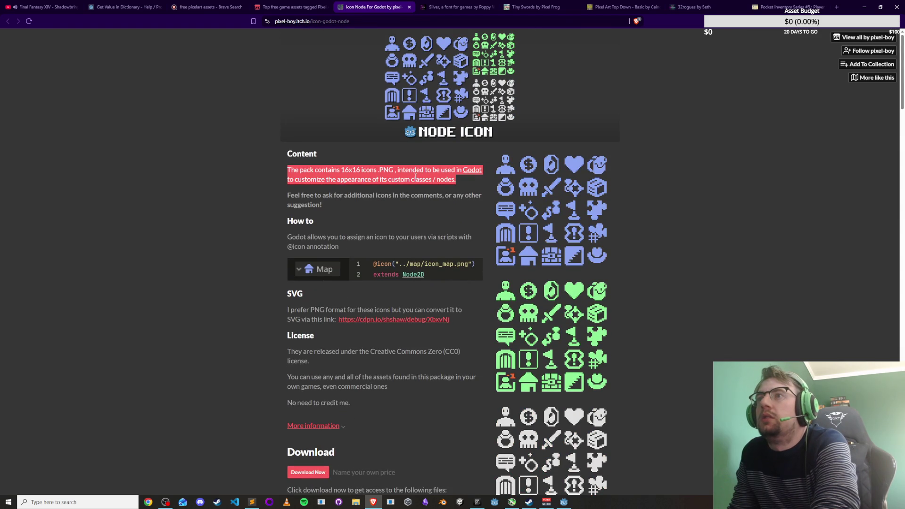
{"action": "left_click", "coordinate": [378, 201]}
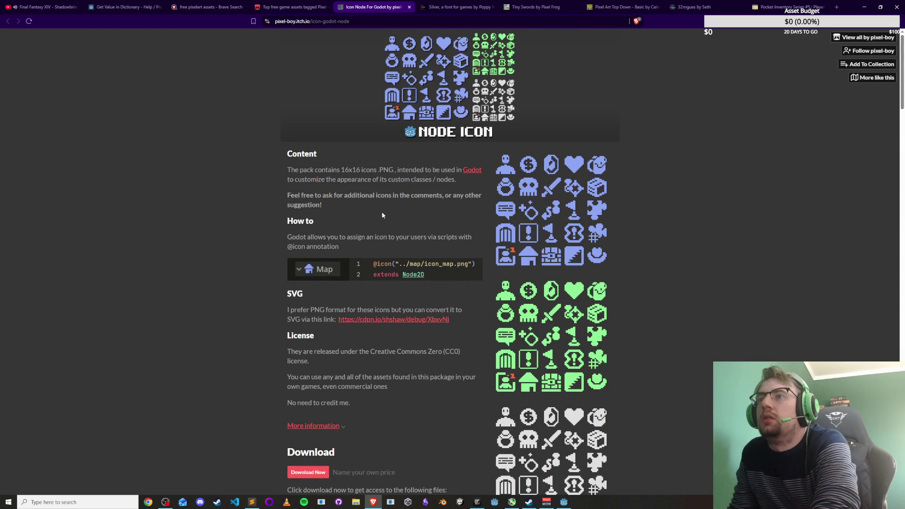
{"action": "scroll", "coordinate": [366, 228], "scroll_direction": "down", "scroll_amount": 1}
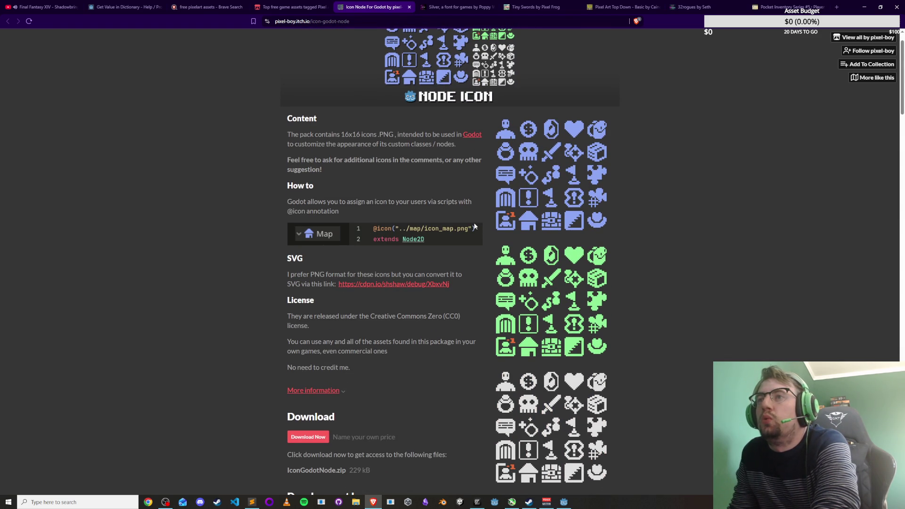
{"action": "triple_click", "coordinate": [355, 211]}
{"action": "triple_click", "coordinate": [375, 212]}
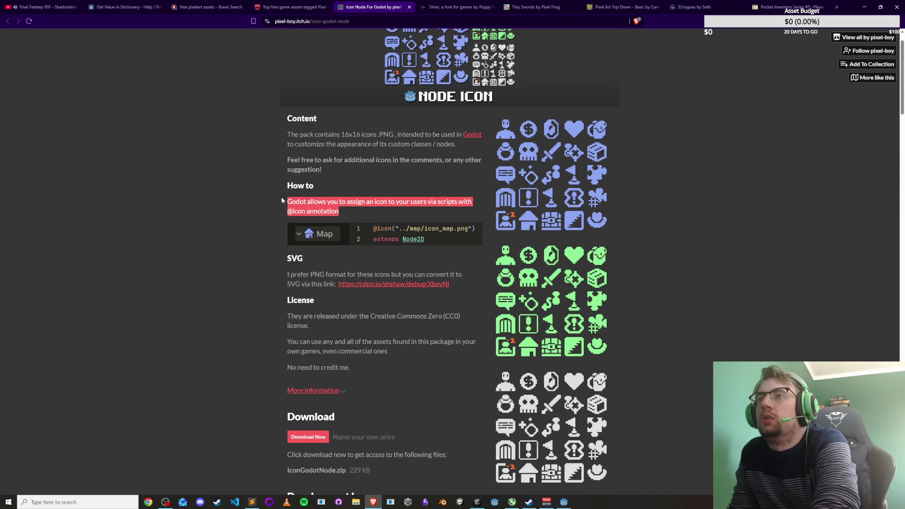
{"action": "left_click", "coordinate": [353, 210]}
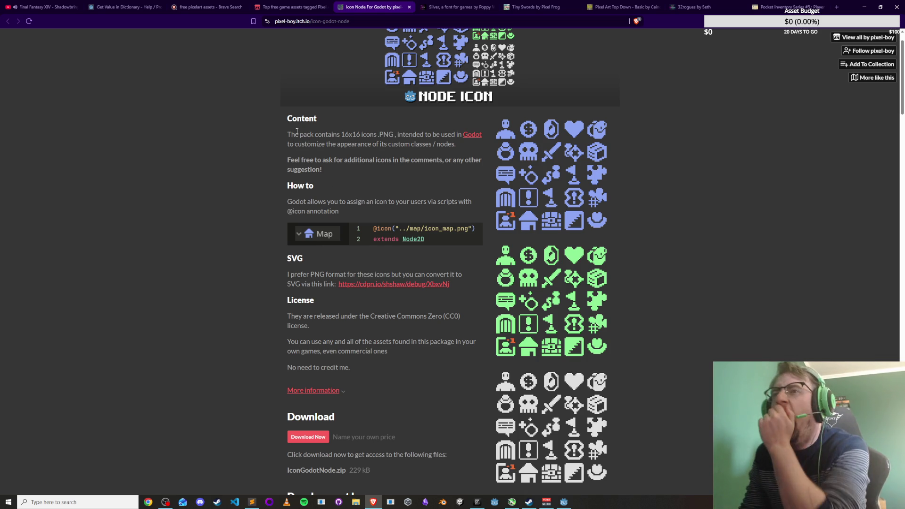
{"action": "triple_click", "coordinate": [369, 145]}
{"action": "scroll", "coordinate": [370, 155], "scroll_direction": "up", "scroll_amount": 1}
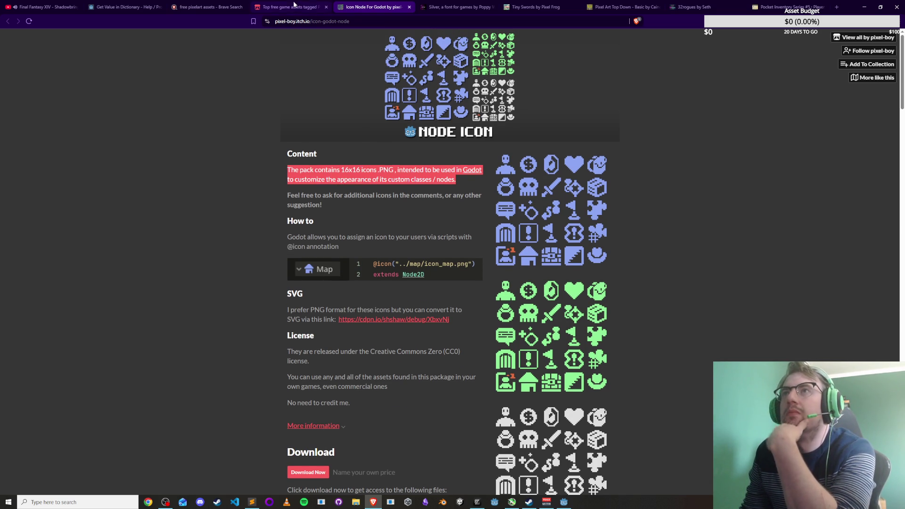
{"action": "key", "text": "ctrl+shift+Tab"}
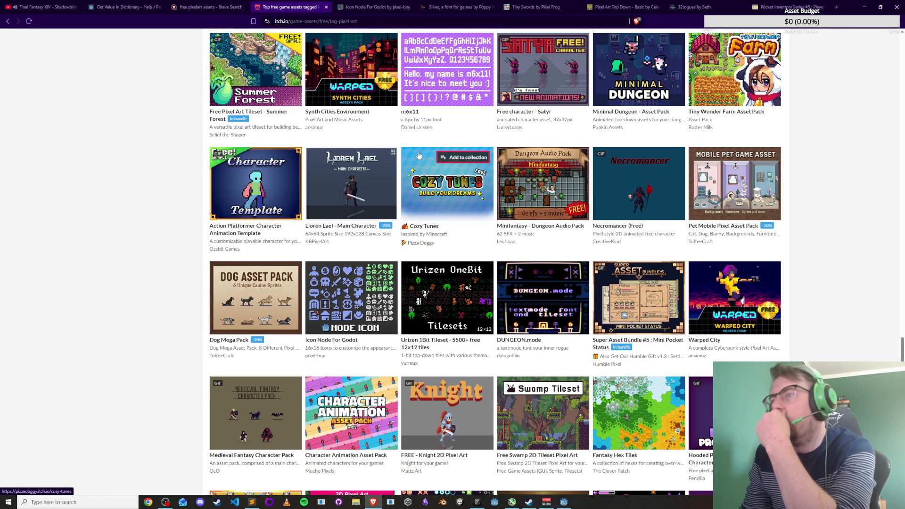
Open the TOP-DOWN Adventure Pack from the asset grid, look it over, and close it
{"action": "scroll", "coordinate": [538, 268], "scroll_direction": "down", "scroll_amount": 3}
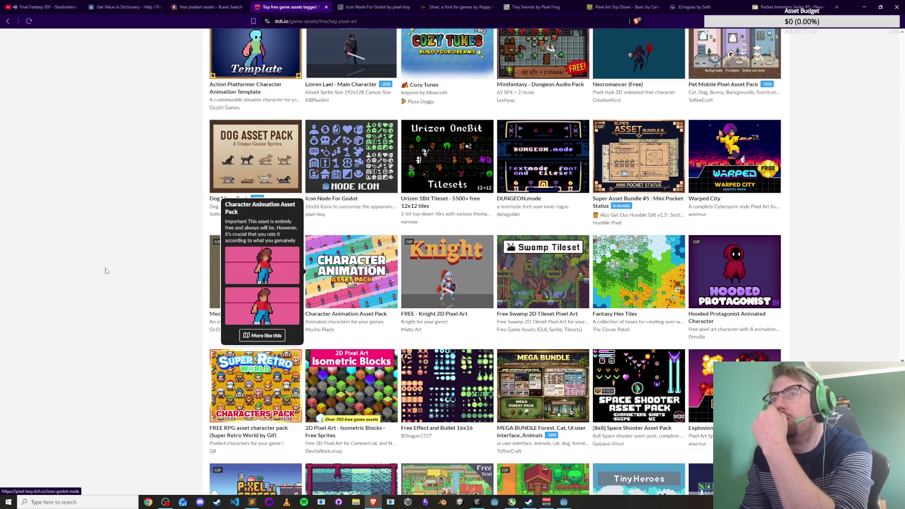
{"action": "mouse_move", "coordinate": [230, 280]}
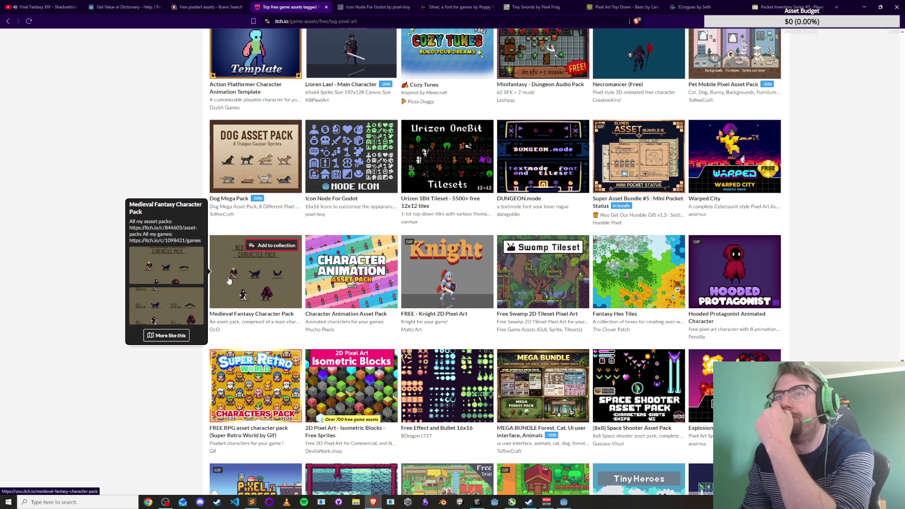
{"action": "scroll", "coordinate": [228, 280], "scroll_direction": "down", "scroll_amount": 3}
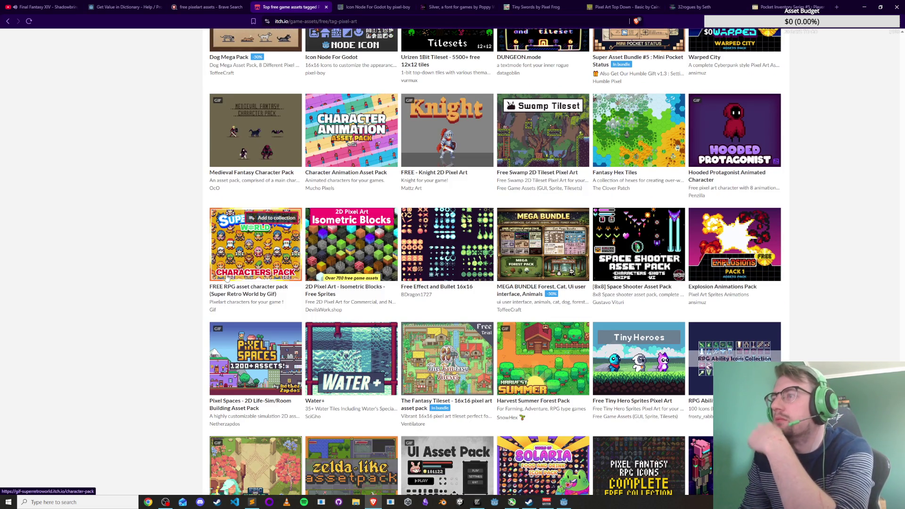
{"action": "scroll", "coordinate": [228, 279], "scroll_direction": "down", "scroll_amount": 2}
{"action": "scroll", "coordinate": [227, 278], "scroll_direction": "down", "scroll_amount": 1}
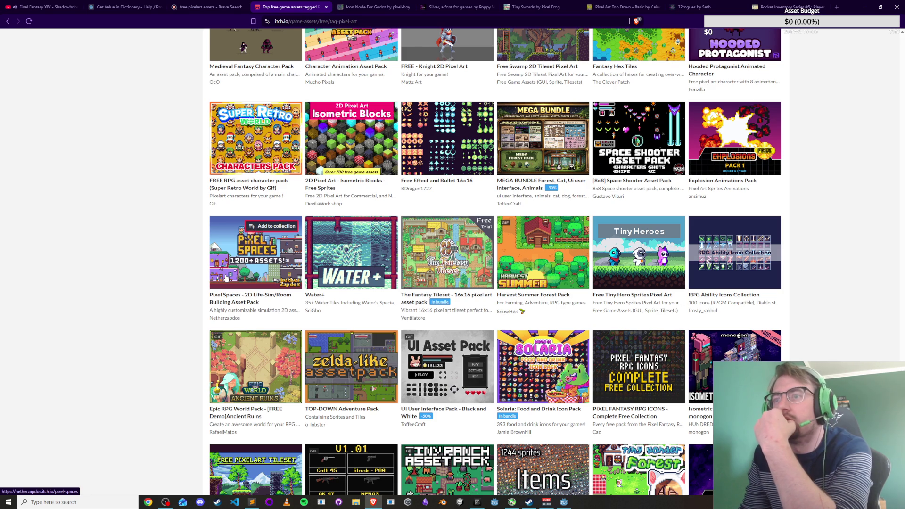
{"action": "middle_click", "coordinate": [370, 363]}
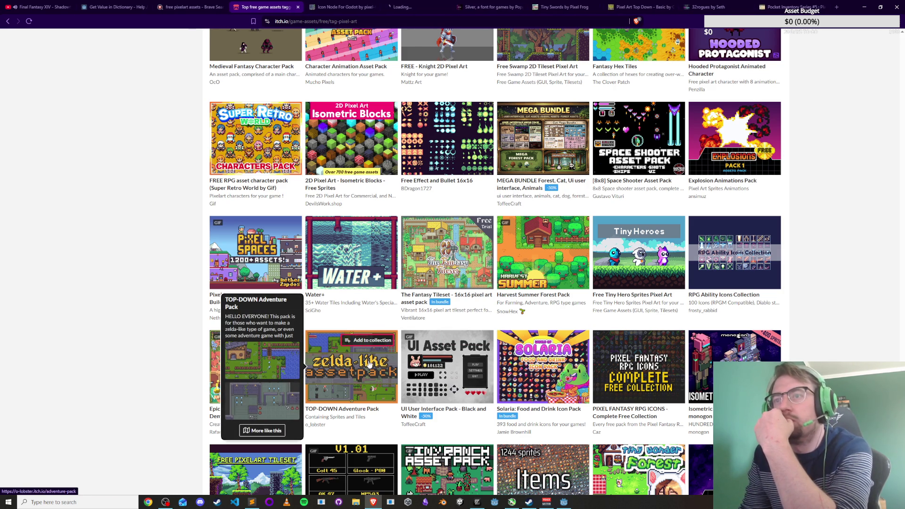
{"action": "key", "text": "ctrl+Tab"}
{"action": "scroll", "coordinate": [459, 253], "scroll_direction": "down", "scroll_amount": 5}
{"action": "scroll", "coordinate": [460, 252], "scroll_direction": "down", "scroll_amount": 4}
{"action": "scroll", "coordinate": [459, 252], "scroll_direction": "up", "scroll_amount": 4}
{"action": "middle_click", "coordinate": [411, 4]}
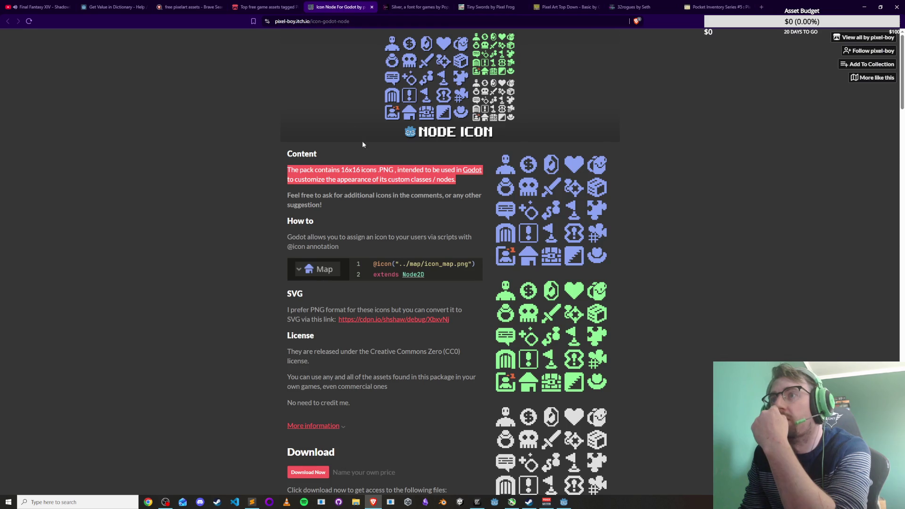
Open Willibab's Simple Weapon Icons from further down the free assets listing
{"action": "key", "text": "ctrl+shift+Tab"}
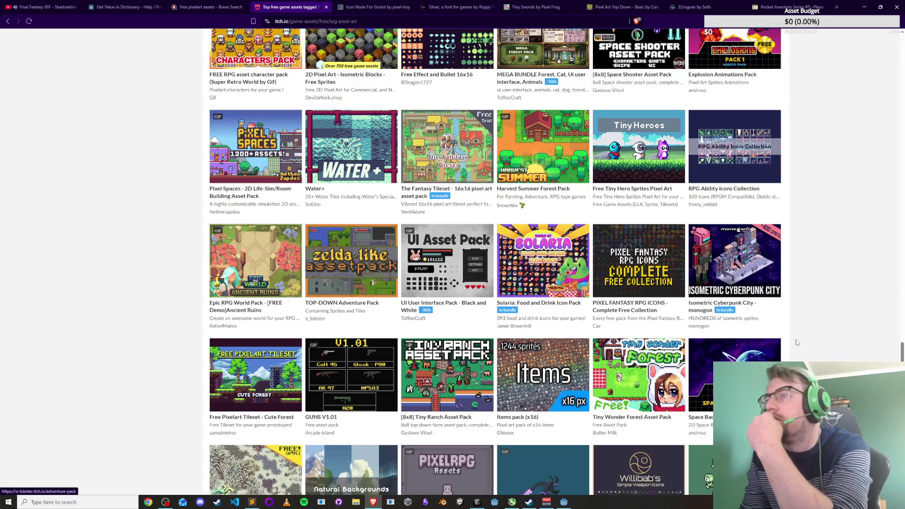
{"action": "scroll", "coordinate": [794, 340], "scroll_direction": "down", "scroll_amount": 2}
{"action": "scroll", "coordinate": [795, 340], "scroll_direction": "down", "scroll_amount": 3}
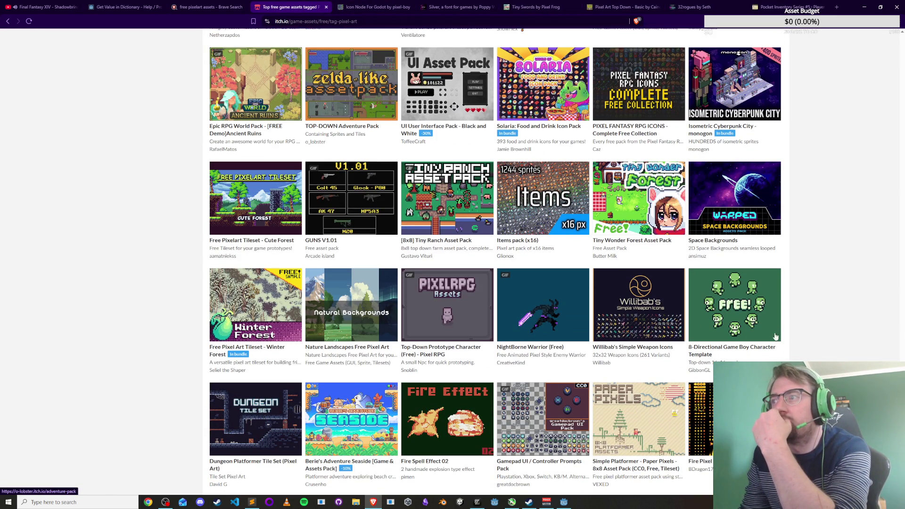
{"action": "middle_click", "coordinate": [650, 301]}
{"action": "left_click", "coordinate": [430, 6]}
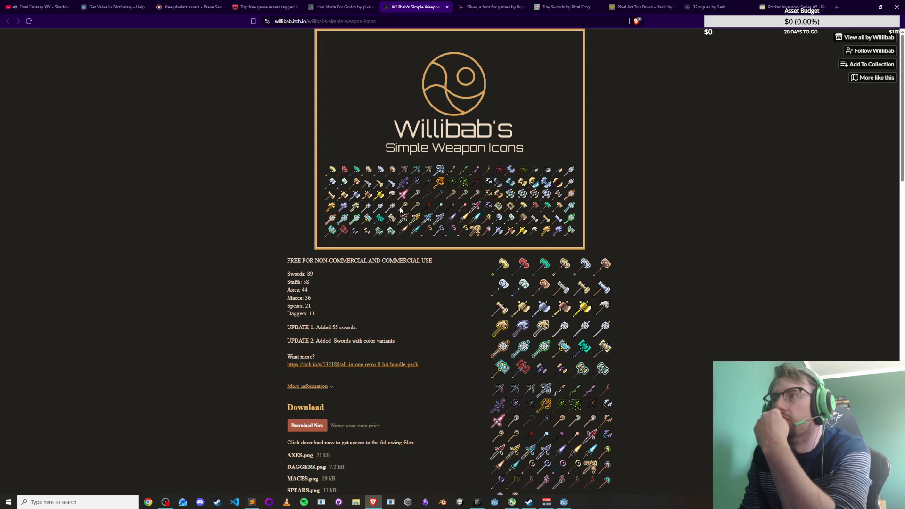
Close the Godot forum help tab
{"action": "left_click", "coordinate": [153, 5]}
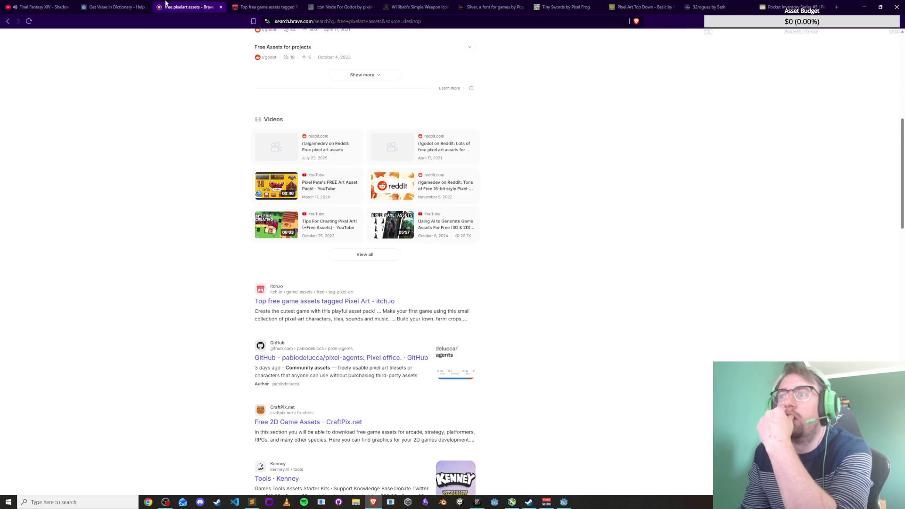
{"action": "left_click", "coordinate": [109, 3]}
{"action": "left_click", "coordinate": [145, 6]}
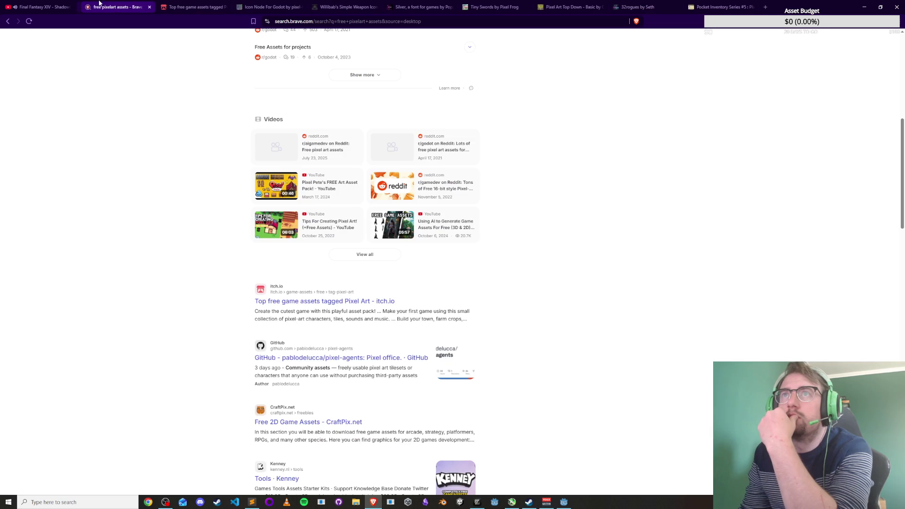
{"action": "left_click", "coordinate": [203, 7]}
Open the Crafting Materials icon pack from further down the pixel-art listing
{"action": "scroll", "coordinate": [620, 243], "scroll_direction": "down", "scroll_amount": 2}
{"action": "scroll", "coordinate": [811, 290], "scroll_direction": "down", "scroll_amount": 2}
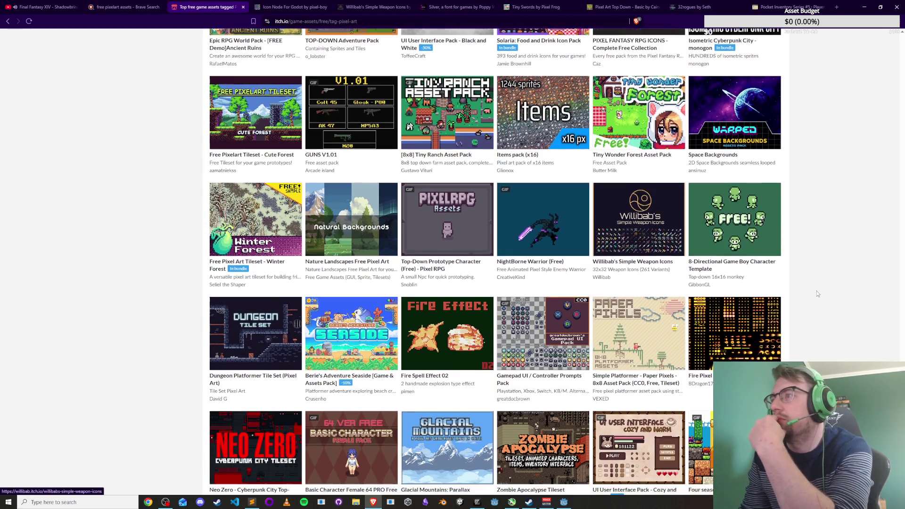
{"action": "scroll", "coordinate": [792, 289], "scroll_direction": "down", "scroll_amount": 2}
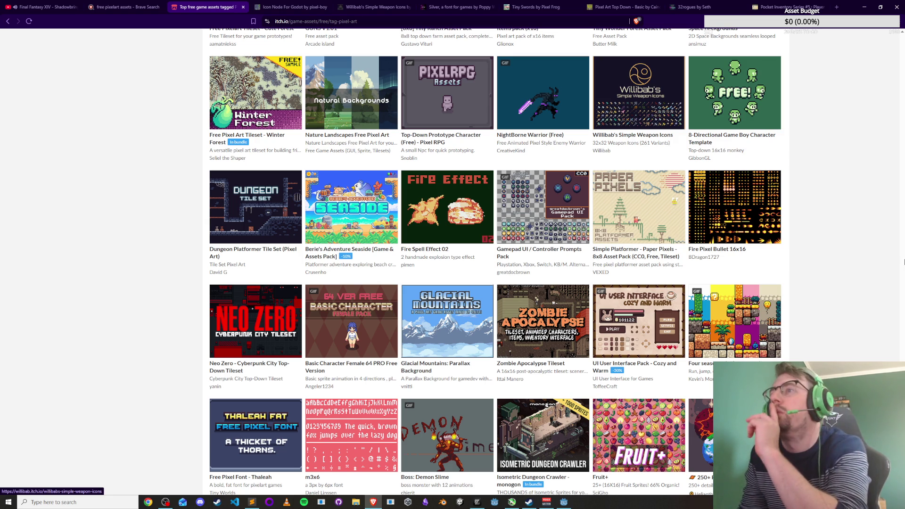
{"action": "scroll", "coordinate": [806, 327], "scroll_direction": "down", "scroll_amount": 2}
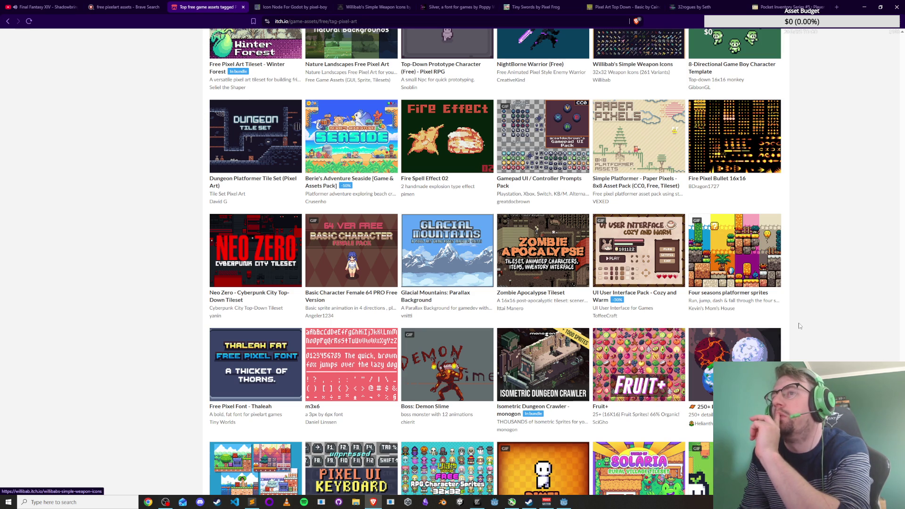
{"action": "scroll", "coordinate": [795, 325], "scroll_direction": "down", "scroll_amount": 1}
{"action": "scroll", "coordinate": [795, 325], "scroll_direction": "down", "scroll_amount": 4}
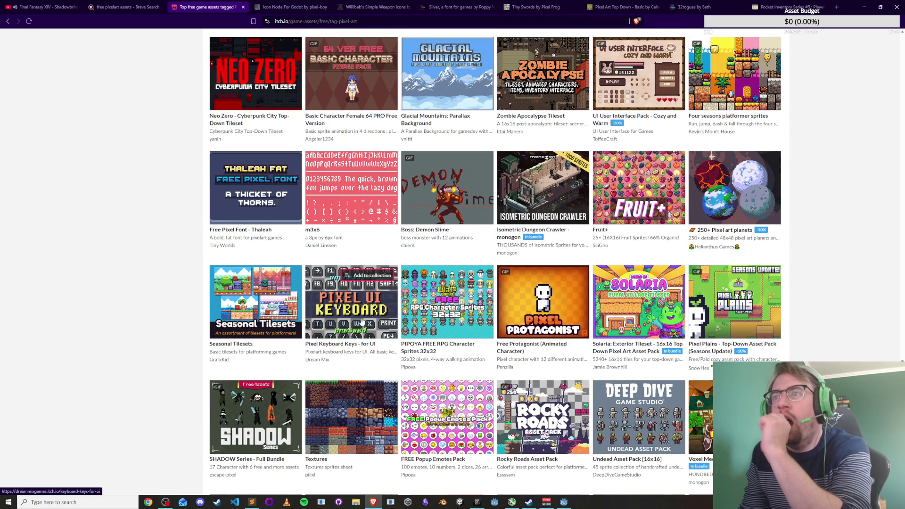
{"action": "mouse_move", "coordinate": [364, 317]}
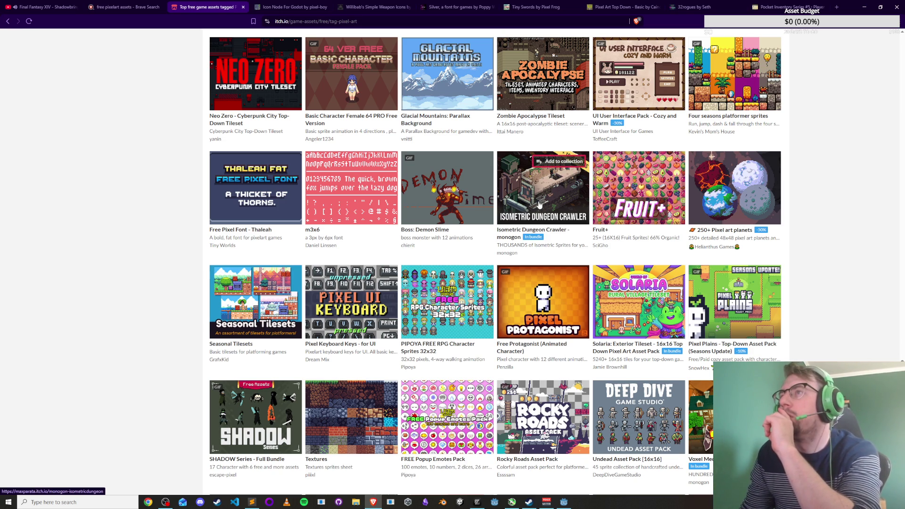
{"action": "mouse_move", "coordinate": [548, 191]}
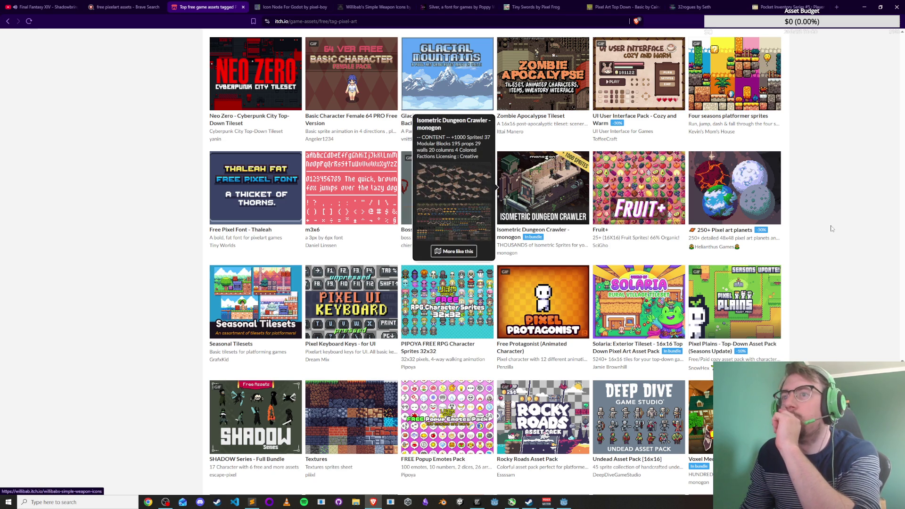
{"action": "scroll", "coordinate": [873, 263], "scroll_direction": "down", "scroll_amount": 1}
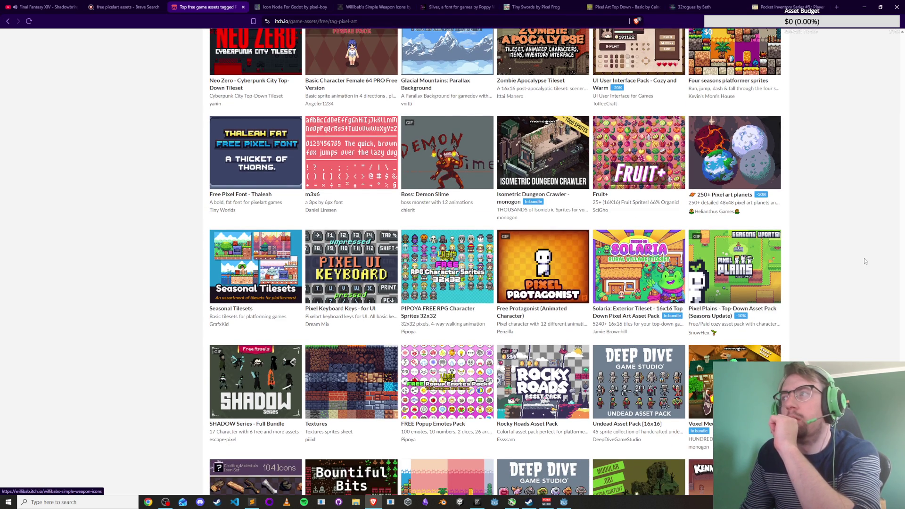
{"action": "scroll", "coordinate": [865, 261], "scroll_direction": "down", "scroll_amount": 2}
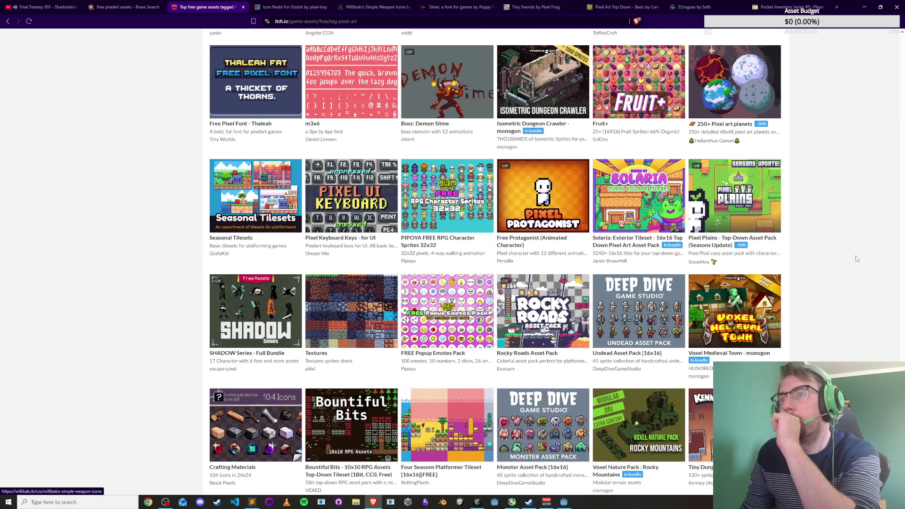
{"action": "scroll", "coordinate": [856, 257], "scroll_direction": "down", "scroll_amount": 2}
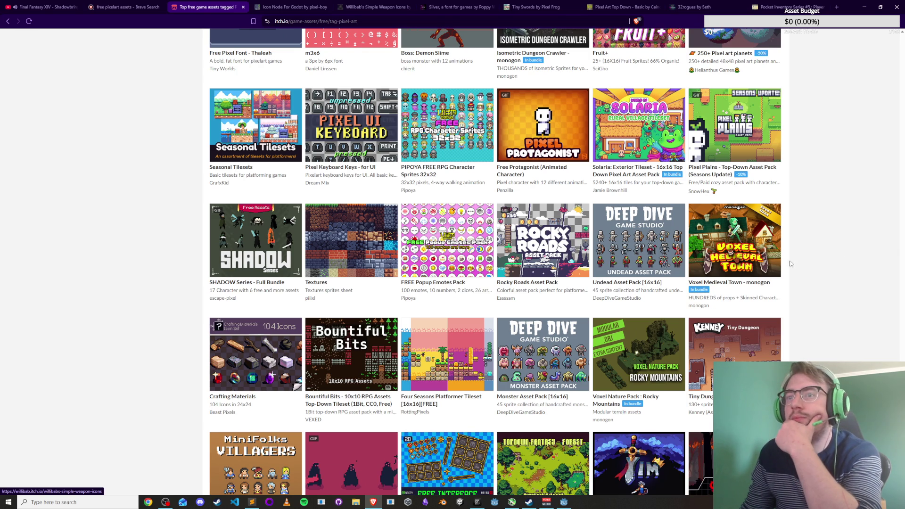
{"action": "middle_click", "coordinate": [256, 354]}
{"action": "left_click", "coordinate": [263, 6]}
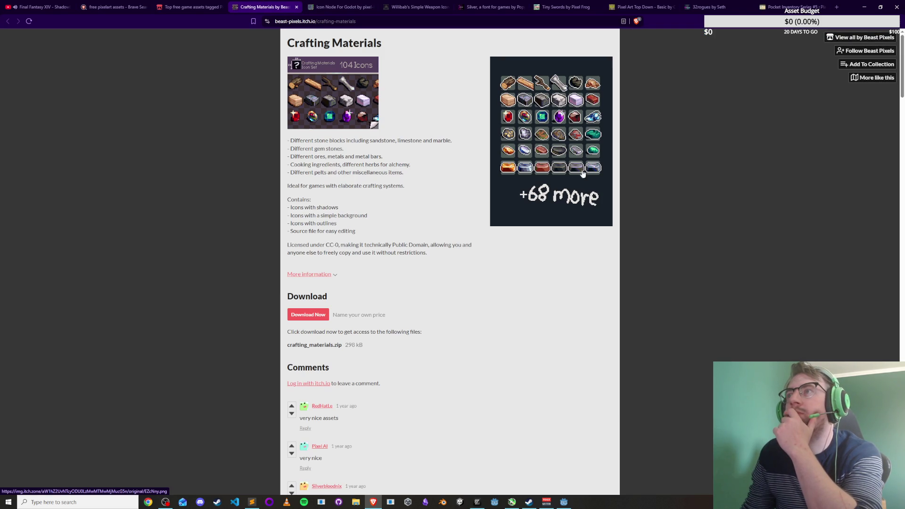
Close the Crafting Materials page and return to the top of the asset list
{"action": "key", "text": "ctrl+w"}
{"action": "scroll", "coordinate": [457, 245], "scroll_direction": "down", "scroll_amount": 2}
{"action": "scroll", "coordinate": [457, 245], "scroll_direction": "down", "scroll_amount": 2}
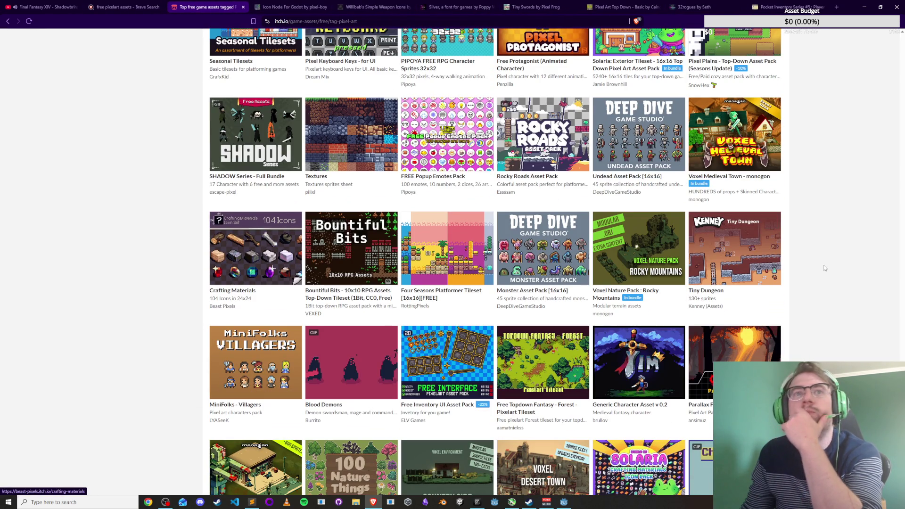
{"action": "scroll", "coordinate": [870, 278], "scroll_direction": "down", "scroll_amount": 3}
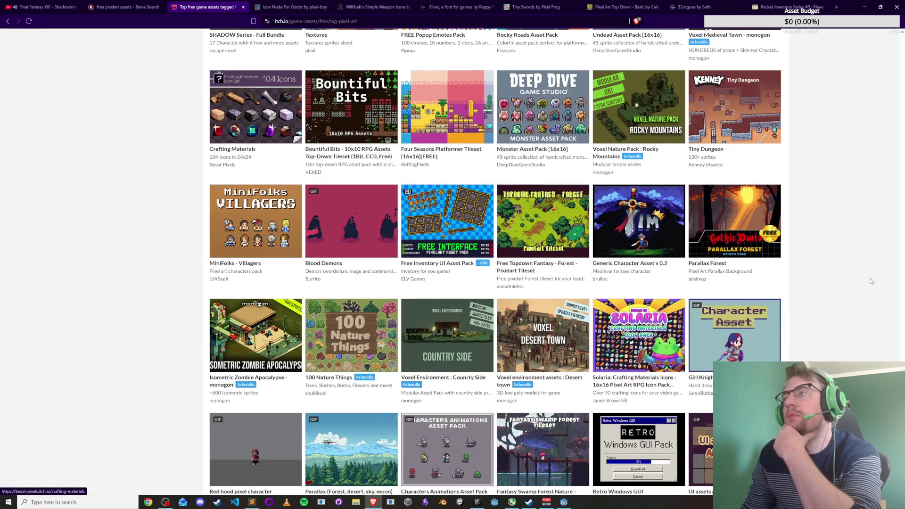
{"action": "scroll", "coordinate": [872, 282], "scroll_direction": "down", "scroll_amount": 3}
{"action": "key", "text": "Home"}
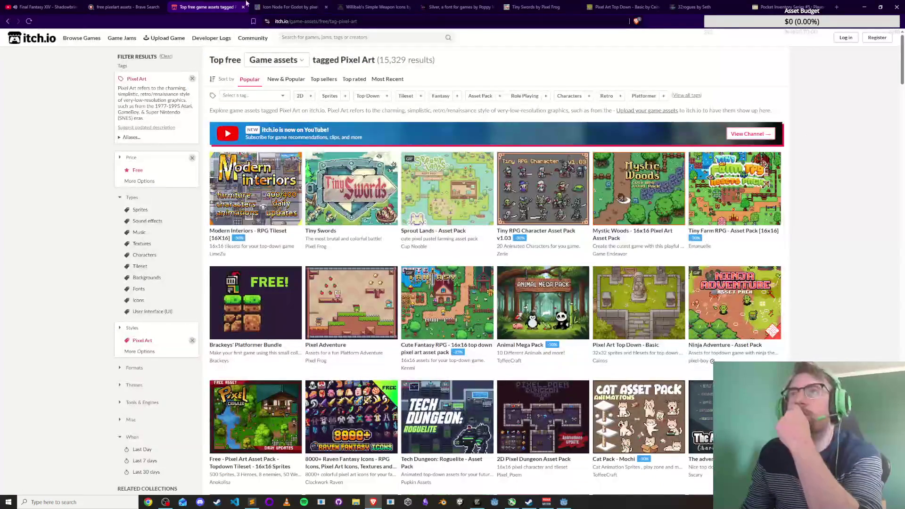
Review the Icon Node, Willibab and Silver pages, close Tiny Swords, and view 32rogues
{"action": "left_click", "coordinate": [276, 6]}
{"action": "left_click", "coordinate": [360, 5]}
{"action": "left_click", "coordinate": [457, 4]}
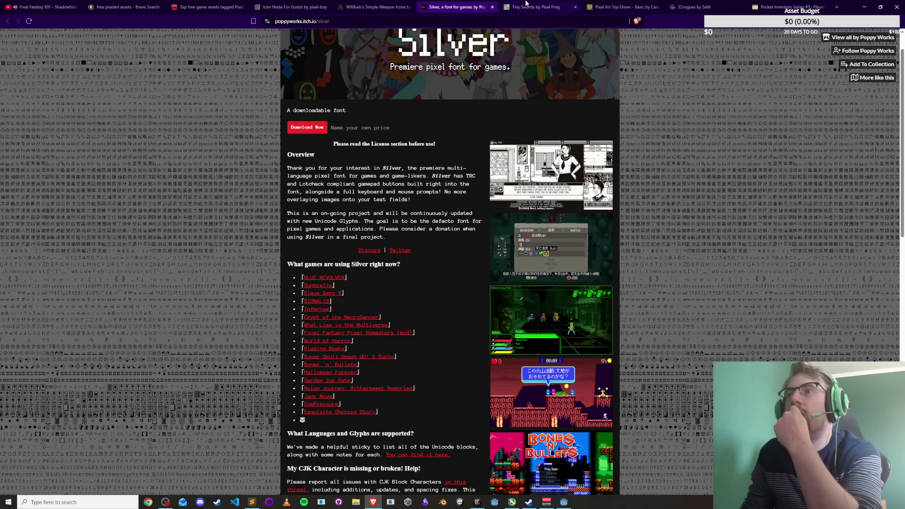
{"action": "scroll", "coordinate": [453, 254], "scroll_direction": "down", "scroll_amount": 3}
{"action": "left_click", "coordinate": [526, 6]}
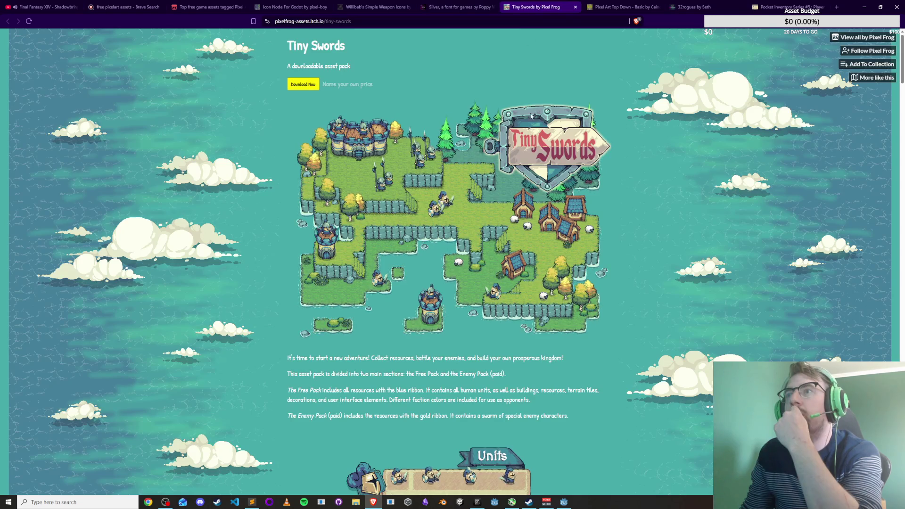
{"action": "middle_click", "coordinate": [529, 3]}
{"action": "left_click", "coordinate": [621, 9]}
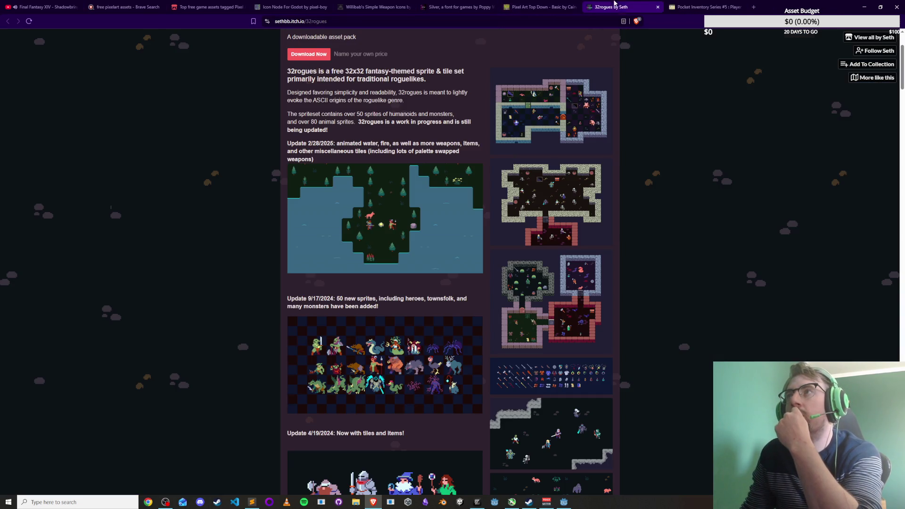
Download 32rogues-0.5.0.zip for free via 'No thanks, just take me to the downloads', then open File Explorer
{"action": "scroll", "coordinate": [422, 255], "scroll_direction": "down", "scroll_amount": 3}
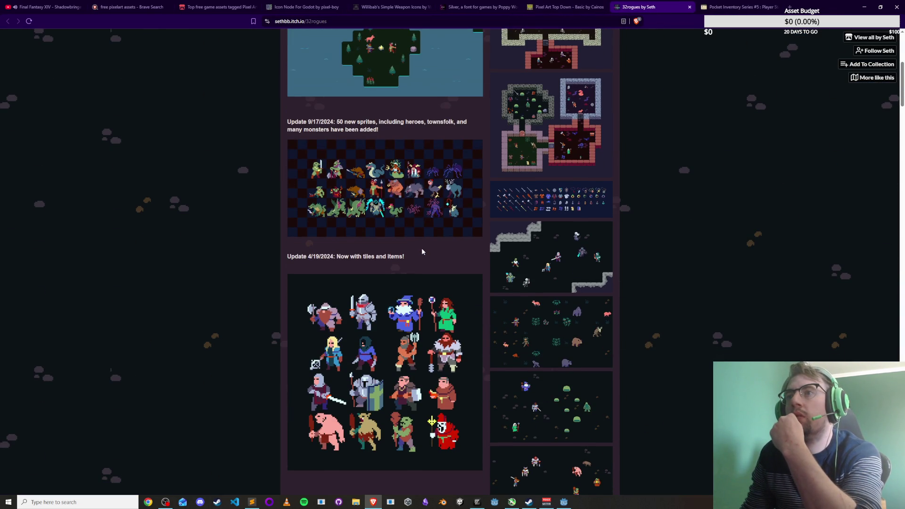
{"action": "scroll", "coordinate": [421, 247], "scroll_direction": "up", "scroll_amount": 6}
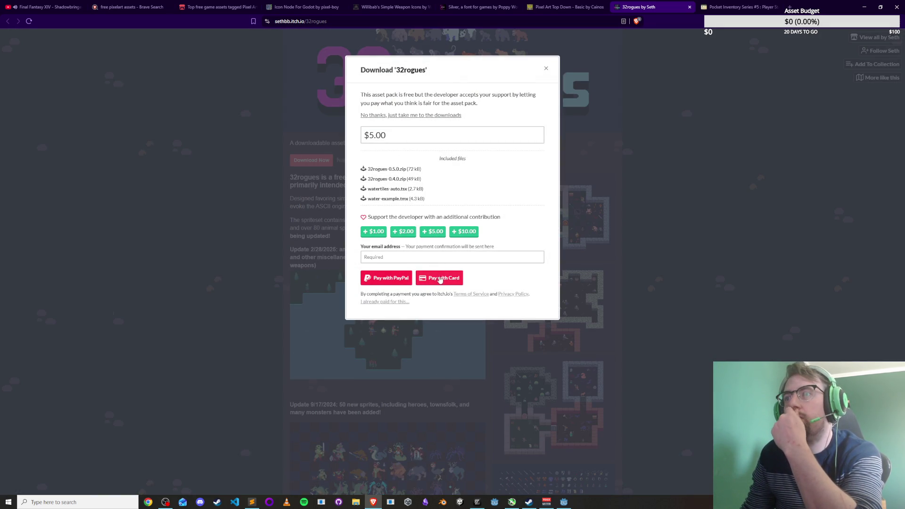
{"action": "left_click", "coordinate": [413, 116]}
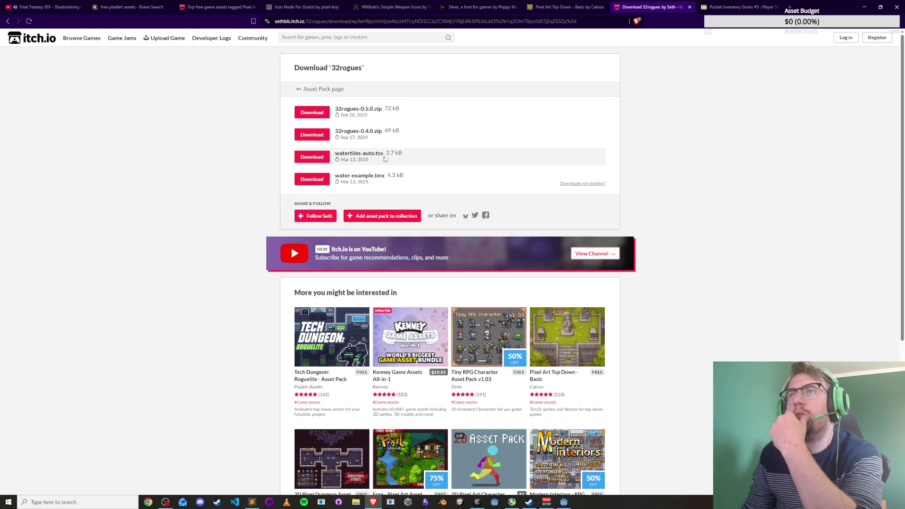
{"action": "left_click", "coordinate": [312, 112]}
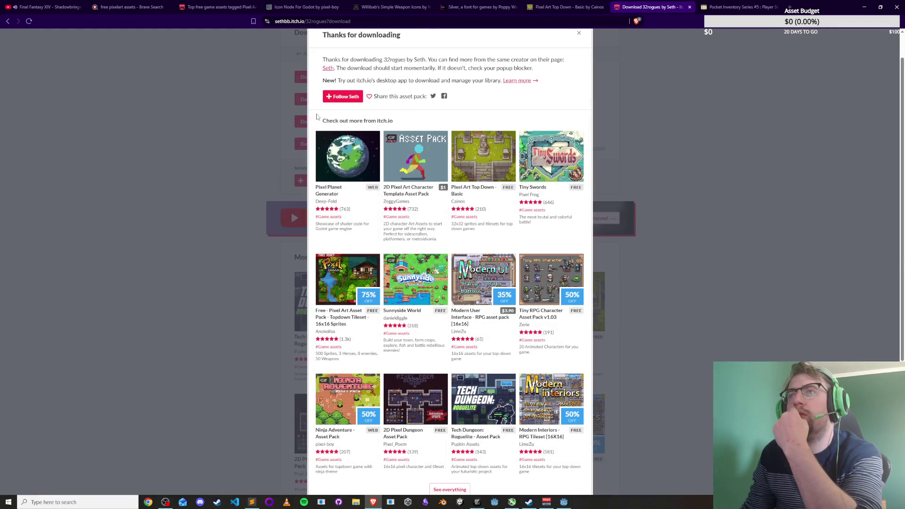
{"action": "left_click", "coordinate": [359, 242]}
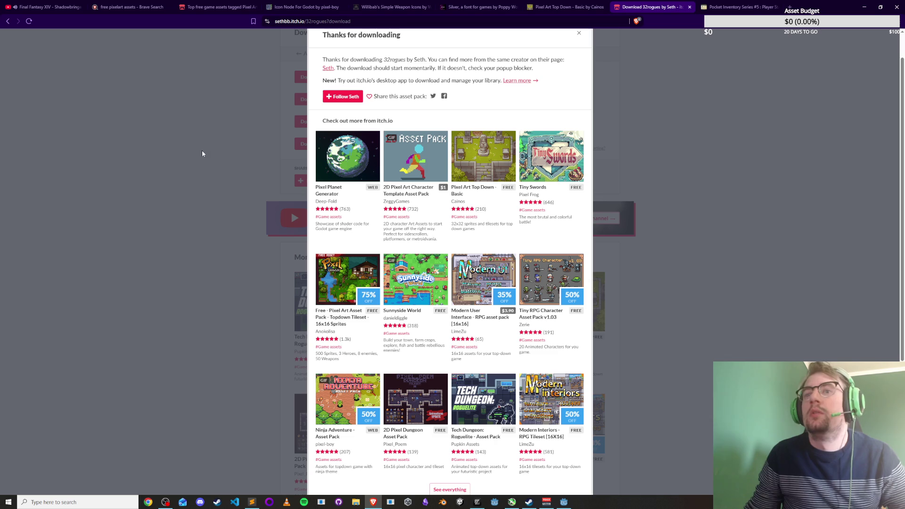
{"action": "key", "text": "super+e"}
{"action": "key", "text": "super+shift+Left"}
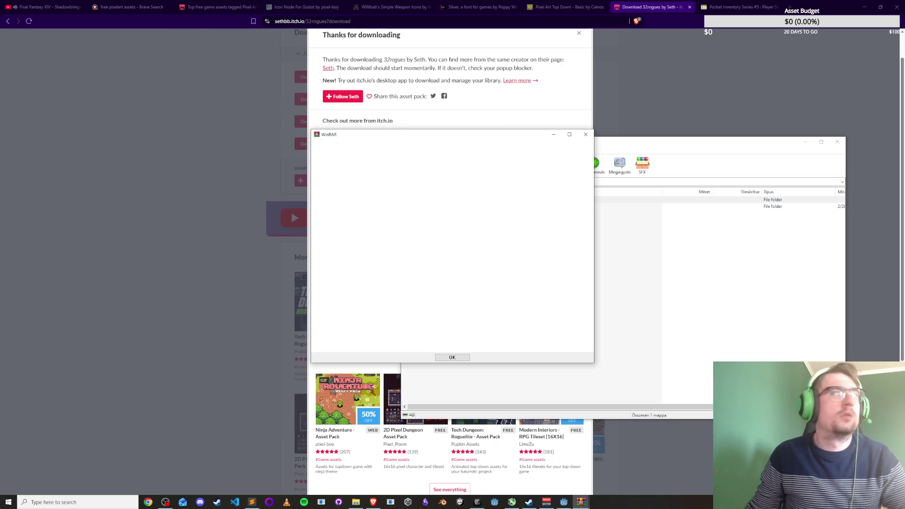
Open the 32rogues zip in WinRAR, dismiss the trial notice, and preview tiles.png
{"action": "key", "text": "super+shift+Left"}
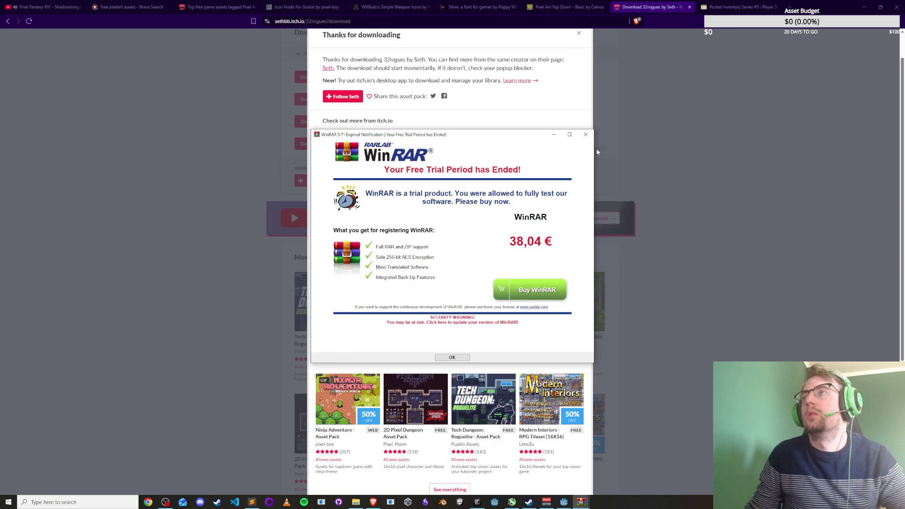
{"action": "left_click", "coordinate": [585, 134]}
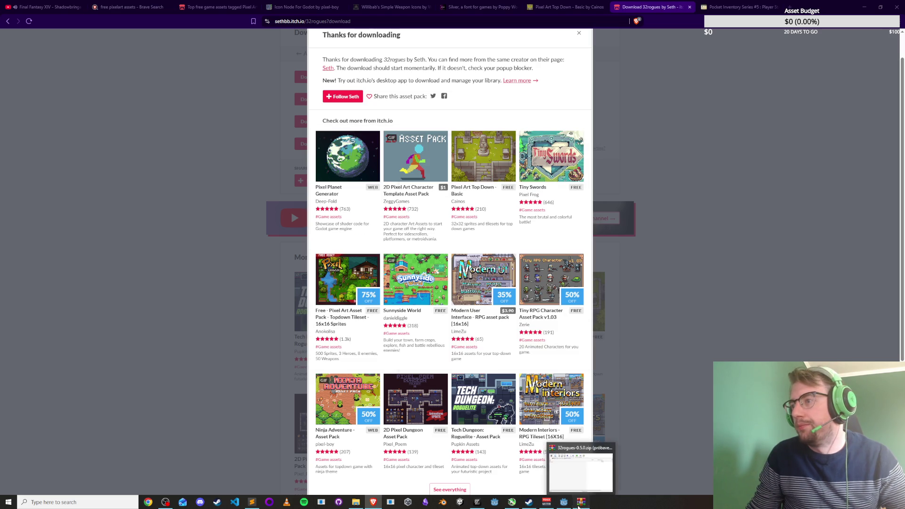
{"action": "left_click", "coordinate": [579, 505]}
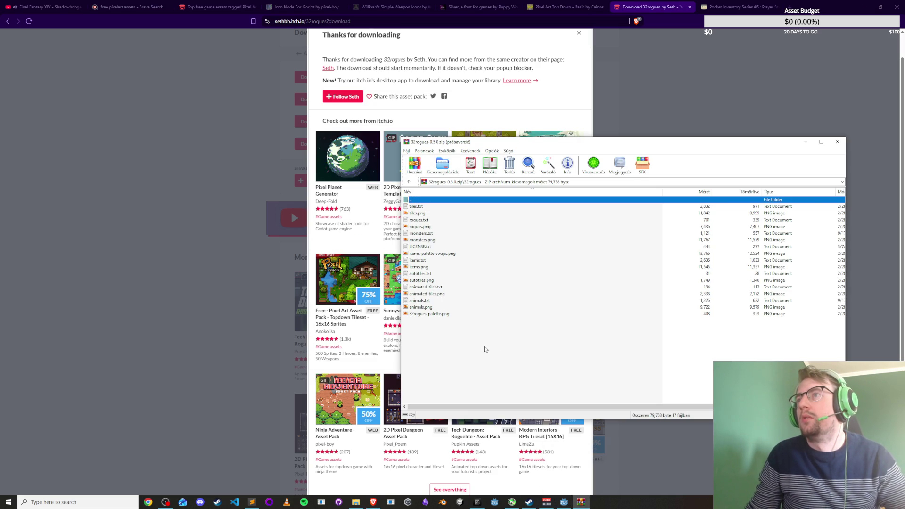
{"action": "double_click", "coordinate": [418, 213]}
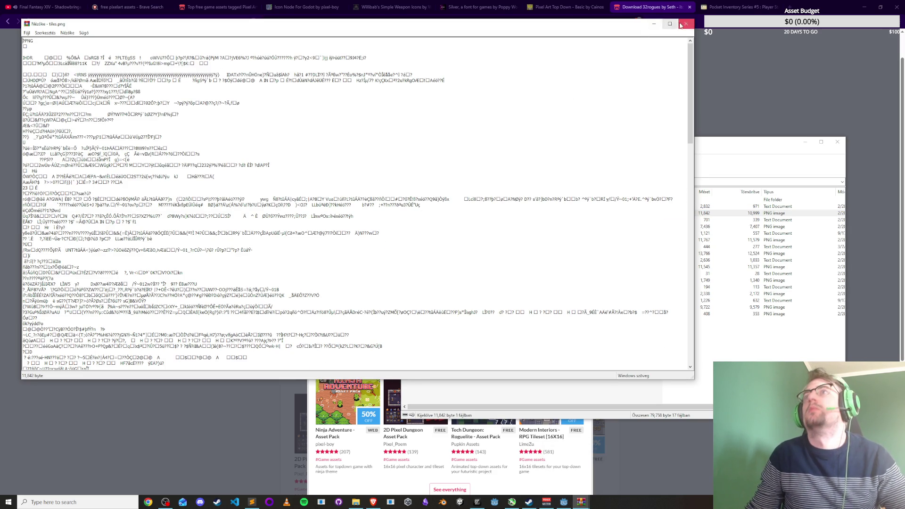
{"action": "left_click", "coordinate": [686, 23]}
Extract the archive to Downloads\32rogues-0.5.0 and close WinRAR
{"action": "left_click", "coordinate": [443, 166]}
{"action": "key", "text": "Return"}
{"action": "key", "text": "BackSpace"}
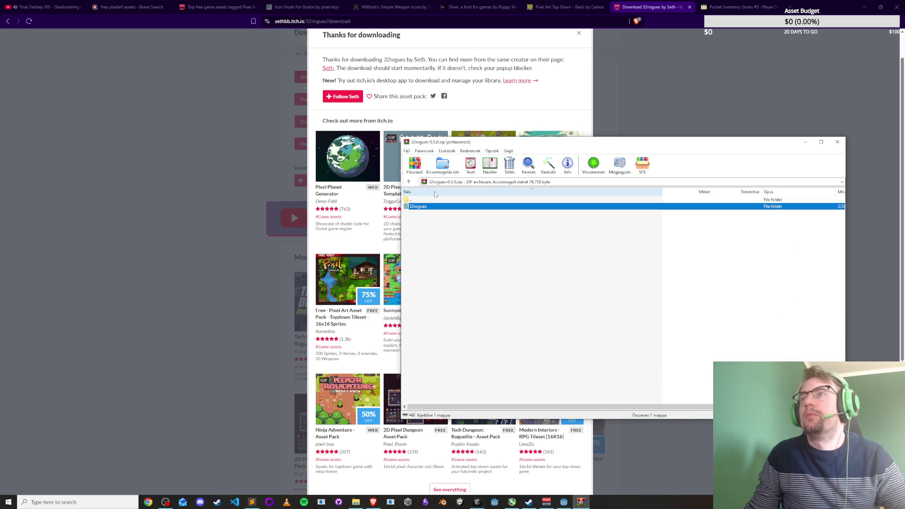
{"action": "left_click", "coordinate": [442, 166]}
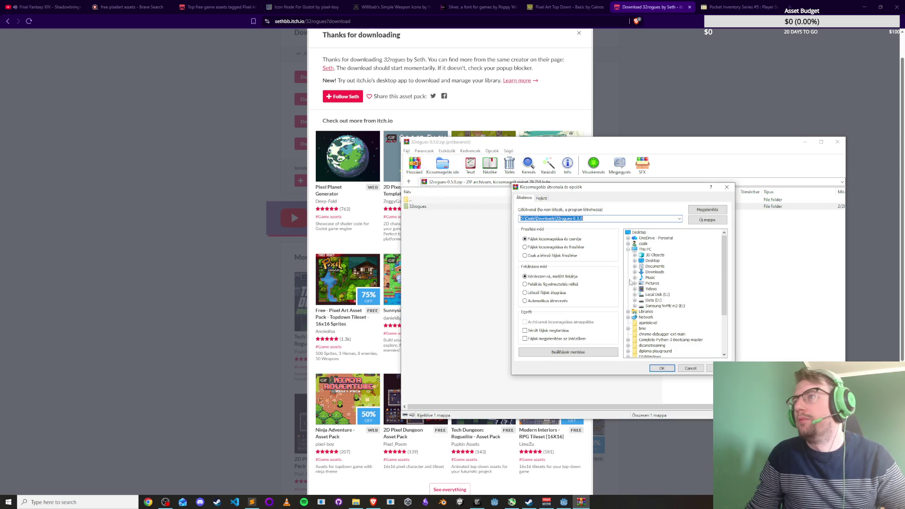
{"action": "left_click", "coordinate": [662, 368]}
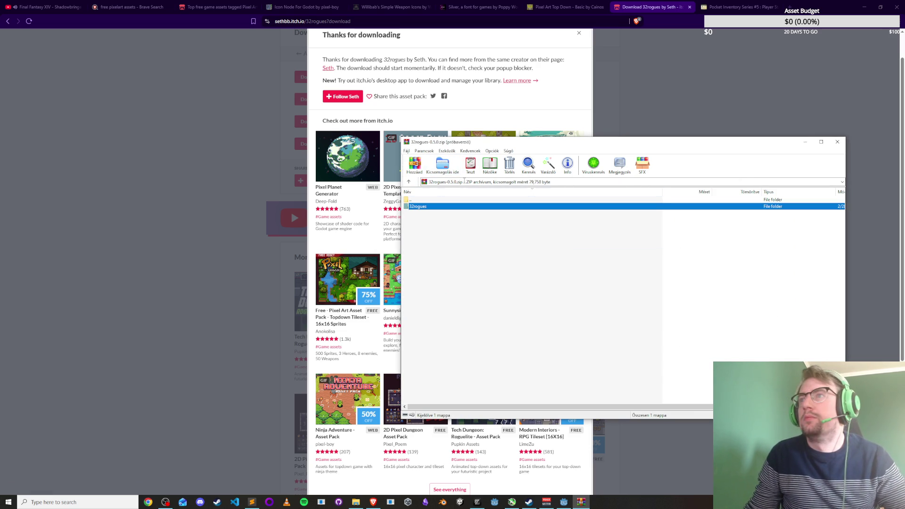
{"action": "left_click", "coordinate": [837, 141]}
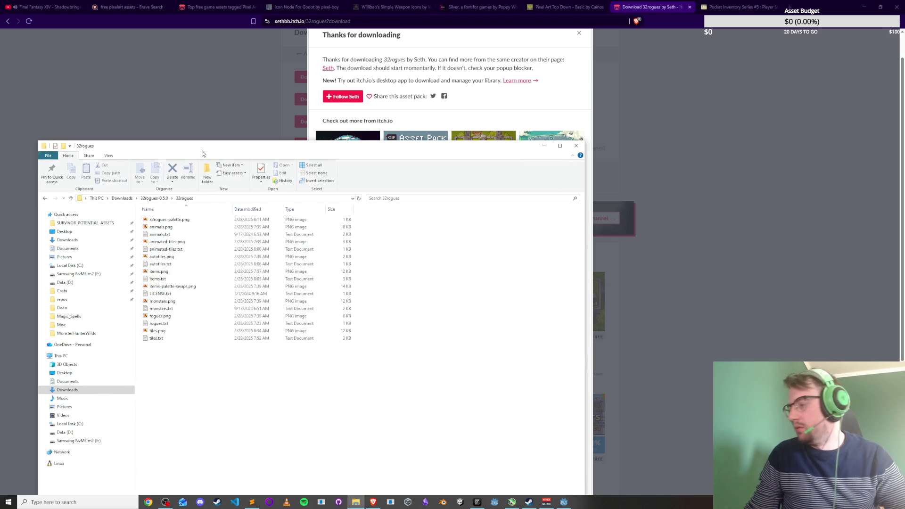
{"action": "double_click", "coordinate": [191, 224]}
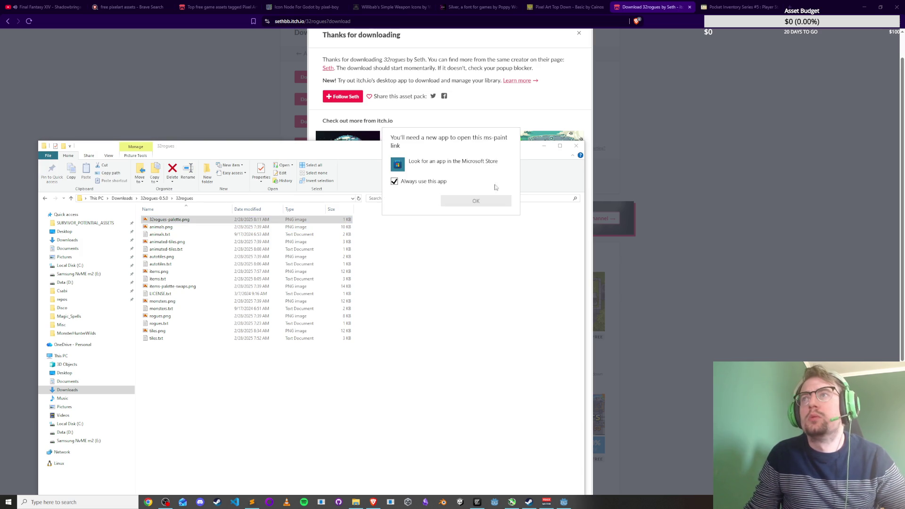
{"action": "left_click", "coordinate": [189, 235]}
{"action": "left_click", "coordinate": [186, 226]}
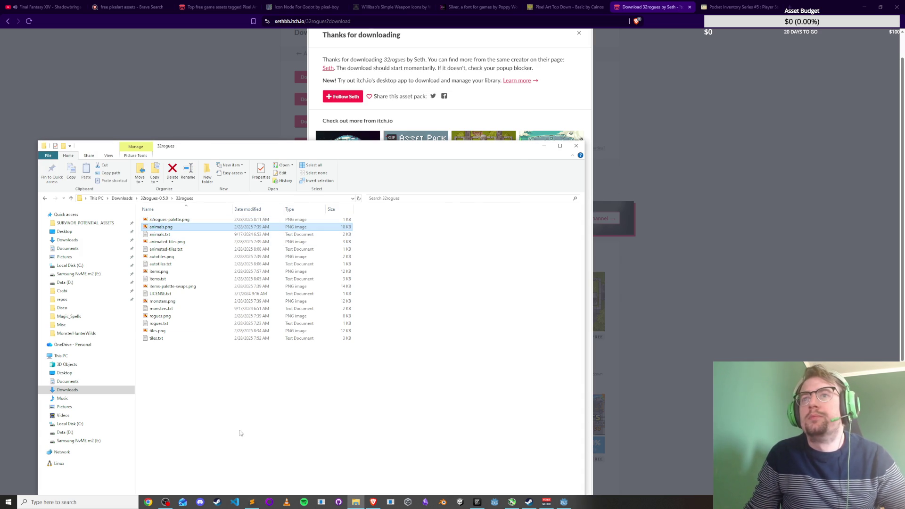
{"action": "left_click", "coordinate": [184, 242]}
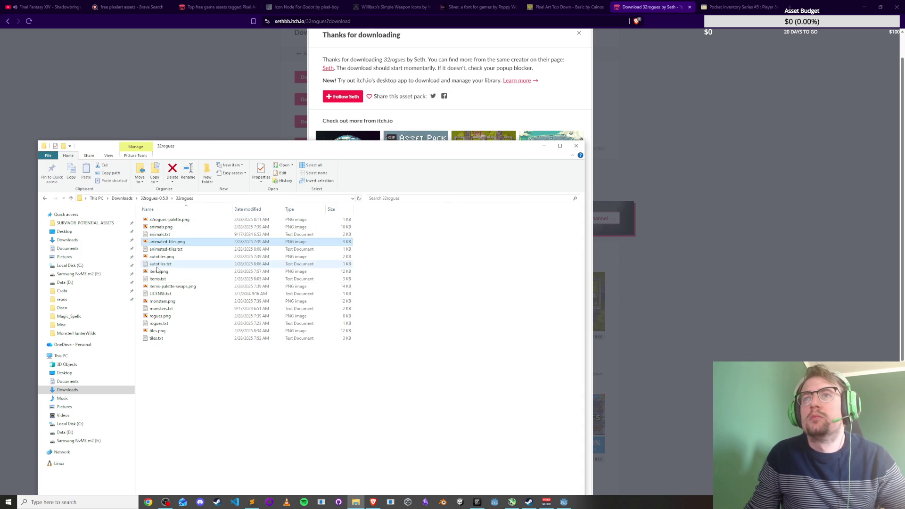
{"action": "left_click_drag", "start_coordinate": [193, 147], "coordinate": [343, 90]}
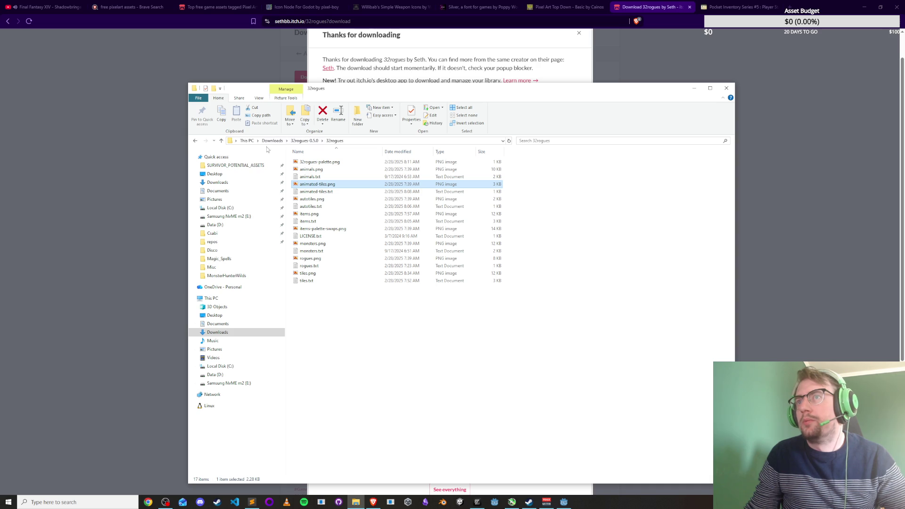